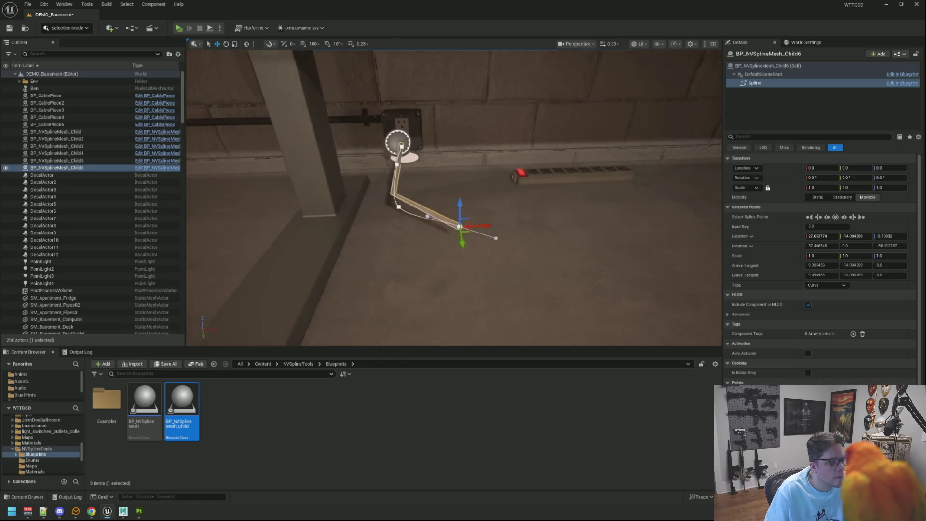
# Undo the cord spline's extra points so it ends as a short stub at the outlet.
pyautogui.scroll(3, 408, 232)
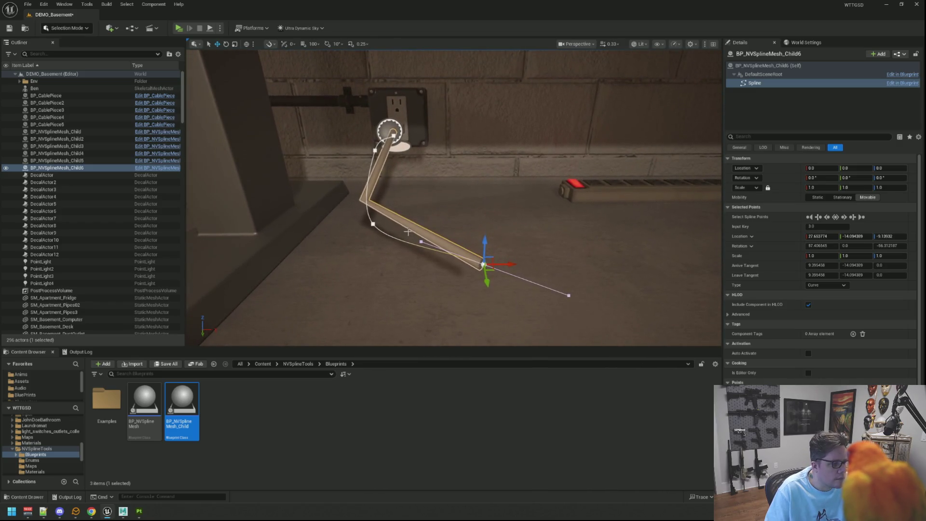
pyautogui.hotkey('ctrl', 'z')
pyautogui.hotkey('ctrl', 'z')
pyautogui.hotkey('ctrl', 'z')
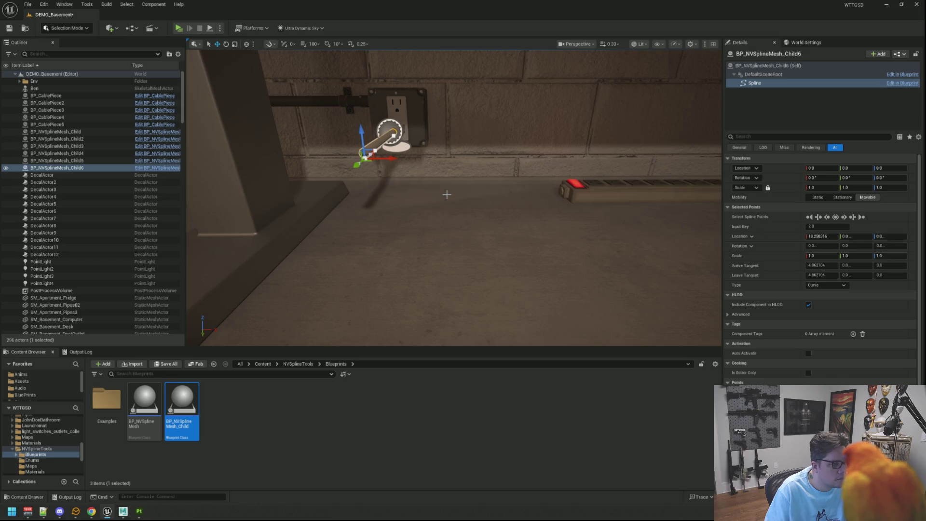
pyautogui.moveTo(445, 193)
pyautogui.mouseDown()
pyautogui.moveTo(473, 190)
pyautogui.moveTo(502, 202)
pyautogui.moveTo(525, 196)
pyautogui.moveTo(478, 136)
pyautogui.moveTo(477, 159)
pyautogui.moveTo(439, 169)
pyautogui.moveTo(480, 163)
pyautogui.moveTo(483, 225)
pyautogui.mouseUp()
pyautogui.hotkey('ctrl', 'z')
pyautogui.press('Escape')
# Save the level and switch over to Maya.
pyautogui.hotkey('ctrl', 's')
pyautogui.moveTo(239, 290); pyautogui.dragTo(239, 313)
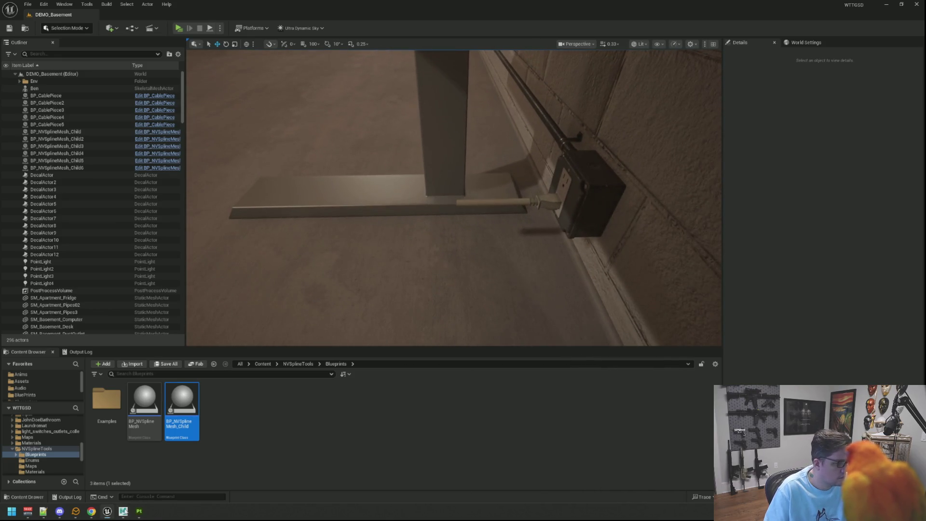
pyautogui.hotkey('alt', 'Tab')
# Select the SM_PowerWireA cable and isolate it in the viewport.
pyautogui.click(80, 391)
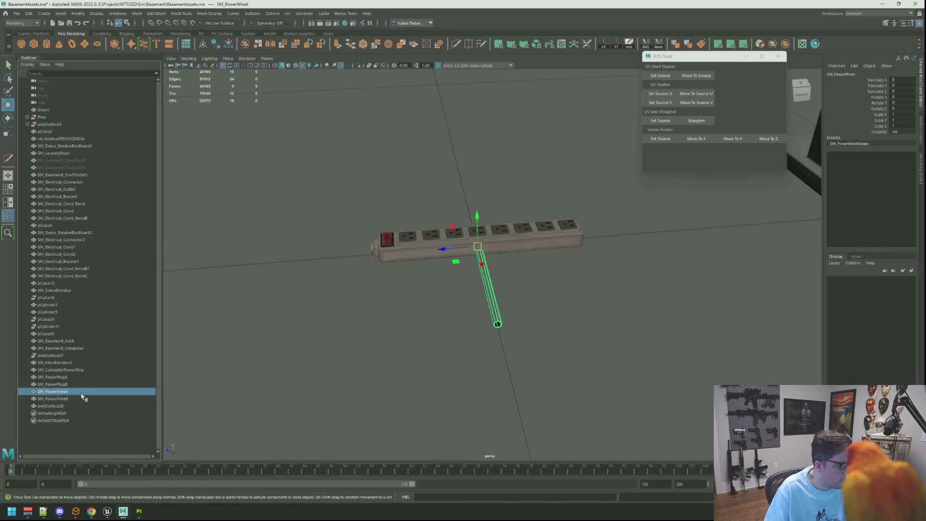
pyautogui.press('f')
pyautogui.moveTo(533, 261); pyautogui.dragTo(568, 258)
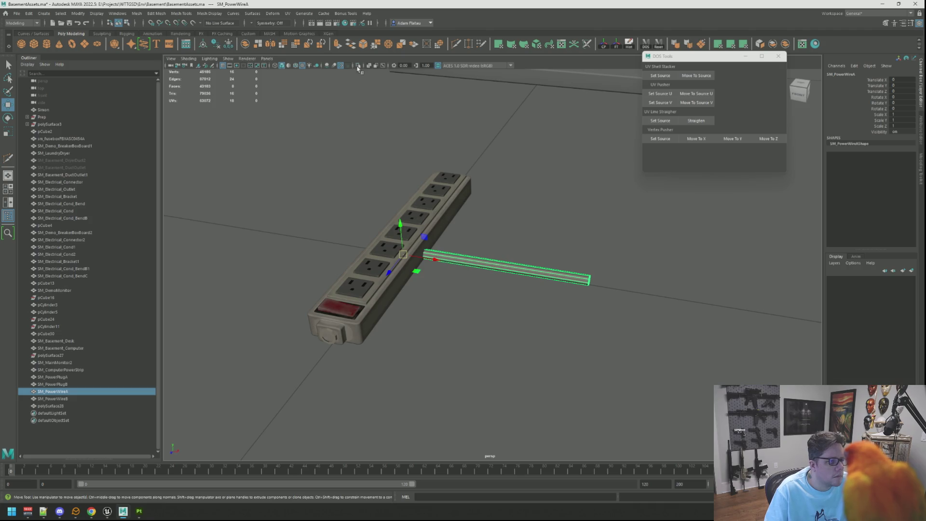
pyautogui.click(358, 65)
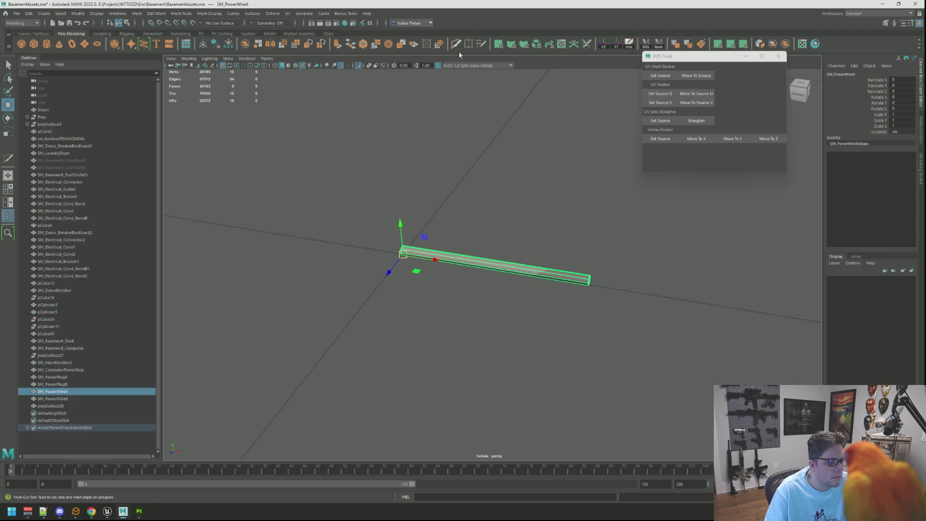
# Cut two new edge loops along the SM_PowerWireA cable with Multi-Cut.
pyautogui.click(482, 193)
pyautogui.moveTo(482, 193); pyautogui.dragTo(494, 232)
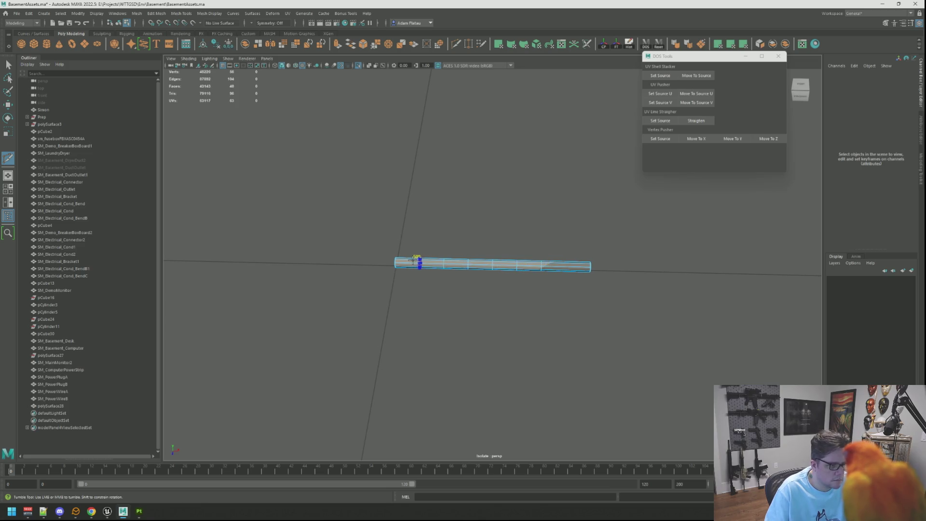
pyautogui.moveTo(491, 269); pyautogui.dragTo(461, 250)
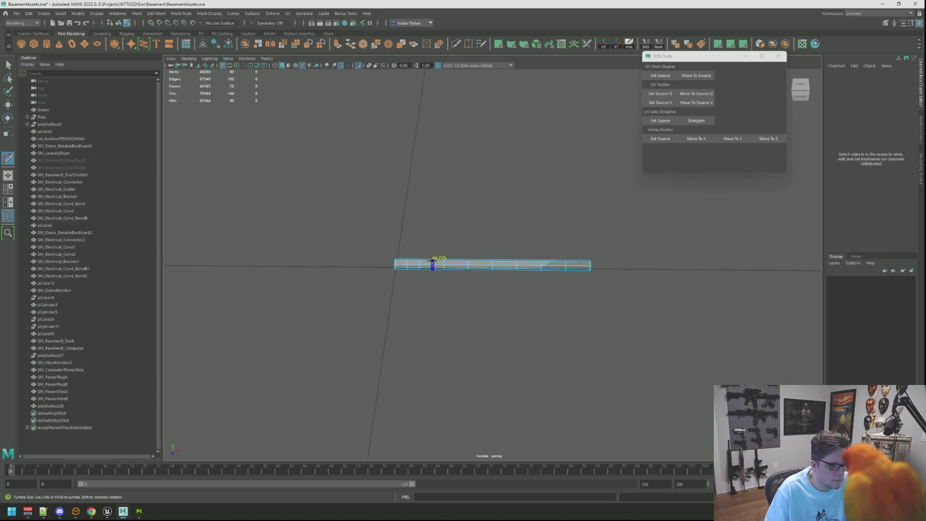
pyautogui.keyDown('ctrl'); pyautogui.click(480, 252); pyautogui.keyUp('ctrl')
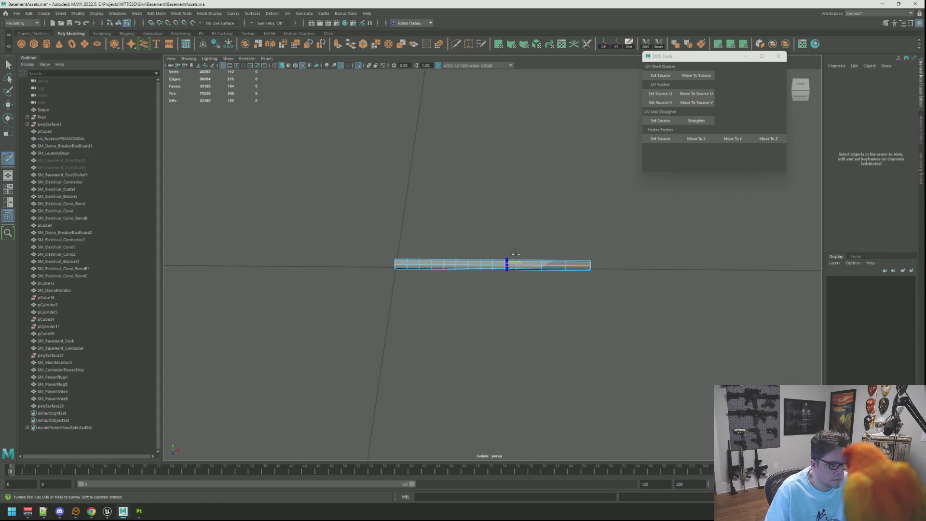
pyautogui.keyDown('ctrl'); pyautogui.click(516, 254); pyautogui.keyUp('ctrl')
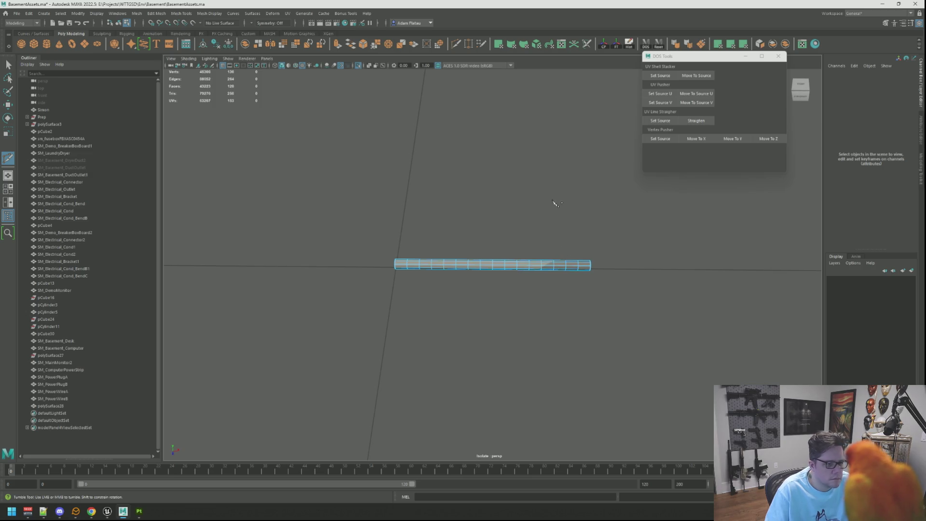
pyautogui.moveTo(556, 203)
pyautogui.mouseDown()
pyautogui.moveTo(492, 224)
pyautogui.moveTo(445, 221)
pyautogui.moveTo(492, 232)
pyautogui.moveTo(568, 119)
pyautogui.mouseUp()
pyautogui.press('w')
# Delete the cable's construction history and save the Maya scene.
pyautogui.press('F8')
pyautogui.press('f')
pyautogui.click(618, 45)
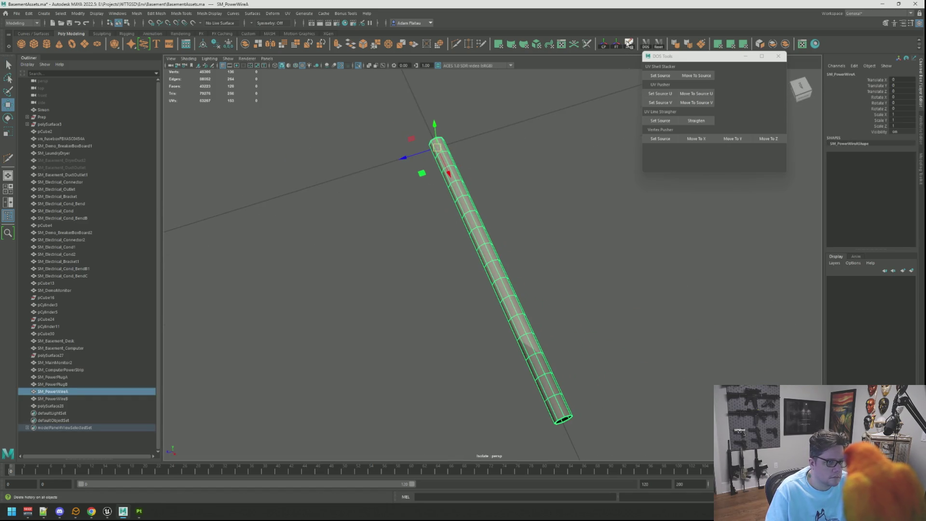
pyautogui.scroll(-3, 369, 279)
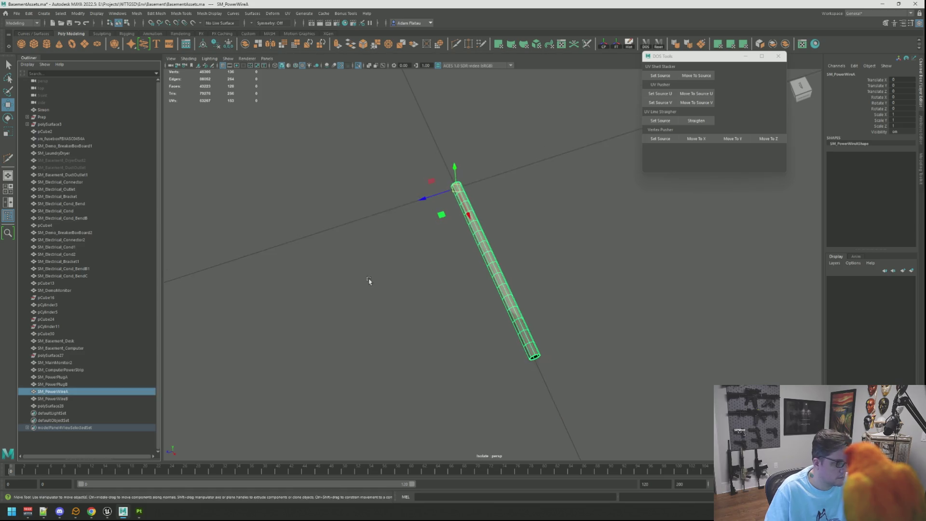
pyautogui.scroll(1, 386, 272)
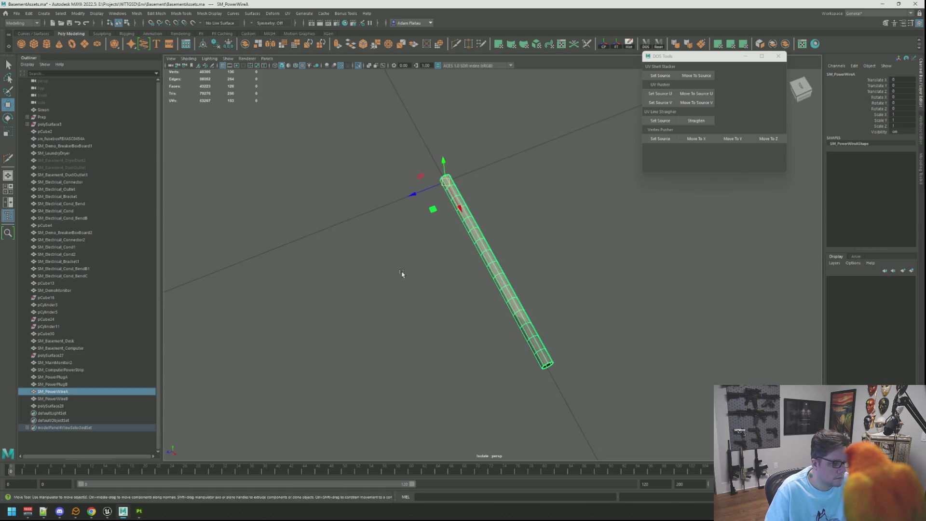
pyautogui.moveTo(402, 274); pyautogui.dragTo(397, 271)
pyautogui.hotkey('ctrl', 's')
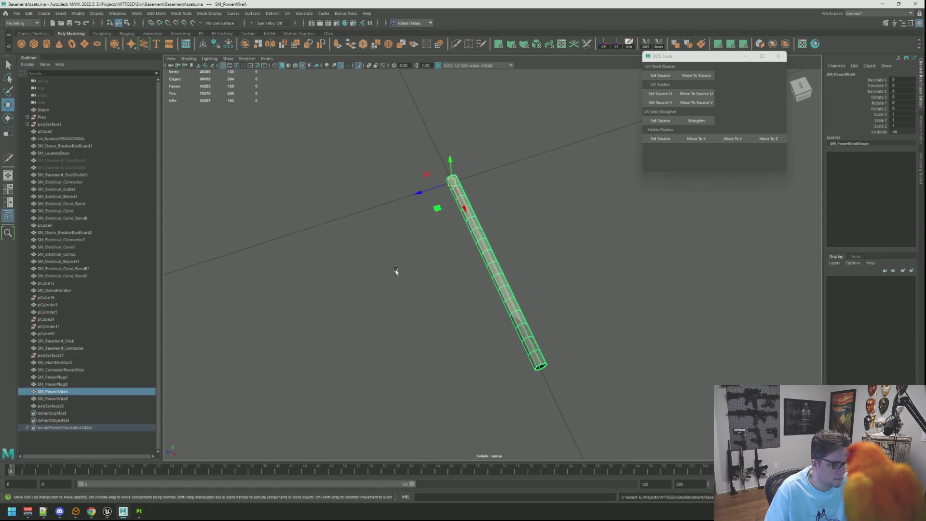
# Export the cable over the existing SM_PowerWireA.fbx and restore the full scene view.
pyautogui.hotkey('ctrl', 'alt', 'e')
pyautogui.write('SM_PowerWire4')
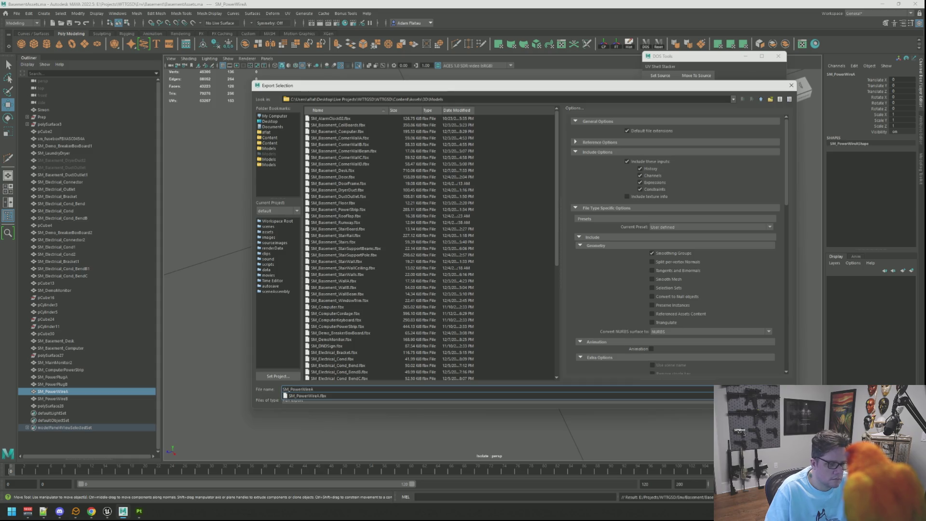
pyautogui.press('Return')
pyautogui.click(512, 260)
pyautogui.moveTo(436, 269); pyautogui.dragTo(449, 260)
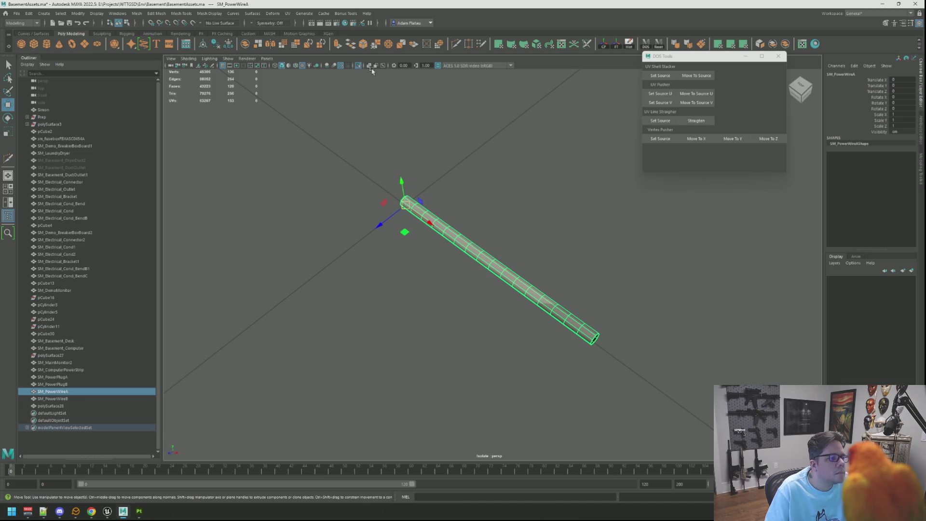
pyautogui.hotkey('ctrl', '1')
# Select the SM_PowerWireB cable and isolate it in the viewport.
pyautogui.click(76, 399)
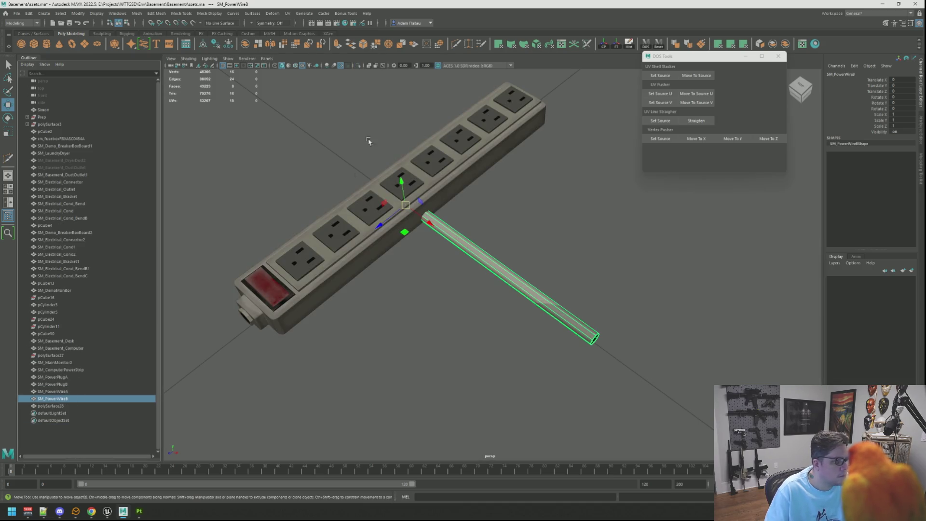
pyautogui.hotkey('ctrl', '1')
pyautogui.moveTo(376, 128)
pyautogui.mouseDown()
pyautogui.moveTo(428, 206)
pyautogui.moveTo(407, 206)
pyautogui.moveTo(413, 176)
pyautogui.mouseUp()
# Multi-Cut six edge loops spread along the SM_PowerWireB cable.
pyautogui.click(455, 44)
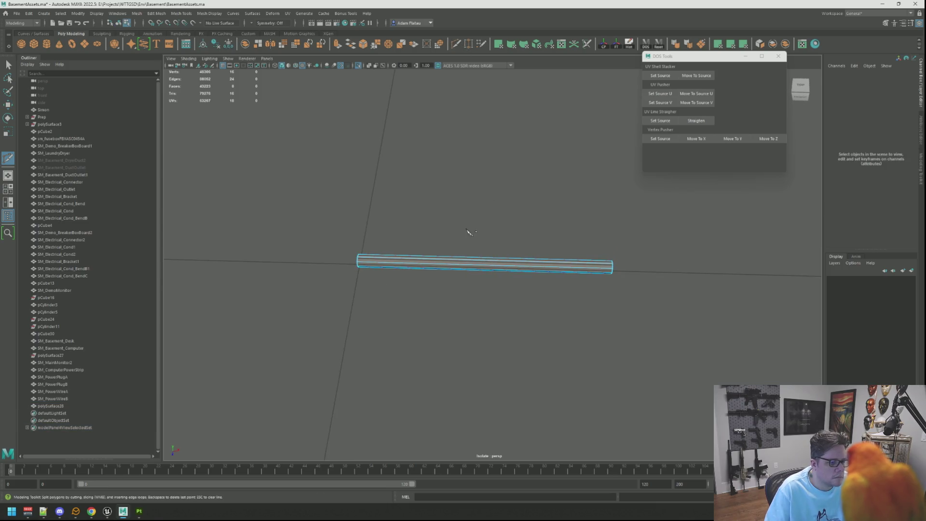
pyautogui.keyDown('ctrl'); pyautogui.click(485, 263); pyautogui.keyUp('ctrl')
pyautogui.keyDown('ctrl'); pyautogui.click(421, 262); pyautogui.keyUp('ctrl')
pyautogui.keyDown('ctrl'); pyautogui.click(389, 262); pyautogui.keyUp('ctrl')
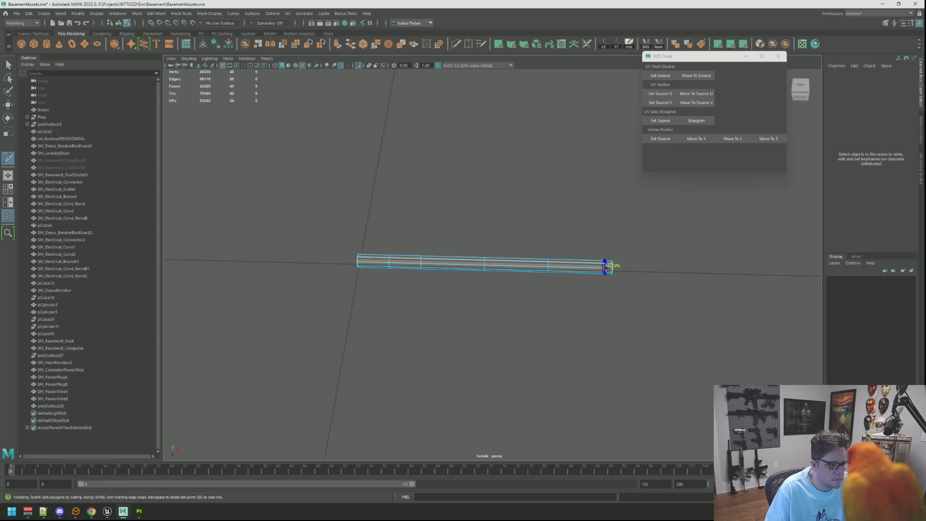
pyautogui.keyDown('ctrl'); pyautogui.click(452, 263); pyautogui.keyUp('ctrl')
pyautogui.keyDown('ctrl'); pyautogui.click(517, 264); pyautogui.keyUp('ctrl')
pyautogui.keyDown('ctrl'); pyautogui.click(398, 259); pyautogui.keyUp('ctrl')
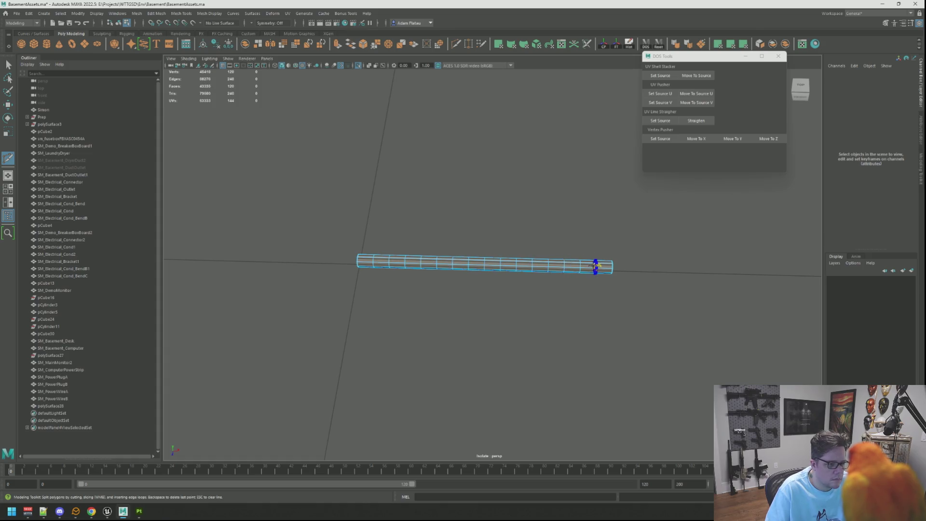
pyautogui.press('w')
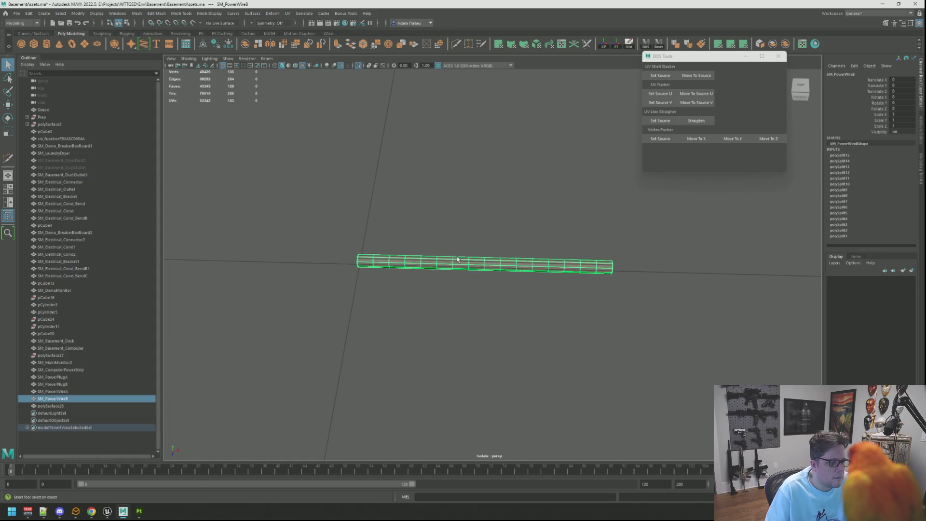
# Delete the cable's history, export it over SM_PowerWireB.fbx, and return to Unreal Engine.
pyautogui.press('f')
pyautogui.keyDown('alt'); pyautogui.moveTo(485, 201); pyautogui.dragTo(566, 103); pyautogui.keyUp('alt')
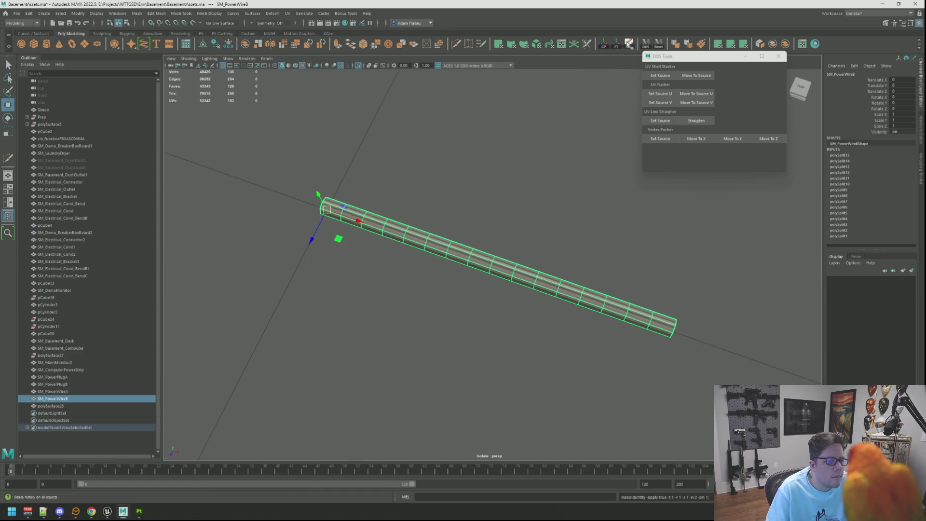
pyautogui.click(629, 44)
pyautogui.hotkey('ctrl', 'shift', 'e')
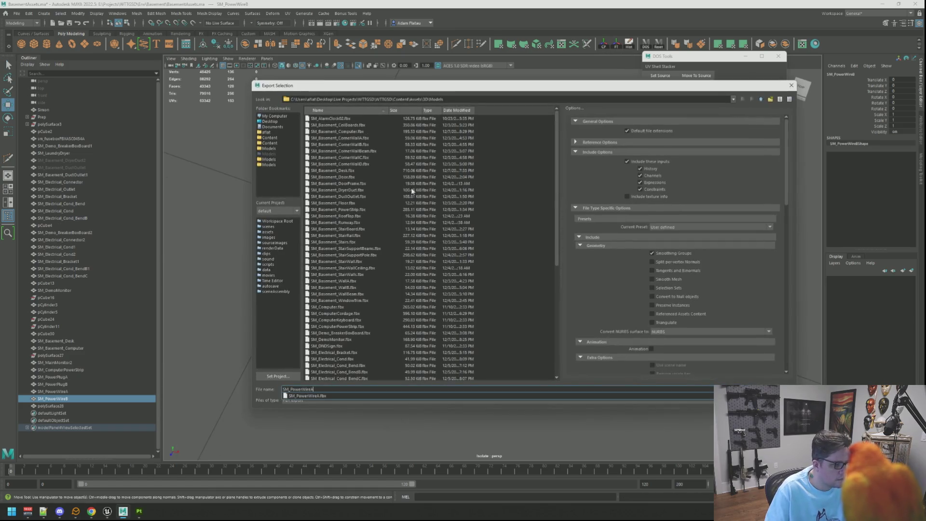
pyautogui.press('Return')
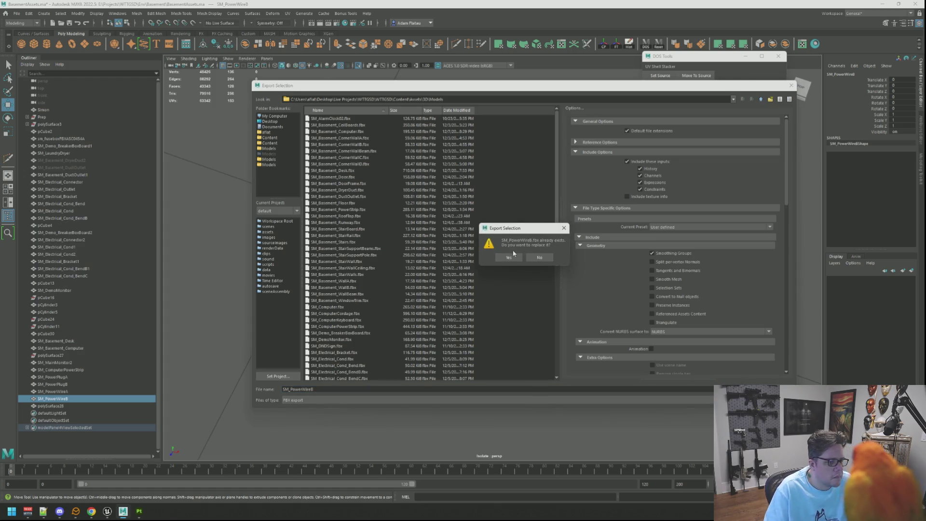
pyautogui.press('Return')
pyautogui.click(107, 512)
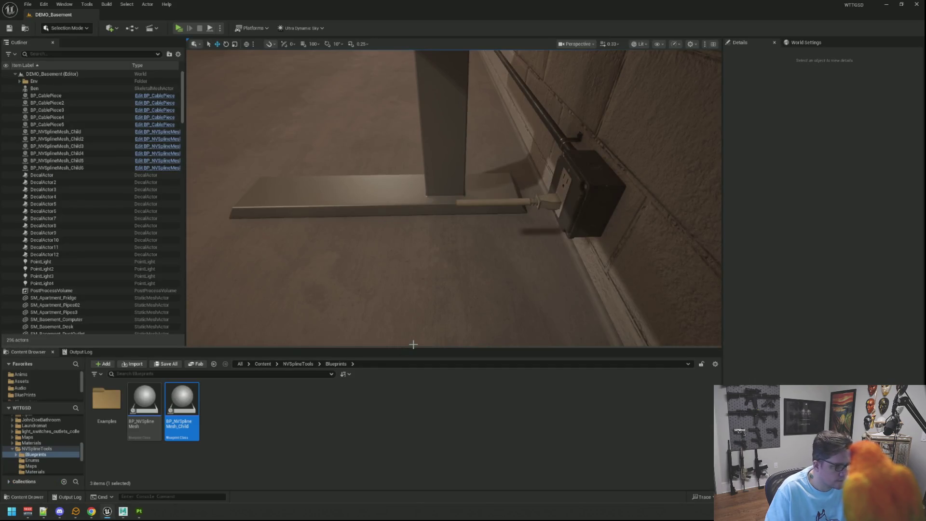
pyautogui.moveTo(595, 288)
pyautogui.mouseDown()
pyautogui.moveTo(594, 280)
pyautogui.moveTo(594, 288)
pyautogui.moveTo(563, 289)
pyautogui.moveTo(563, 309)
pyautogui.moveTo(555, 309)
pyautogui.moveTo(530, 247)
pyautogui.mouseUp()
pyautogui.hotkey('ctrl', 's')
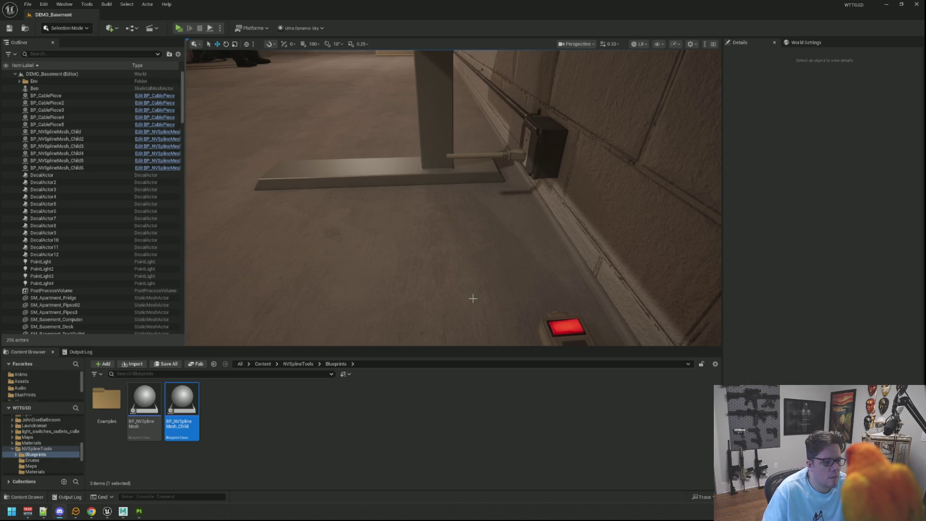
# Select the free end point of the BP_NVSplineMesh_Child6 cord and nudge it slightly.
pyautogui.moveTo(472, 296)
pyautogui.mouseDown()
pyautogui.moveTo(488, 223)
pyautogui.moveTo(235, 64)
pyautogui.moveTo(338, 116)
pyautogui.moveTo(434, 144)
pyautogui.mouseUp()
pyautogui.click(463, 131)
pyautogui.click(431, 134)
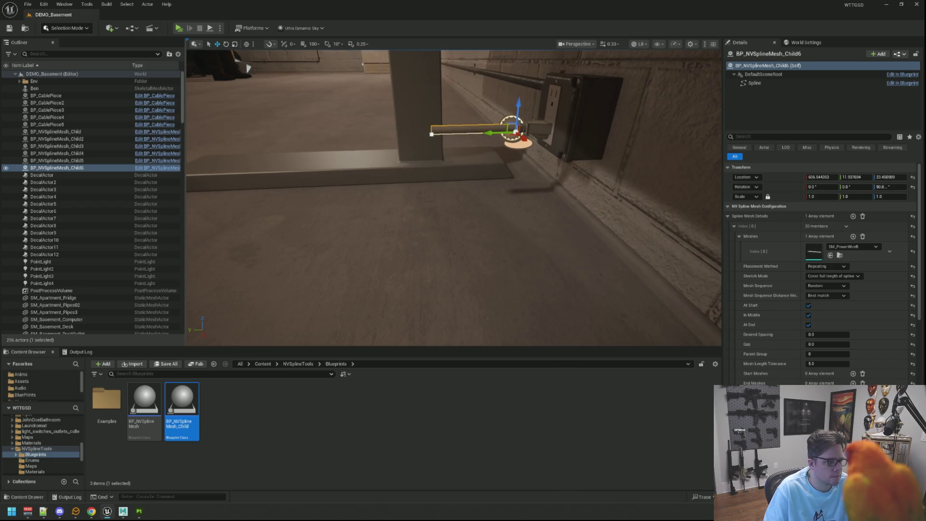
pyautogui.press('f')
pyautogui.moveTo(257, 78); pyautogui.dragTo(443, 146)
pyautogui.moveTo(423, 199)
pyautogui.mouseDown()
pyautogui.moveTo(454, 183)
pyautogui.moveTo(461, 204)
pyautogui.mouseUp()
# Alt-drag from the end point to add a new cord point bending toward the floor.
pyautogui.scroll(3, 454, 198)
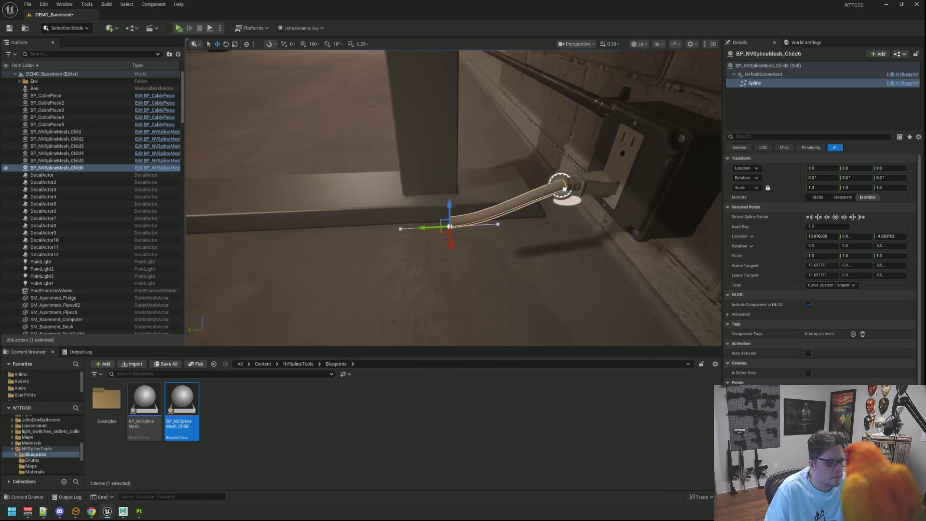
pyautogui.moveTo(462, 240); pyautogui.dragTo(406, 236)
pyautogui.press('e')
pyautogui.press('w')
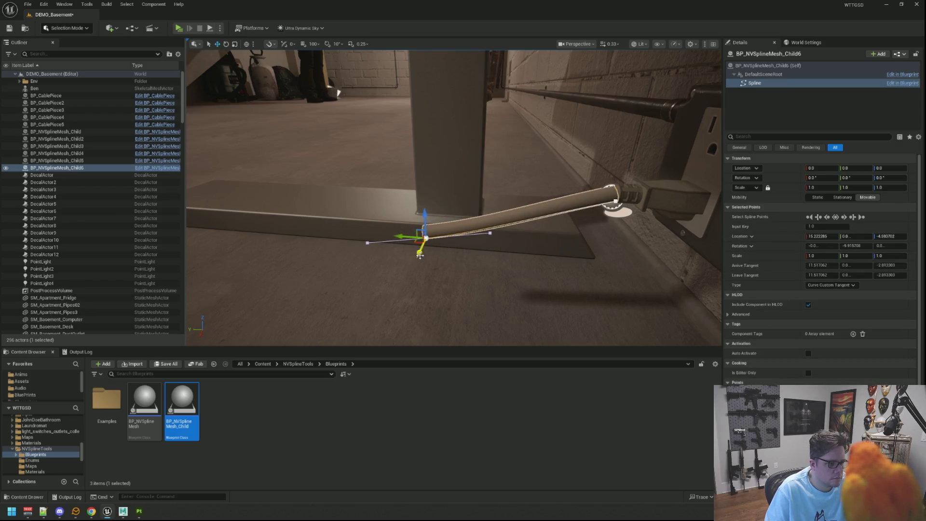
pyautogui.moveTo(424, 250)
pyautogui.mouseDown()
pyautogui.moveTo(400, 246)
pyautogui.moveTo(402, 295)
pyautogui.moveTo(405, 288)
pyautogui.mouseUp()
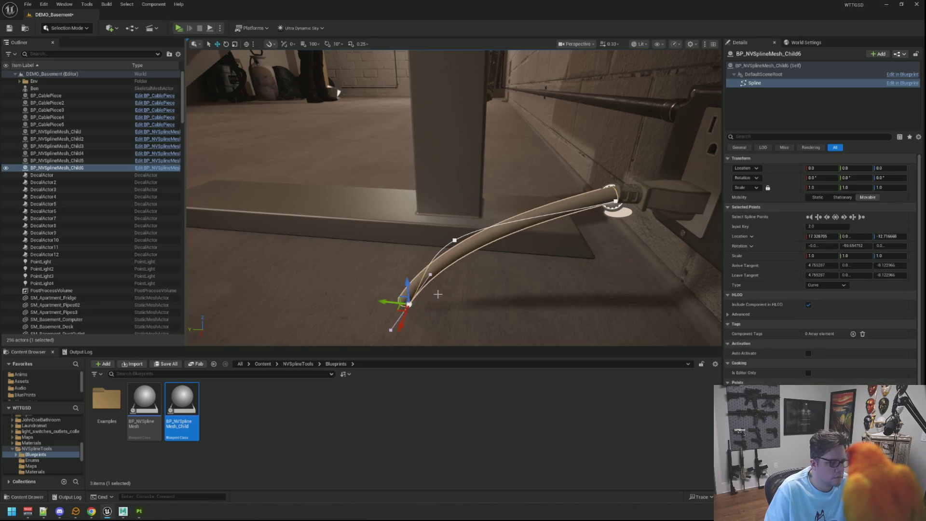
# Lower the cord's bend point, turn it about 55 degrees, and slide it along the wall.
pyautogui.press('f')
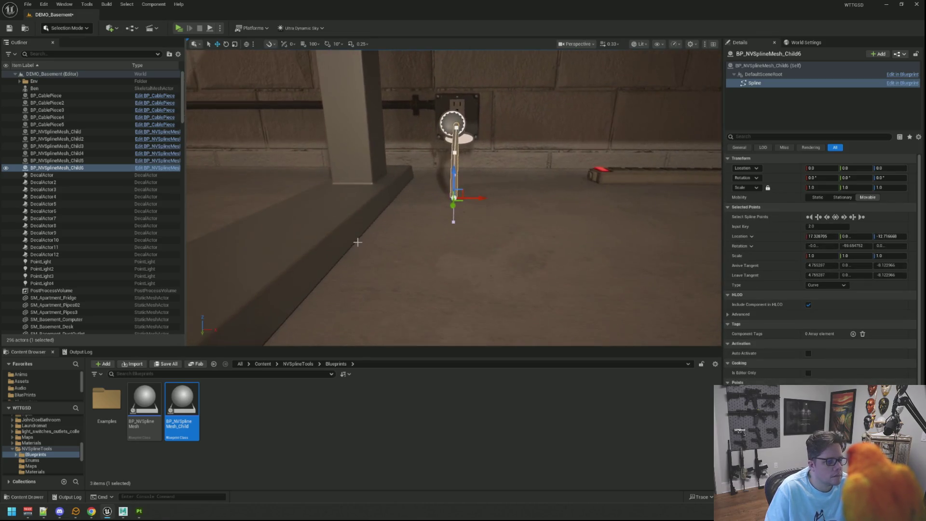
pyautogui.moveTo(526, 175); pyautogui.dragTo(514, 174)
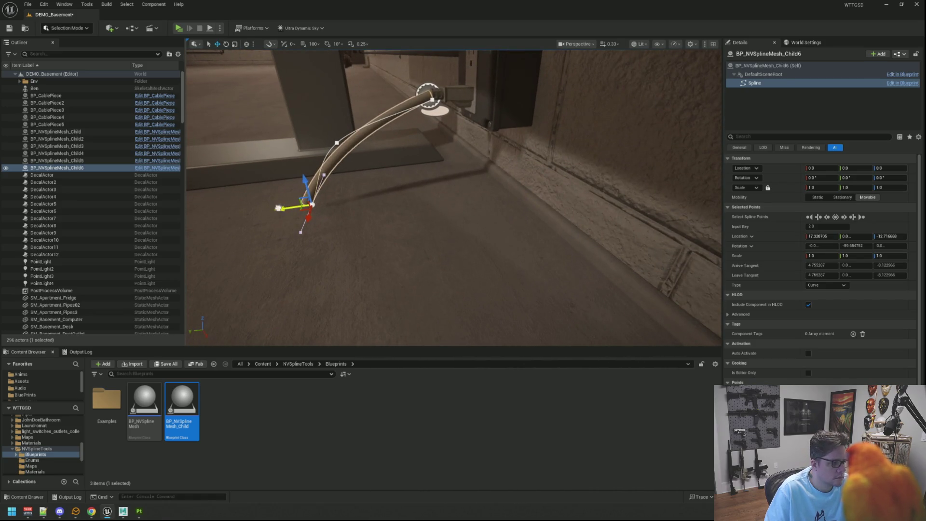
pyautogui.moveTo(278, 208)
pyautogui.mouseDown()
pyautogui.moveTo(352, 202)
pyautogui.moveTo(331, 196)
pyautogui.moveTo(279, 247)
pyautogui.mouseUp()
pyautogui.press('e')
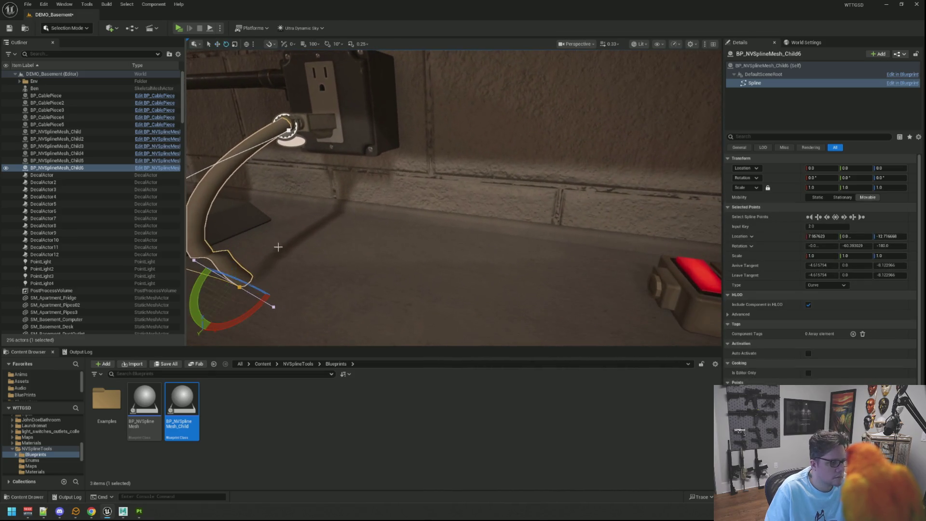
pyautogui.moveTo(255, 290); pyautogui.dragTo(284, 306)
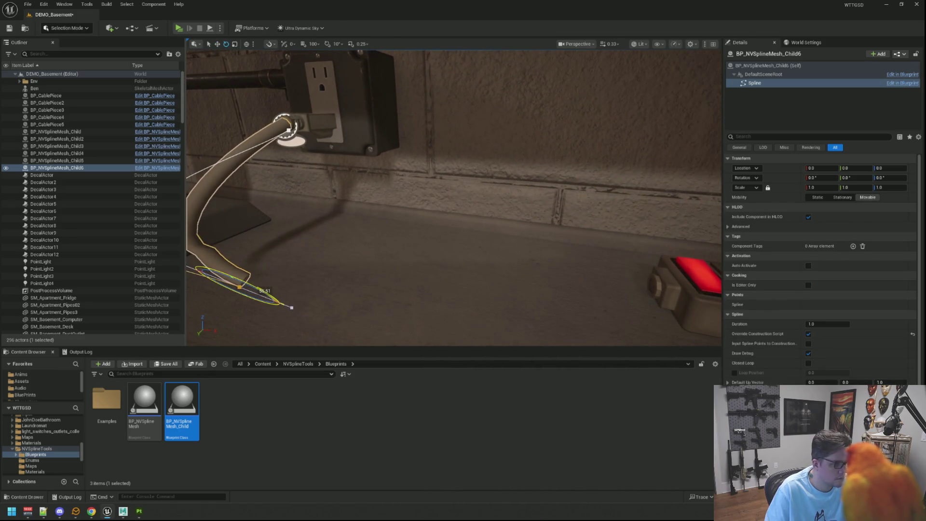
pyautogui.press('w')
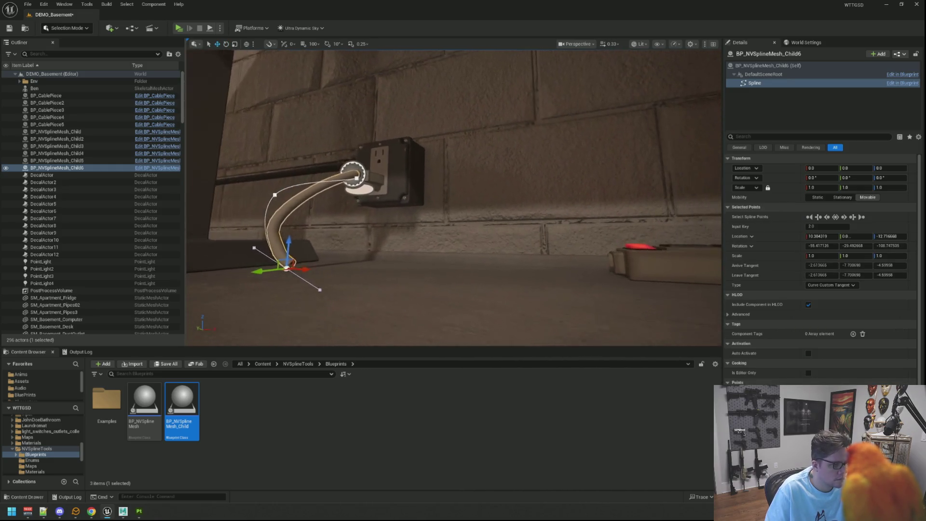
pyautogui.moveTo(251, 283); pyautogui.dragTo(408, 289)
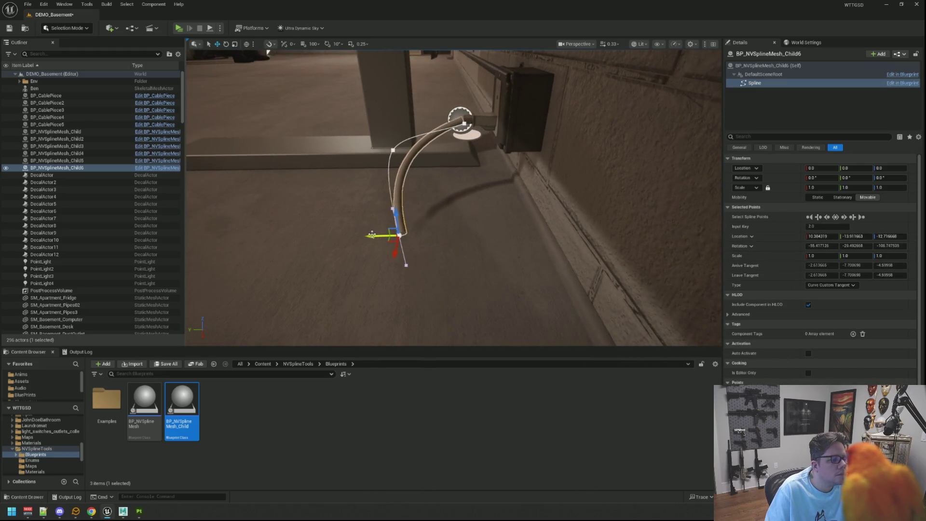
pyautogui.moveTo(372, 235)
pyautogui.mouseDown()
pyautogui.moveTo(386, 226)
pyautogui.moveTo(396, 177)
pyautogui.mouseUp()
# Tilt the cord's bottom point flat and move its end along the floor toward the strip.
pyautogui.click(392, 151)
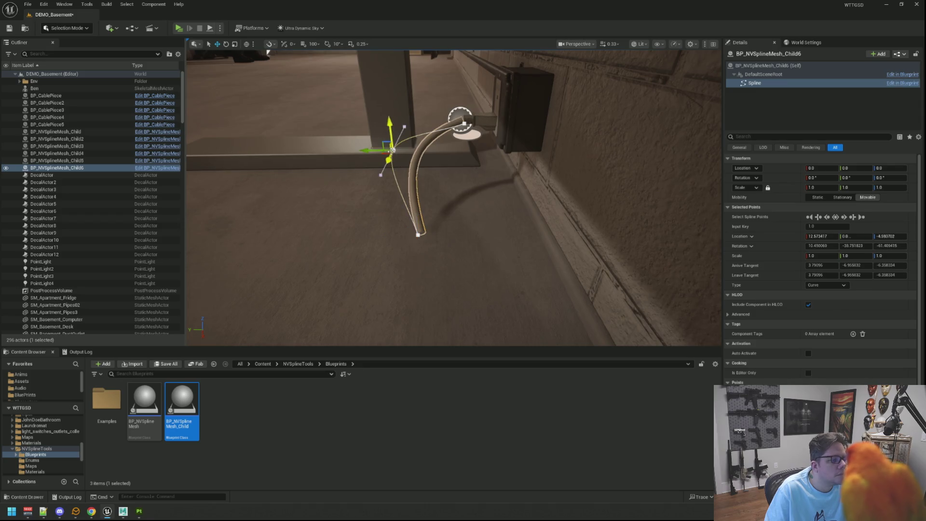
pyautogui.scroll(5, 272, 54)
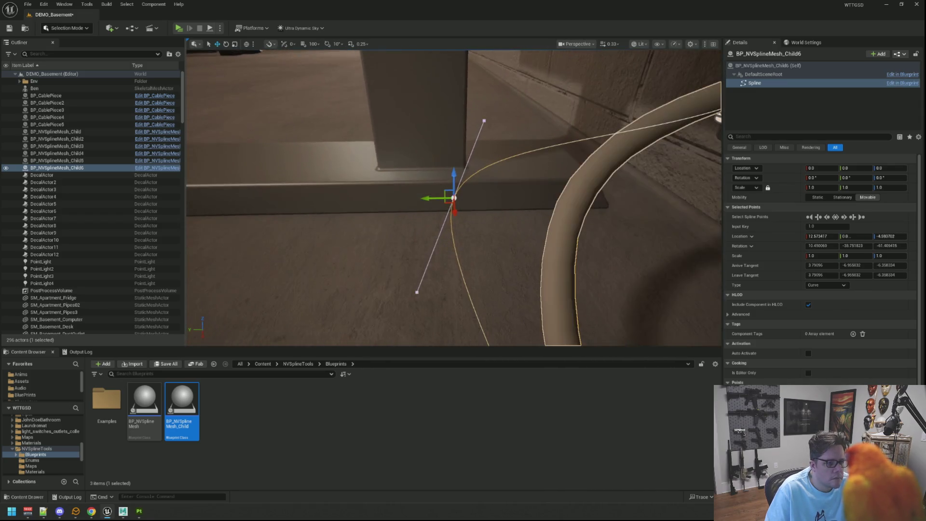
pyautogui.moveTo(464, 207)
pyautogui.mouseDown()
pyautogui.moveTo(283, 61)
pyautogui.moveTo(463, 156)
pyautogui.moveTo(426, 127)
pyautogui.moveTo(429, 89)
pyautogui.mouseUp()
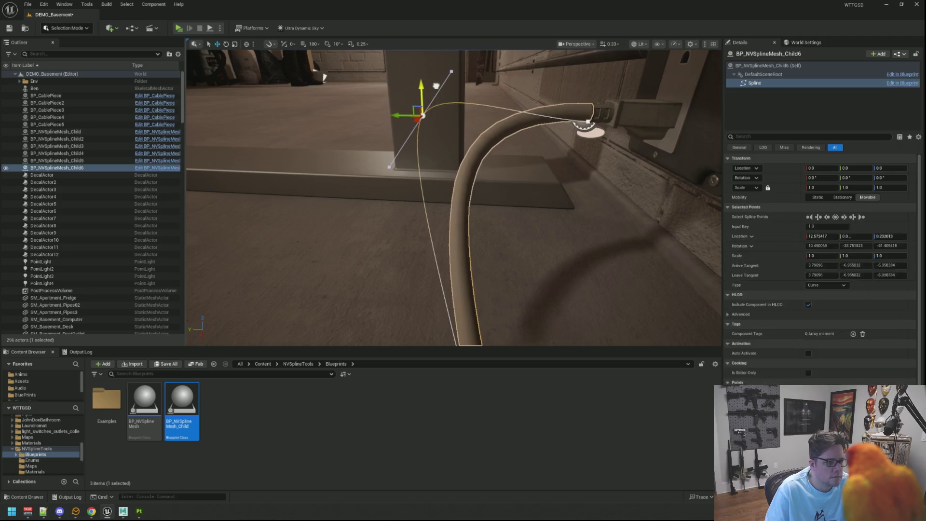
pyautogui.scroll(3, 436, 86)
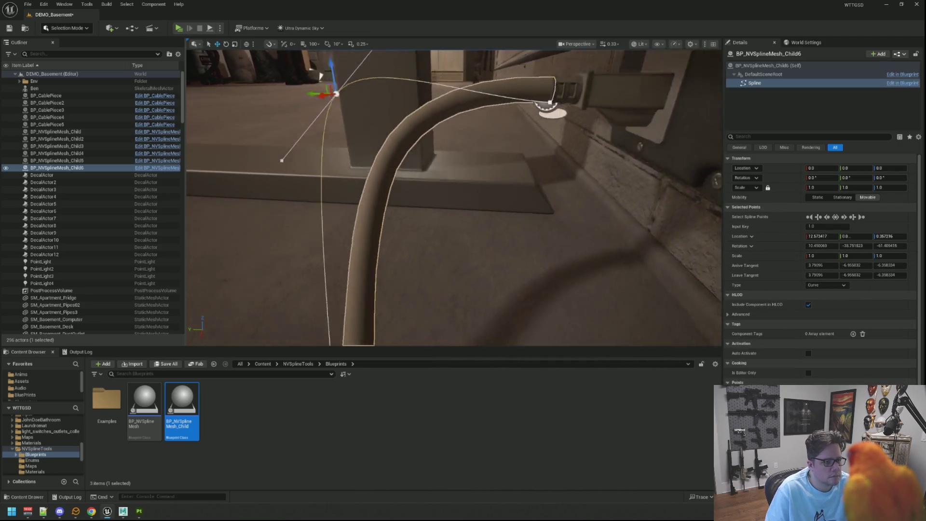
pyautogui.moveTo(319, 76)
pyautogui.mouseDown()
pyautogui.moveTo(279, 82)
pyautogui.moveTo(327, 87)
pyautogui.moveTo(471, 210)
pyautogui.mouseUp()
pyautogui.click(380, 327)
pyautogui.press('f')
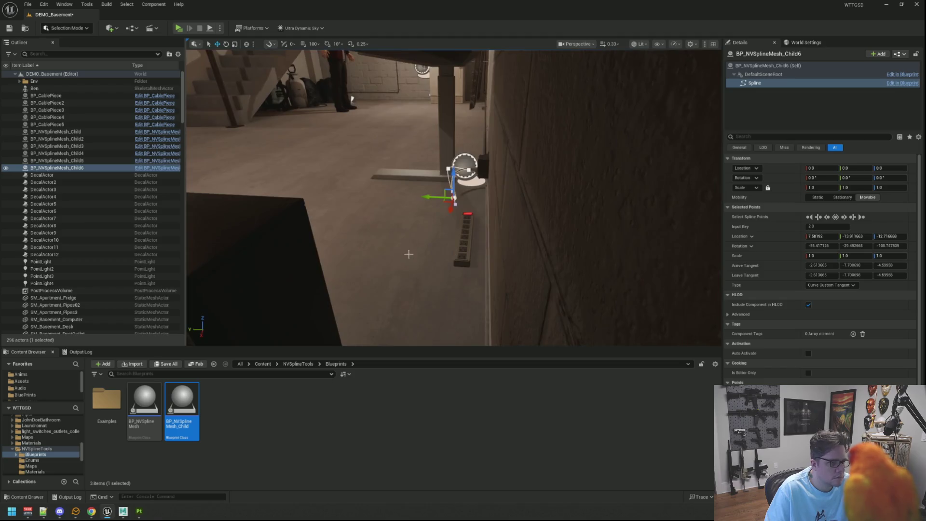
pyautogui.moveTo(453, 198); pyautogui.dragTo(454, 130)
pyautogui.scroll(-5, 410, 147)
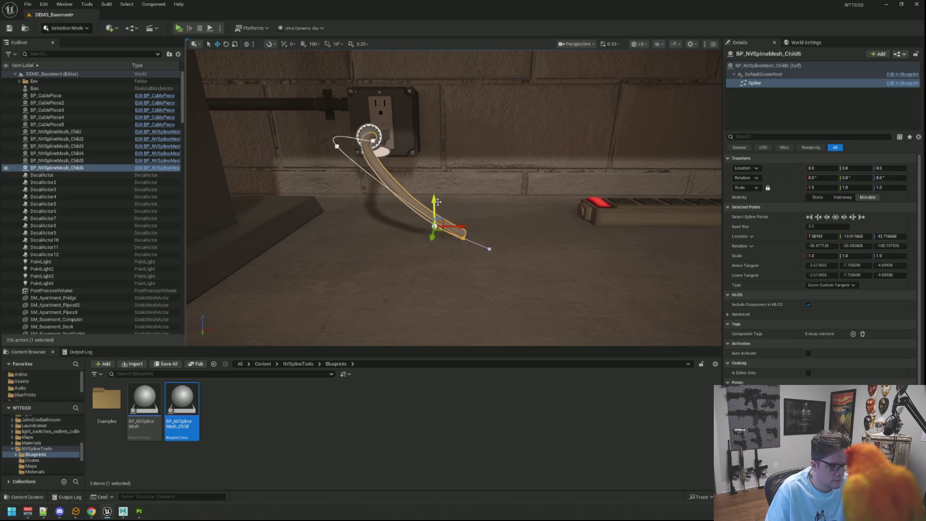
pyautogui.moveTo(437, 203)
pyautogui.mouseDown()
pyautogui.moveTo(427, 200)
pyautogui.moveTo(419, 218)
pyautogui.moveTo(491, 211)
pyautogui.mouseUp()
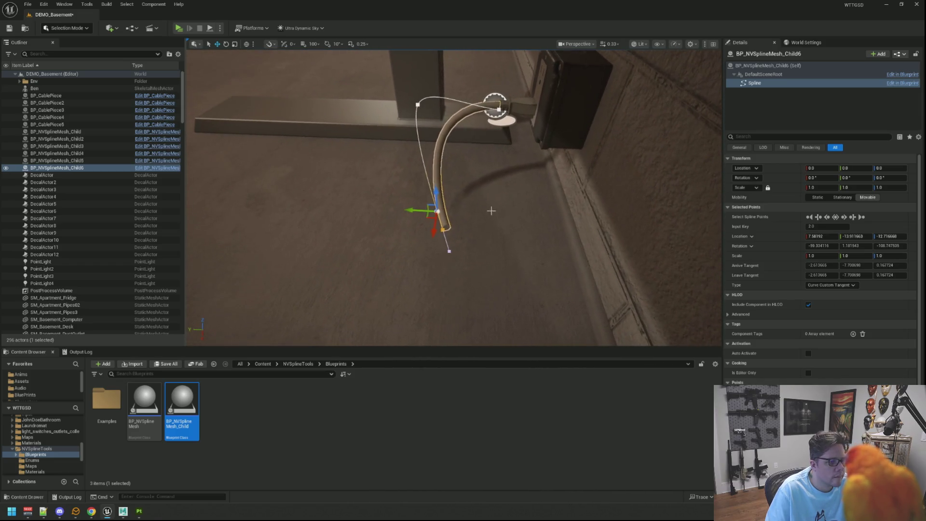
pyautogui.moveTo(419, 227)
pyautogui.mouseDown()
pyautogui.moveTo(546, 208)
pyautogui.moveTo(499, 208)
pyautogui.moveTo(498, 191)
pyautogui.moveTo(461, 198)
pyautogui.moveTo(482, 198)
pyautogui.moveTo(473, 163)
pyautogui.moveTo(604, 164)
pyautogui.mouseUp()
# Frame the cord's end point from above in rotate mode using its local axes.
pyautogui.moveTo(485, 159)
pyautogui.mouseDown()
pyautogui.moveTo(555, 271)
pyautogui.moveTo(481, 252)
pyautogui.moveTo(492, 227)
pyautogui.moveTo(410, 211)
pyautogui.moveTo(308, 213)
pyautogui.mouseUp()
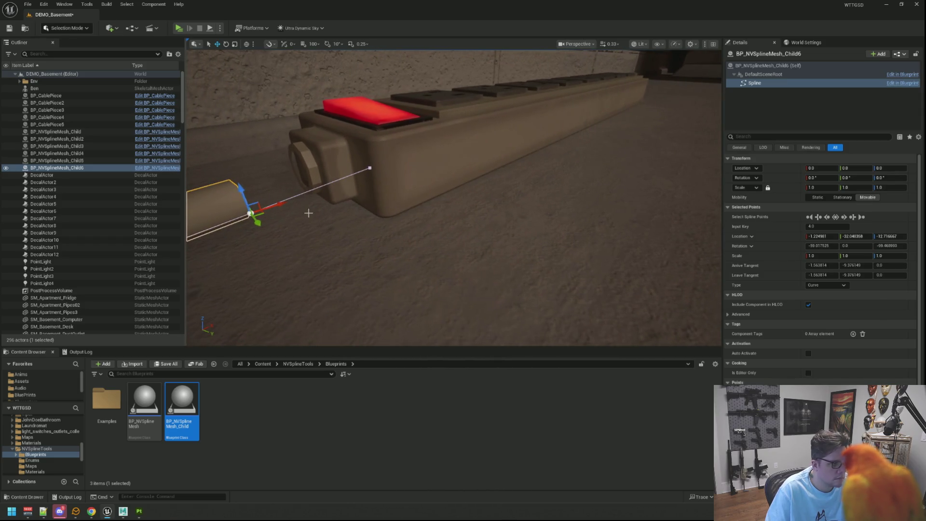
pyautogui.press('e')
pyautogui.press('f')
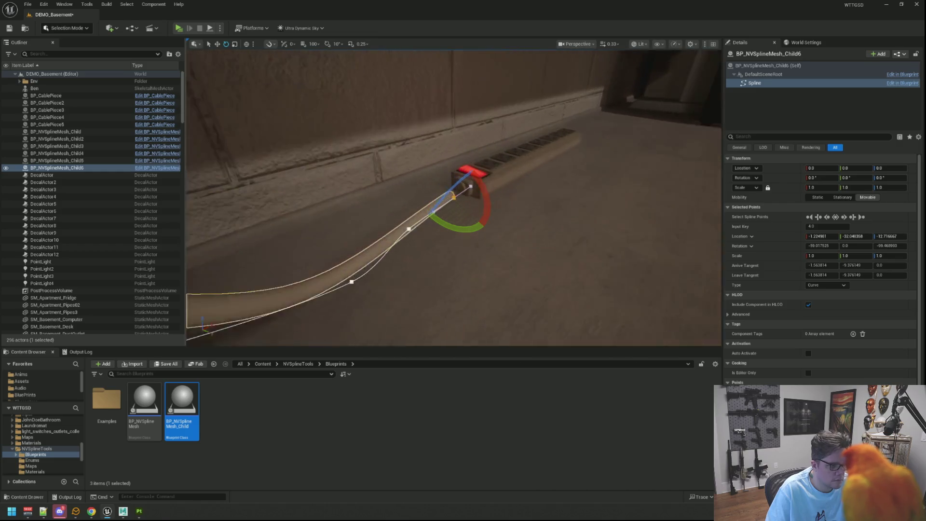
pyautogui.moveTo(362, 180); pyautogui.dragTo(354, 159)
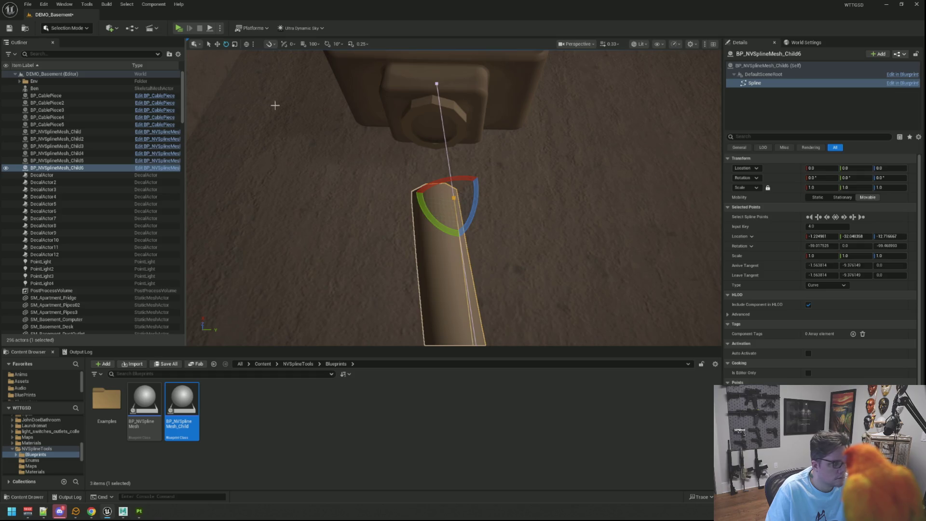
pyautogui.click(246, 44)
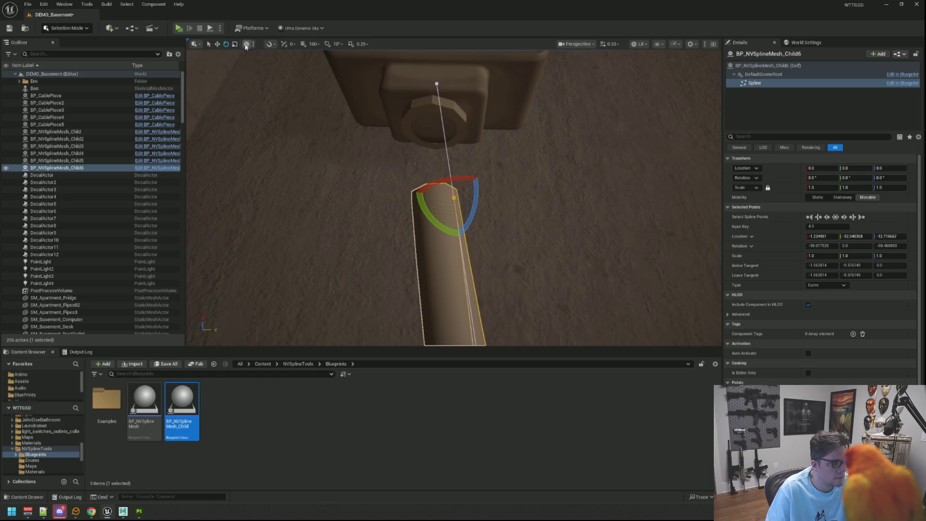
# Rotate the cord's end in world coordinates so it lines up with the power strip.
pyautogui.click(246, 44)
pyautogui.moveTo(452, 231)
pyautogui.mouseDown()
pyautogui.moveTo(455, 169)
pyautogui.moveTo(453, 184)
pyautogui.mouseUp()
pyautogui.press('w')
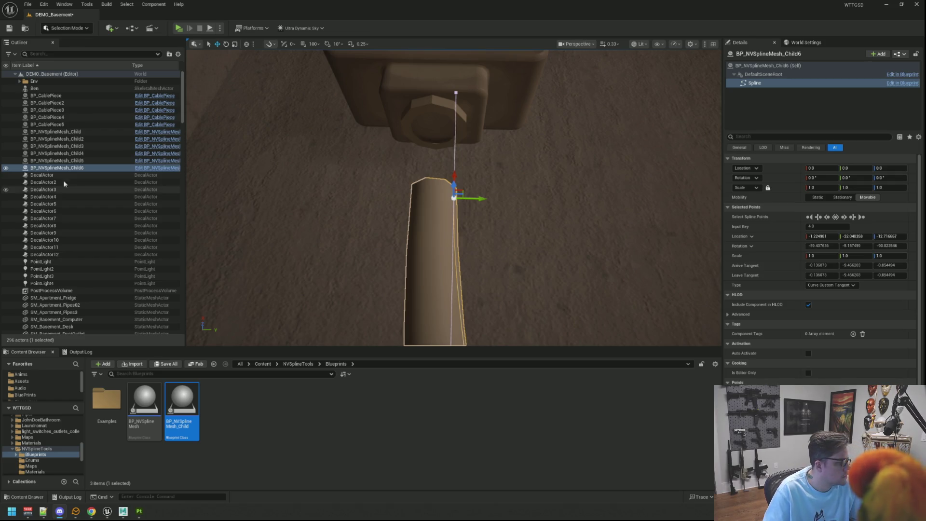
pyautogui.click(42, 4)
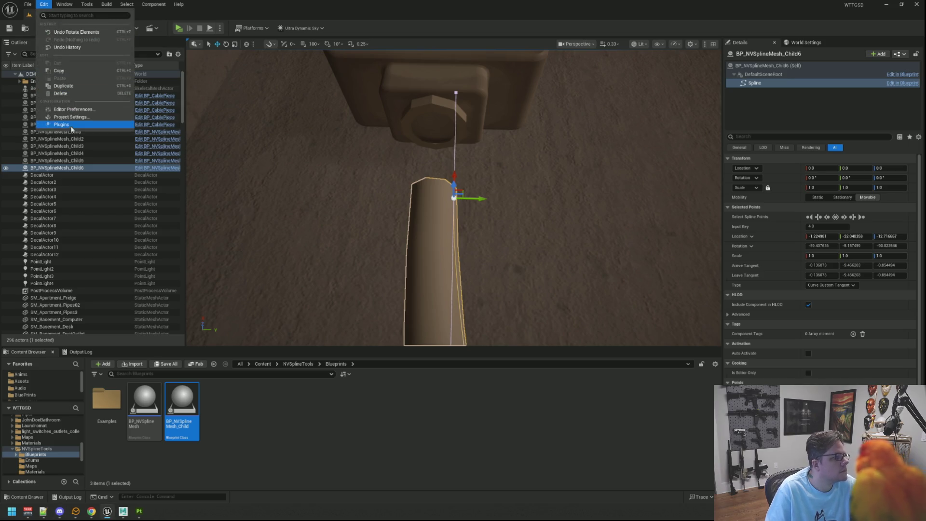
pyautogui.click(203, 192)
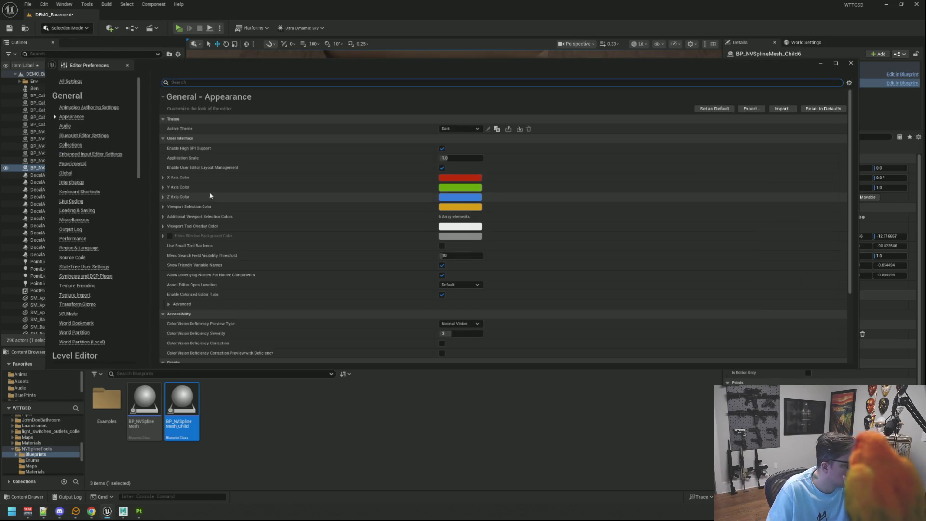
pyautogui.write('detect chan')
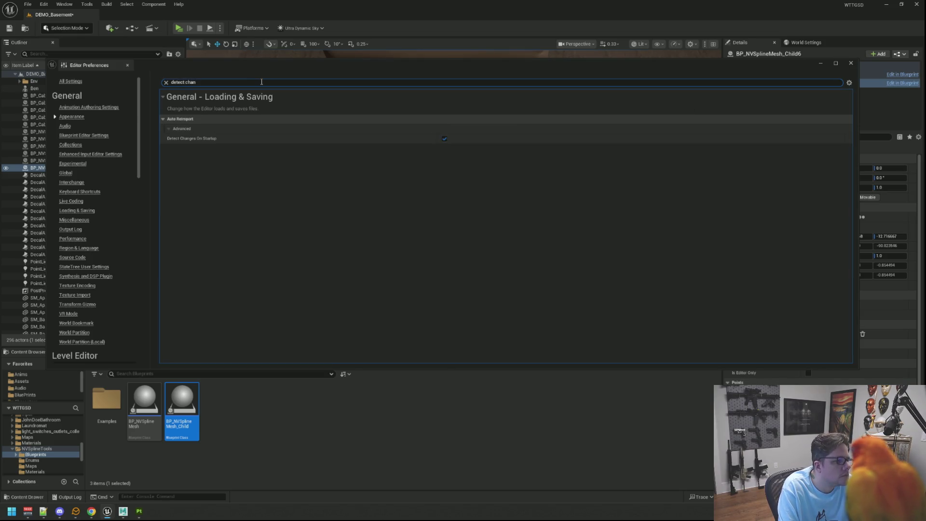
pyautogui.click(207, 83)
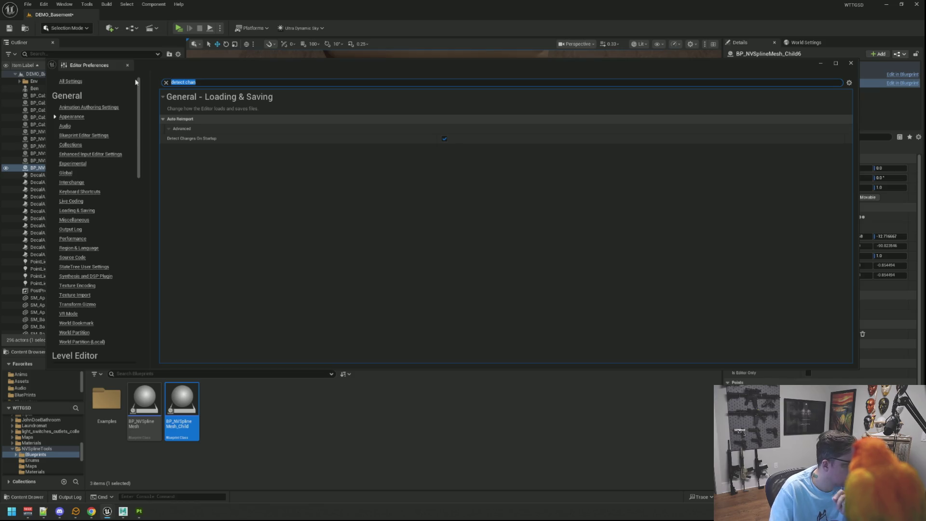
pyautogui.write('reimport')
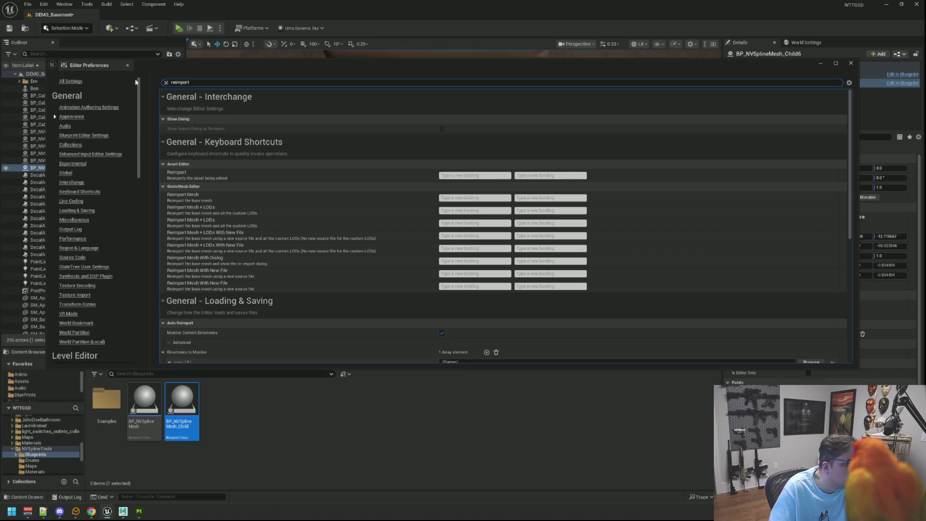
pyautogui.click(220, 130)
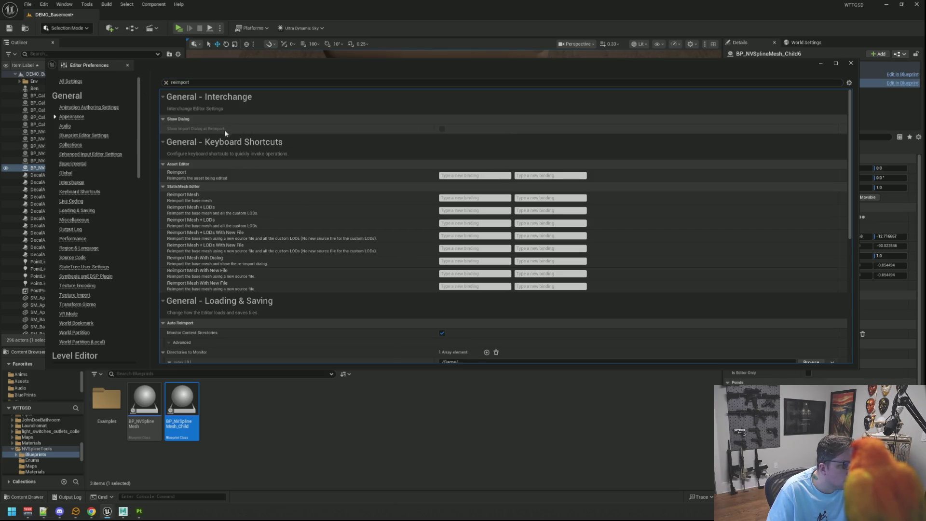
pyautogui.moveTo(211, 131)
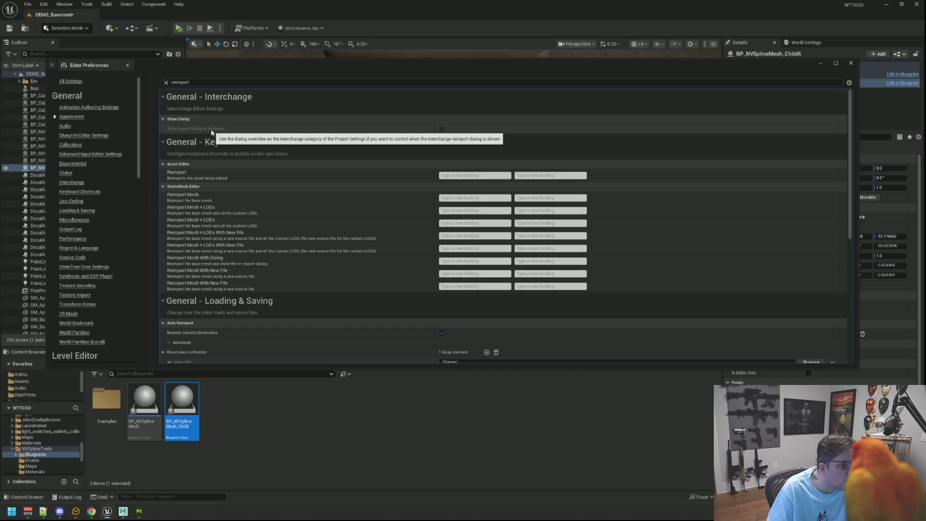
pyautogui.click(445, 136)
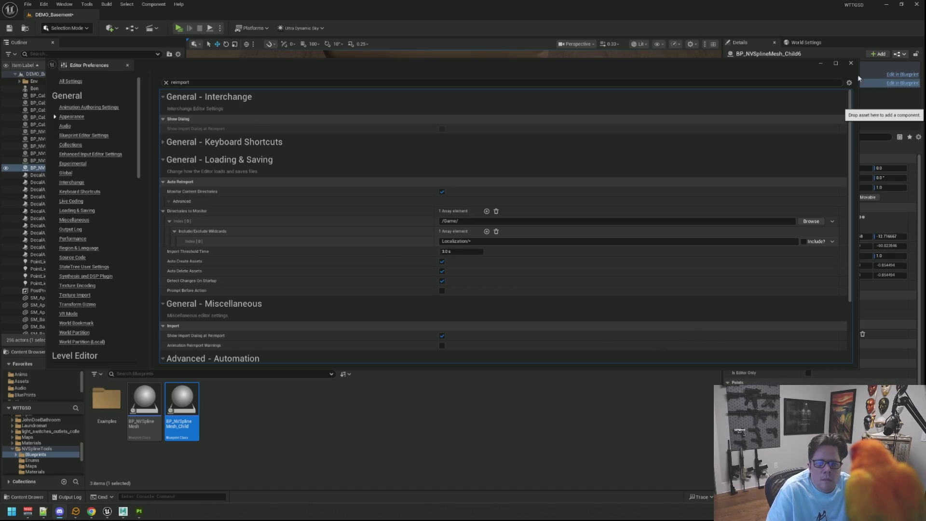
pyautogui.click(823, 65)
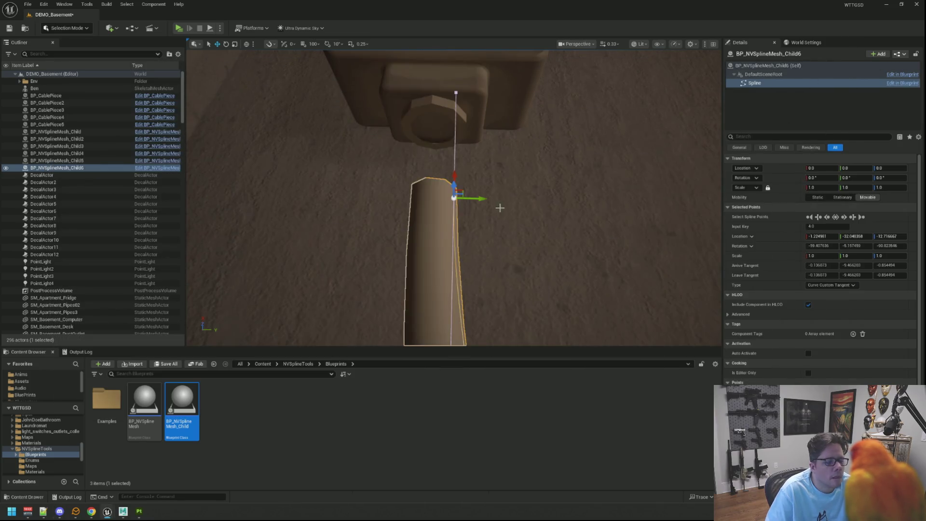
# Raise the cord's end to socket height and adjust its tangent so the end straightens.
pyautogui.moveTo(499, 208)
pyautogui.mouseDown()
pyautogui.moveTo(488, 202)
pyautogui.moveTo(506, 192)
pyautogui.moveTo(472, 186)
pyautogui.moveTo(444, 154)
pyautogui.moveTo(438, 125)
pyautogui.mouseUp()
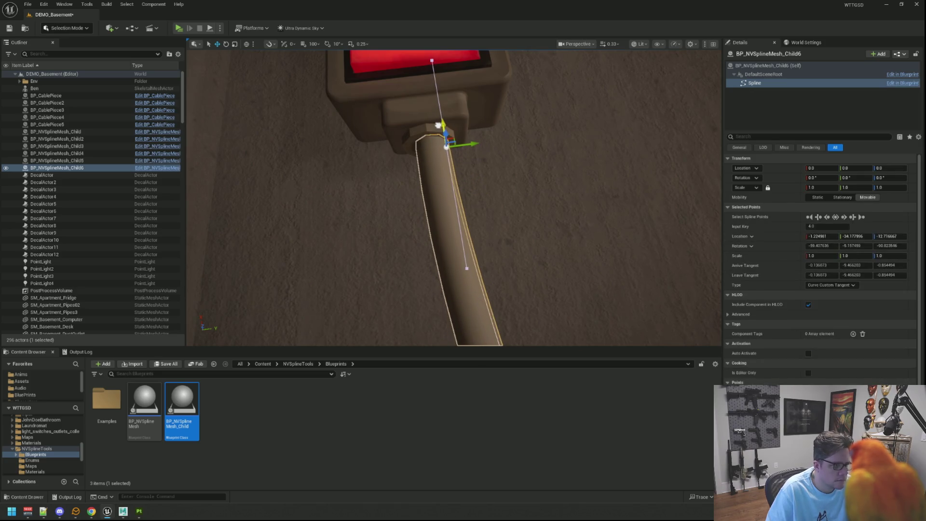
pyautogui.moveTo(554, 215)
pyautogui.mouseDown()
pyautogui.moveTo(530, 214)
pyautogui.moveTo(554, 216)
pyautogui.mouseUp()
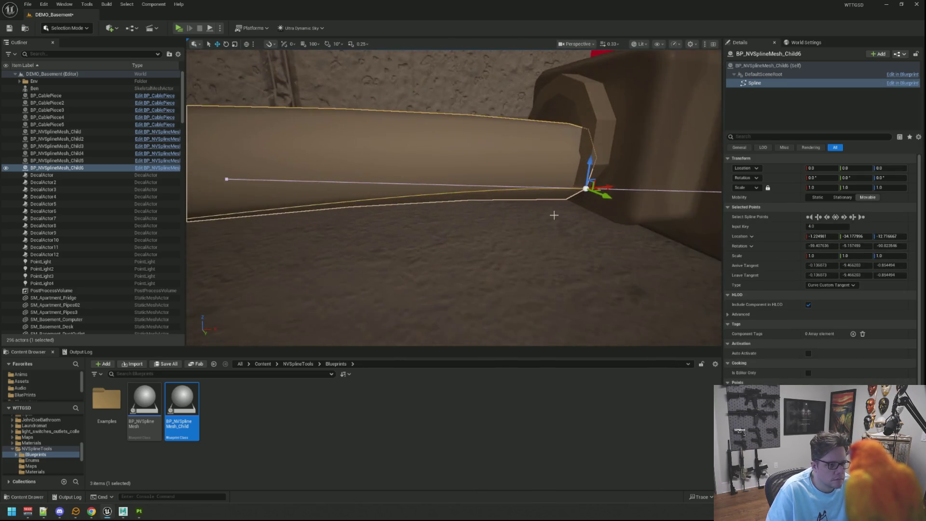
pyautogui.moveTo(590, 169)
pyautogui.mouseDown()
pyautogui.moveTo(593, 131)
pyautogui.moveTo(570, 160)
pyautogui.moveTo(535, 169)
pyautogui.moveTo(535, 144)
pyautogui.moveTo(485, 150)
pyautogui.mouseUp()
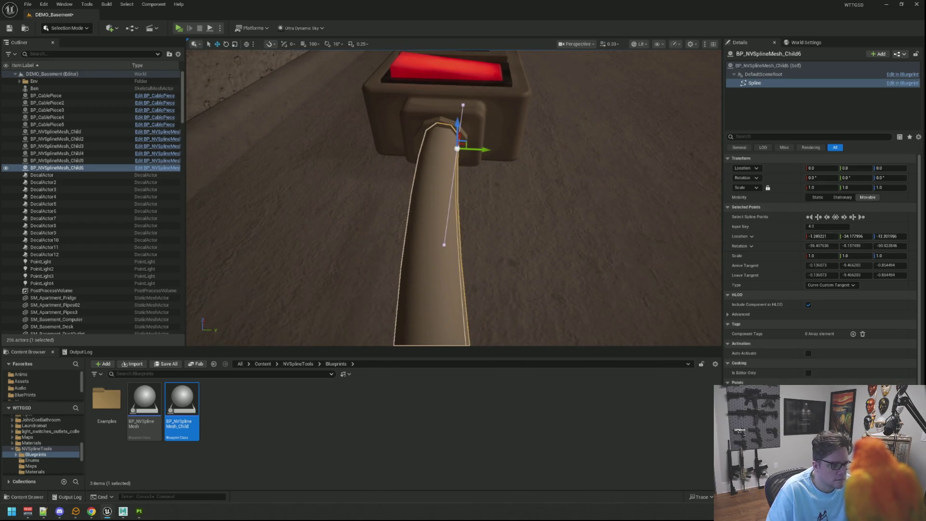
pyautogui.click(444, 244)
pyautogui.moveTo(463, 246)
pyautogui.mouseDown()
pyautogui.moveTo(472, 245)
pyautogui.moveTo(461, 232)
pyautogui.moveTo(386, 212)
pyautogui.moveTo(466, 175)
pyautogui.mouseUp()
pyautogui.moveTo(373, 138); pyautogui.dragTo(375, 157)
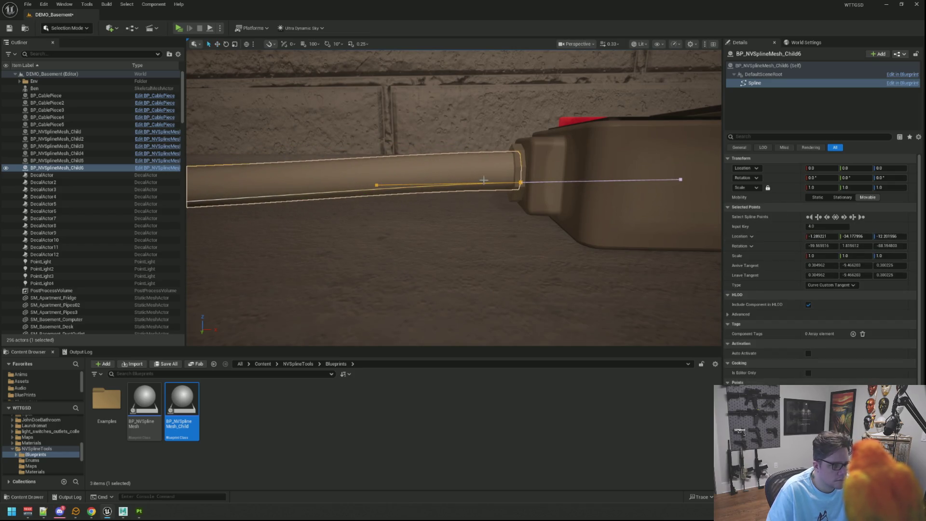
# Save the basement level and bring the Editor Preferences window back to the front.
pyautogui.doubleClick(43, 181)
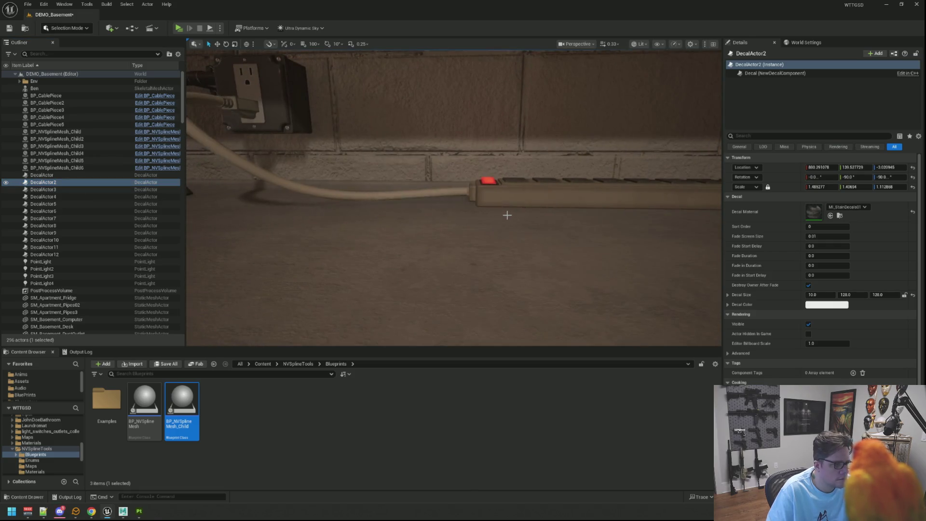
pyautogui.scroll(-5, 506, 213)
pyautogui.scroll(5, 453, 198)
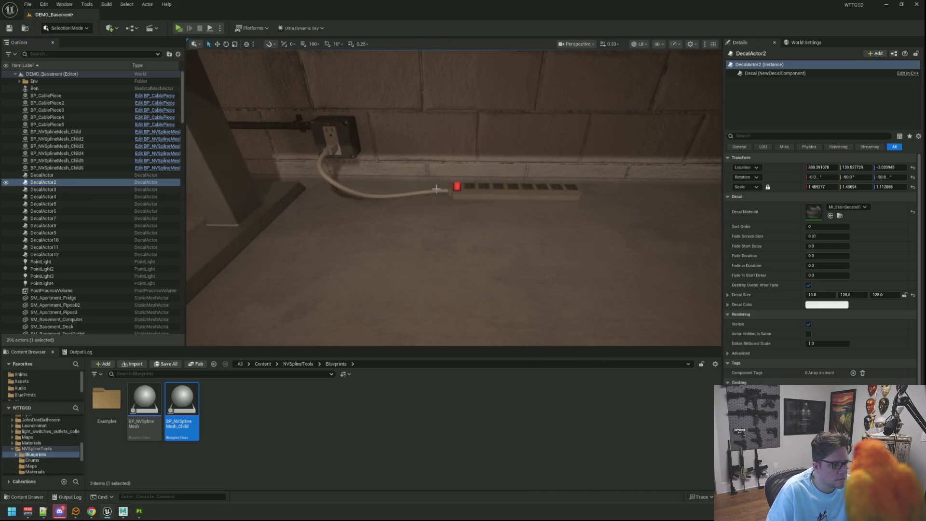
pyautogui.moveTo(454, 198)
pyautogui.mouseDown()
pyautogui.moveTo(419, 217)
pyautogui.moveTo(463, 203)
pyautogui.moveTo(425, 215)
pyautogui.moveTo(434, 212)
pyautogui.moveTo(435, 193)
pyautogui.mouseUp()
pyautogui.hotkey('ctrl', 's')
pyautogui.moveTo(107, 512)
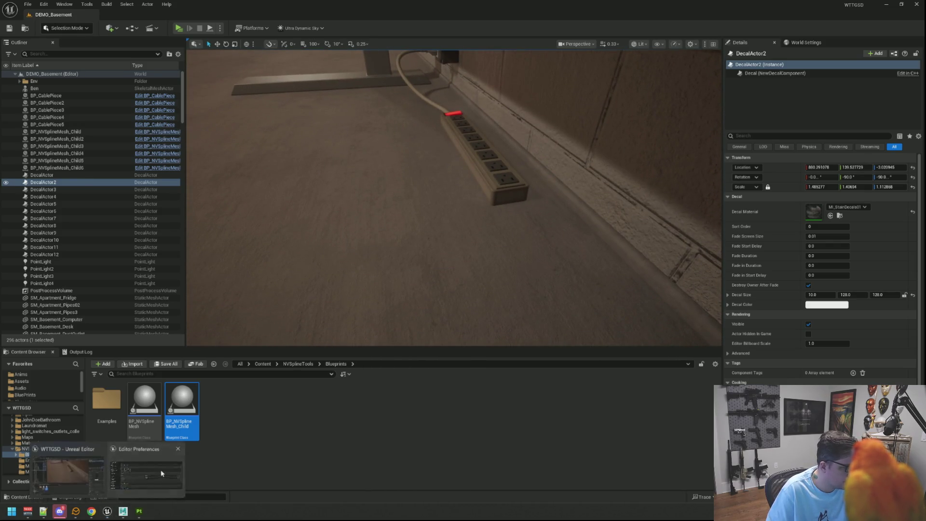
pyautogui.click(145, 471)
pyautogui.click(246, 91)
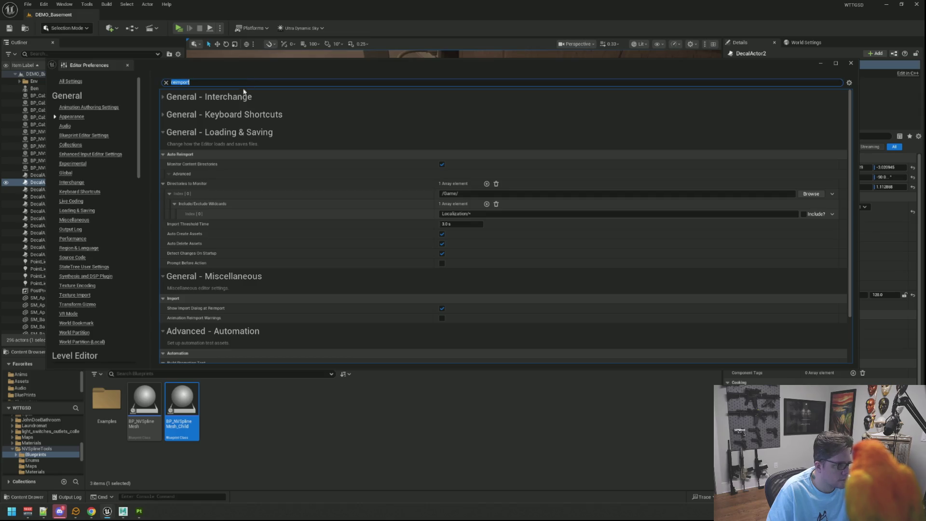
# Re-expand General - Interchange, close Editor Preferences, and select the power cord in the viewport.
pyautogui.click(246, 94)
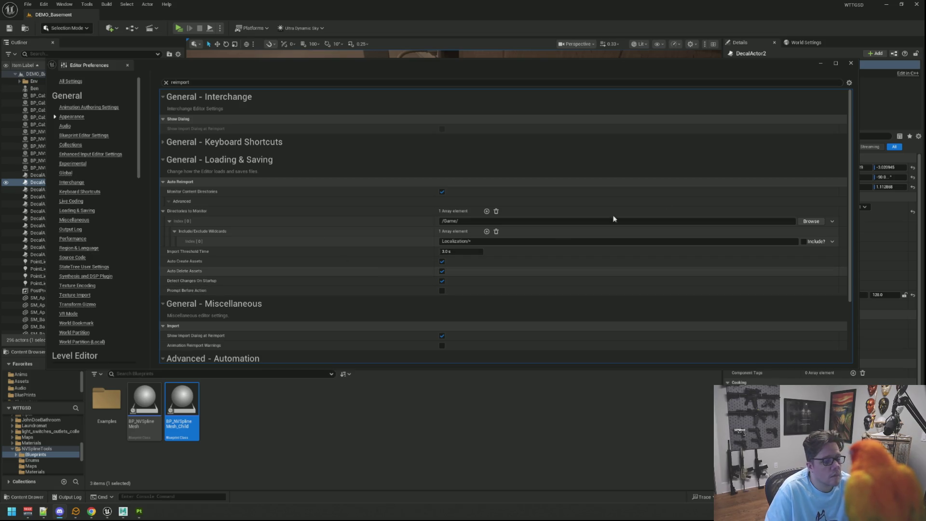
pyautogui.click(821, 64)
pyautogui.moveTo(452, 214); pyautogui.dragTo(426, 190)
pyautogui.click(427, 190)
# Frame the cord and nudge its middle spline point slightly.
pyautogui.press('f')
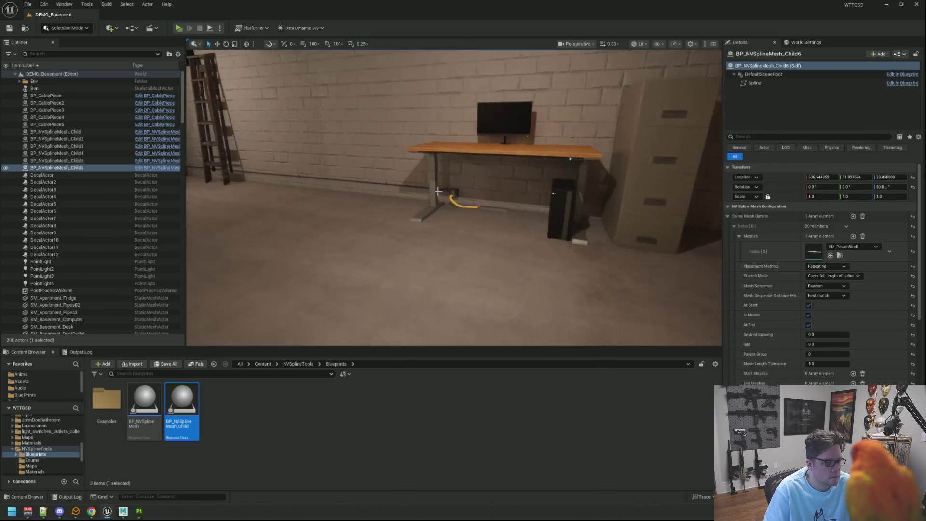
pyautogui.click(452, 195)
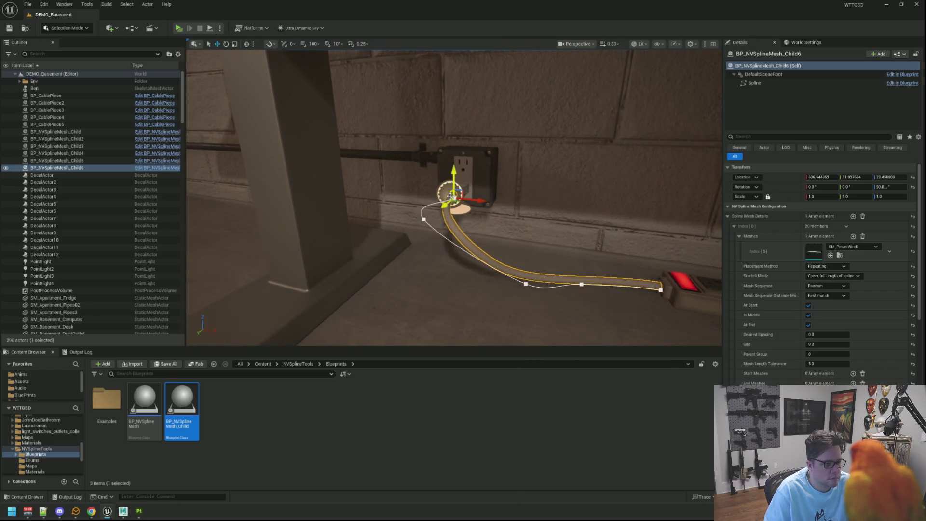
pyautogui.moveTo(452, 195)
pyautogui.mouseDown()
pyautogui.moveTo(431, 190)
pyautogui.moveTo(372, 206)
pyautogui.moveTo(256, 69)
pyautogui.moveTo(319, 260)
pyautogui.moveTo(399, 252)
pyautogui.mouseUp()
pyautogui.click(380, 201)
pyautogui.moveTo(454, 198); pyautogui.dragTo(386, 179)
pyautogui.moveTo(533, 254)
pyautogui.mouseDown()
pyautogui.moveTo(358, 122)
pyautogui.moveTo(343, 145)
pyautogui.moveTo(330, 217)
pyautogui.moveTo(347, 212)
pyautogui.mouseUp()
pyautogui.moveTo(494, 251)
pyautogui.mouseDown()
pyautogui.moveTo(473, 261)
pyautogui.moveTo(500, 235)
pyautogui.mouseUp()
pyautogui.click(459, 255)
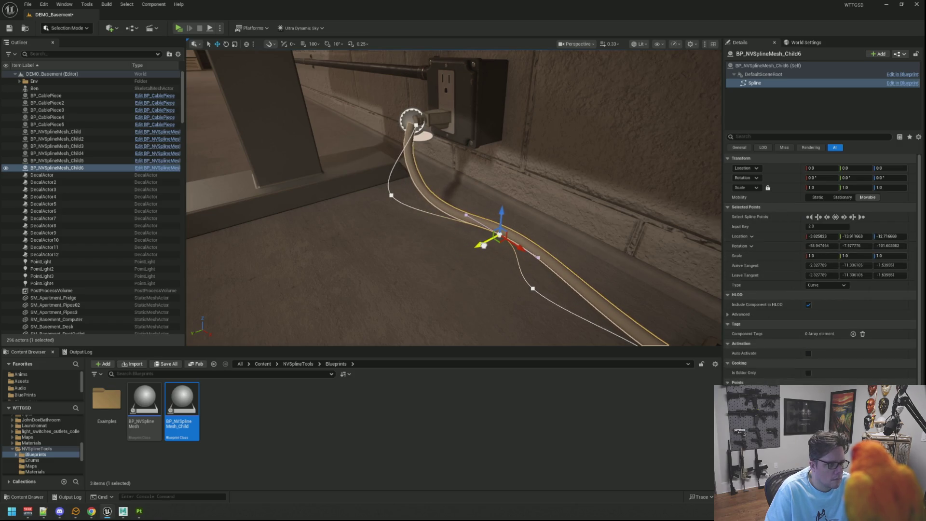
pyautogui.moveTo(483, 245); pyautogui.dragTo(435, 233)
# Move the cord's start point up into the wall outlet and rotate the plug to seat it.
pyautogui.click(443, 140)
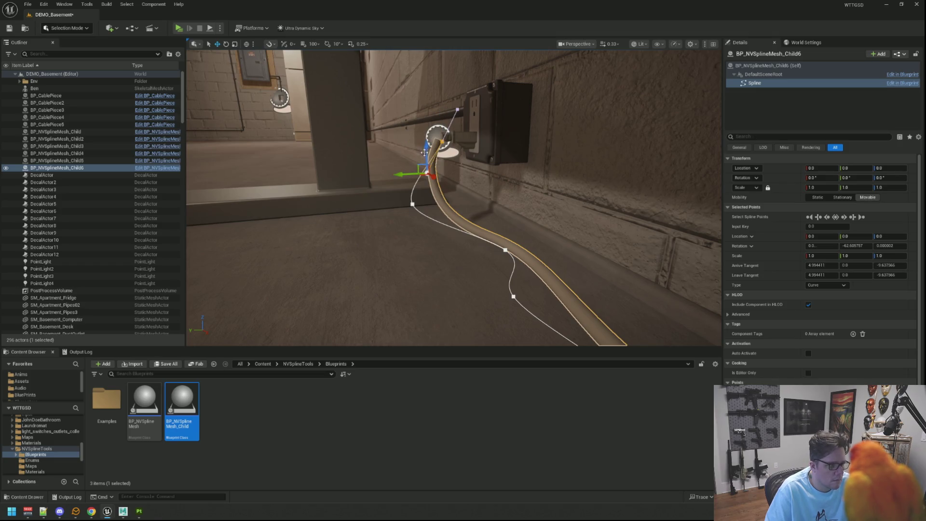
pyautogui.moveTo(428, 146); pyautogui.dragTo(396, 64)
pyautogui.moveTo(289, 159); pyautogui.dragTo(288, 160)
pyautogui.moveTo(357, 126)
pyautogui.mouseDown()
pyautogui.moveTo(371, 124)
pyautogui.moveTo(373, 159)
pyautogui.moveTo(392, 187)
pyautogui.moveTo(422, 189)
pyautogui.moveTo(418, 182)
pyautogui.moveTo(454, 203)
pyautogui.moveTo(469, 188)
pyautogui.mouseUp()
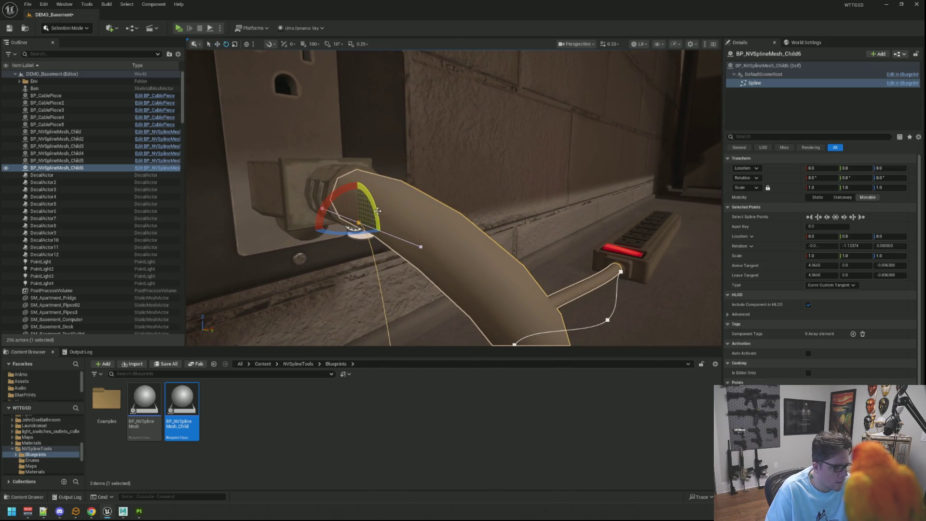
pyautogui.moveTo(378, 211); pyautogui.dragTo(364, 209)
pyautogui.press('Escape')
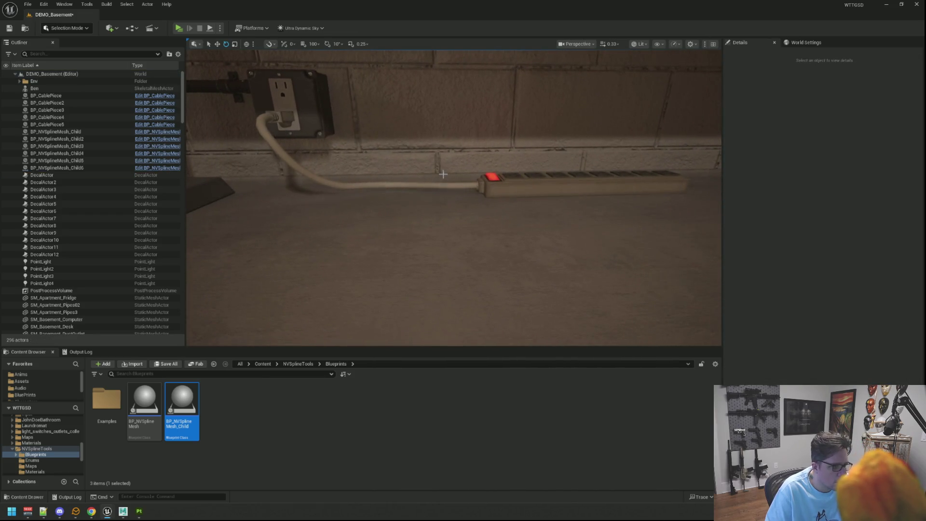
# Slide a middle spline point of the power cord along the floor toward the strip.
pyautogui.moveTo(443, 174)
pyautogui.mouseDown()
pyautogui.moveTo(443, 190)
pyautogui.moveTo(442, 159)
pyautogui.moveTo(434, 189)
pyautogui.mouseUp()
pyautogui.click(412, 220)
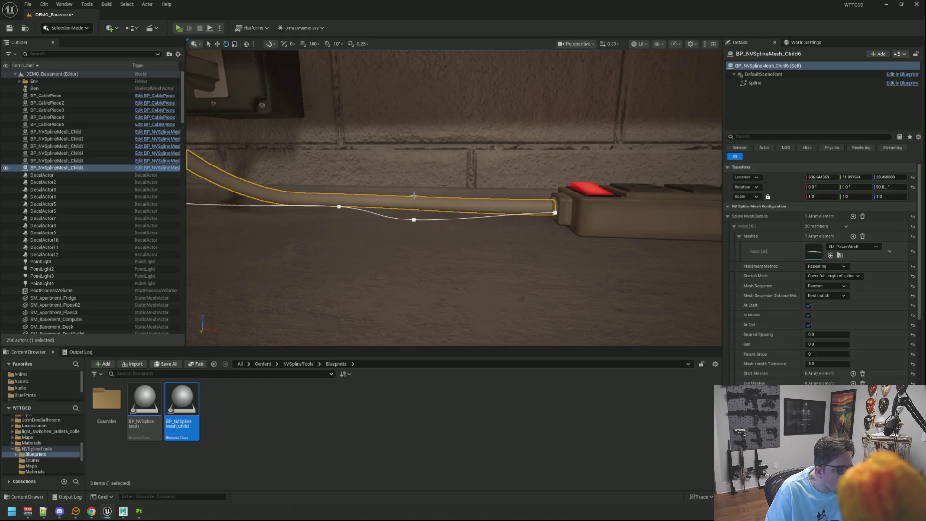
pyautogui.scroll(-2, 440, 215)
pyautogui.click(424, 214)
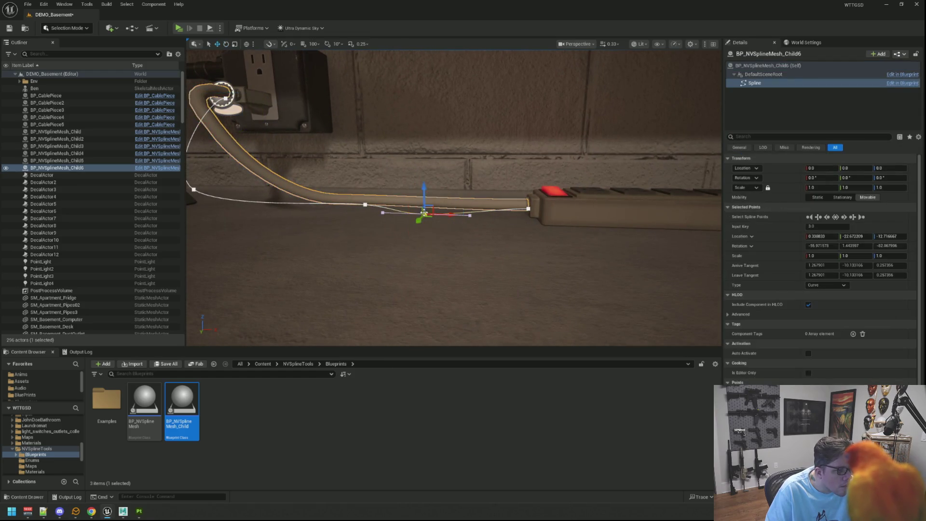
pyautogui.scroll(4, 449, 188)
pyautogui.moveTo(449, 189)
pyautogui.mouseDown()
pyautogui.moveTo(434, 202)
pyautogui.moveTo(446, 182)
pyautogui.mouseUp()
pyautogui.scroll(-2, 447, 193)
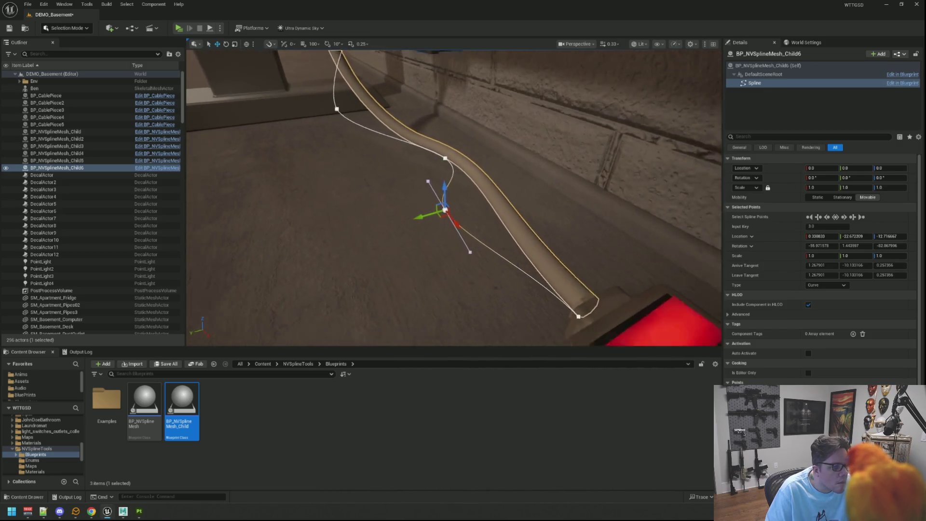
pyautogui.moveTo(429, 214)
pyautogui.mouseDown()
pyautogui.moveTo(459, 208)
pyautogui.moveTo(416, 228)
pyautogui.moveTo(422, 205)
pyautogui.moveTo(404, 201)
pyautogui.moveTo(429, 200)
pyautogui.moveTo(424, 214)
pyautogui.mouseUp()
pyautogui.click(123, 197)
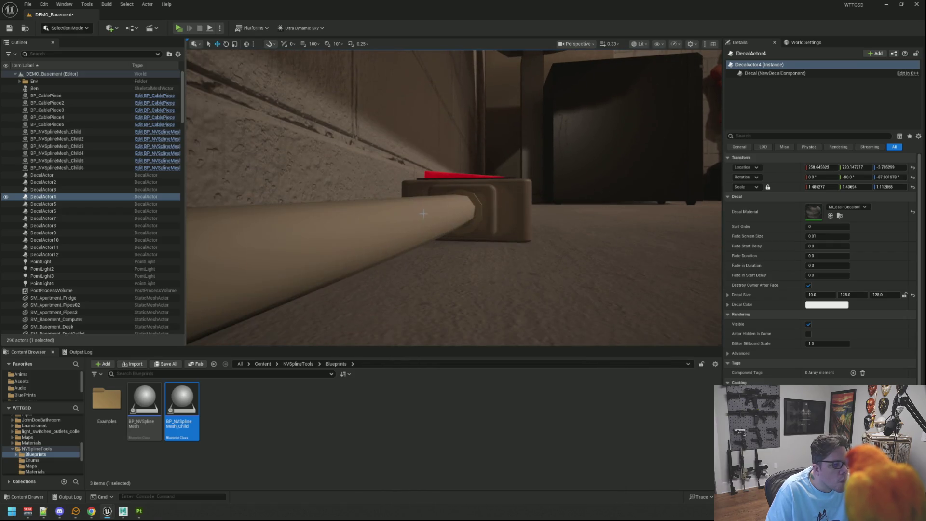
# Nudge and rotate the cord's end point so it enters the power strip straight.
pyautogui.click(468, 214)
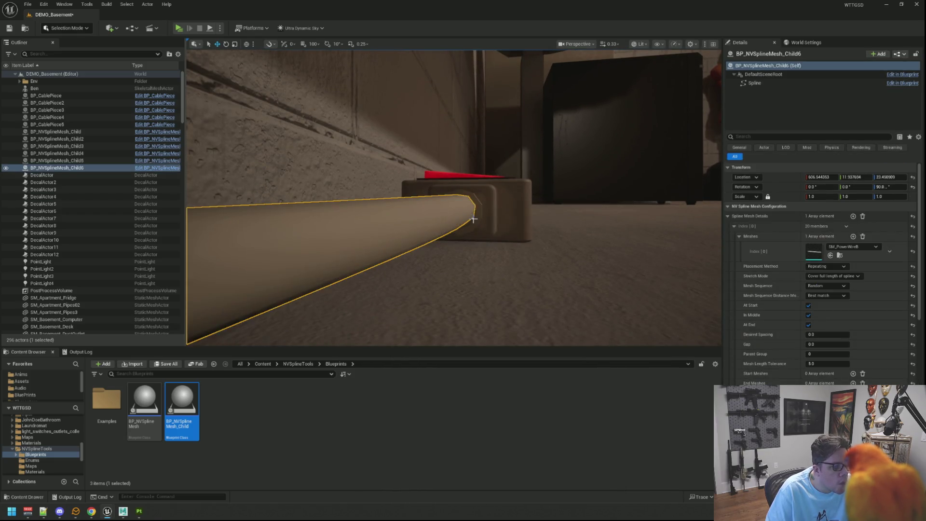
pyautogui.scroll(3, 483, 217)
pyautogui.click(496, 220)
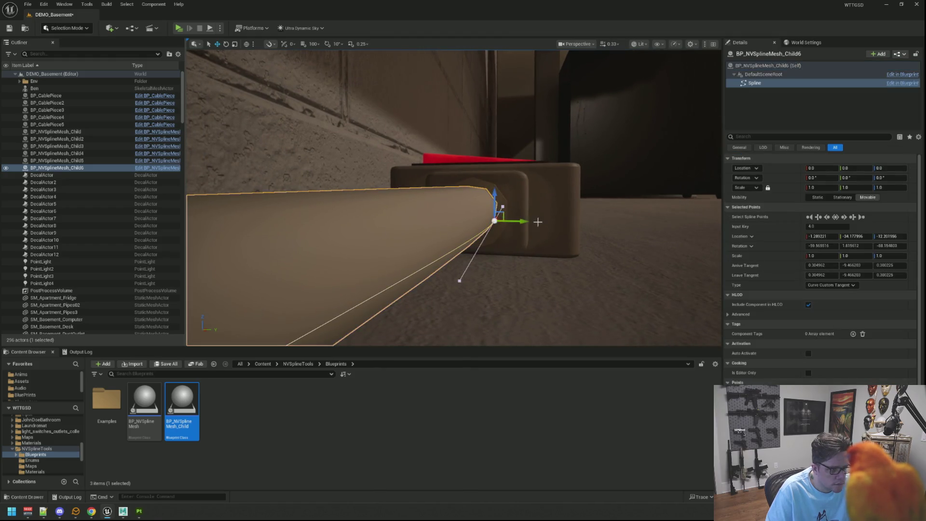
pyautogui.press('f')
pyautogui.keyDown('alt'); pyautogui.moveTo(454, 198); pyautogui.dragTo(491, 198); pyautogui.keyUp('alt')
pyautogui.scroll(3, 454, 197)
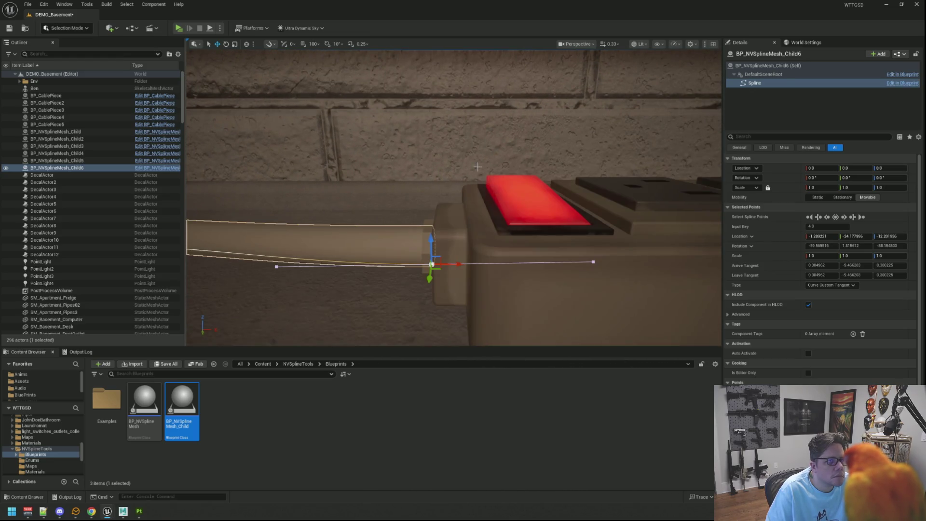
pyautogui.keyDown('alt'); pyautogui.moveTo(478, 167); pyautogui.dragTo(478, 167); pyautogui.keyUp('alt')
pyautogui.moveTo(460, 264); pyautogui.dragTo(445, 245)
pyautogui.press('e')
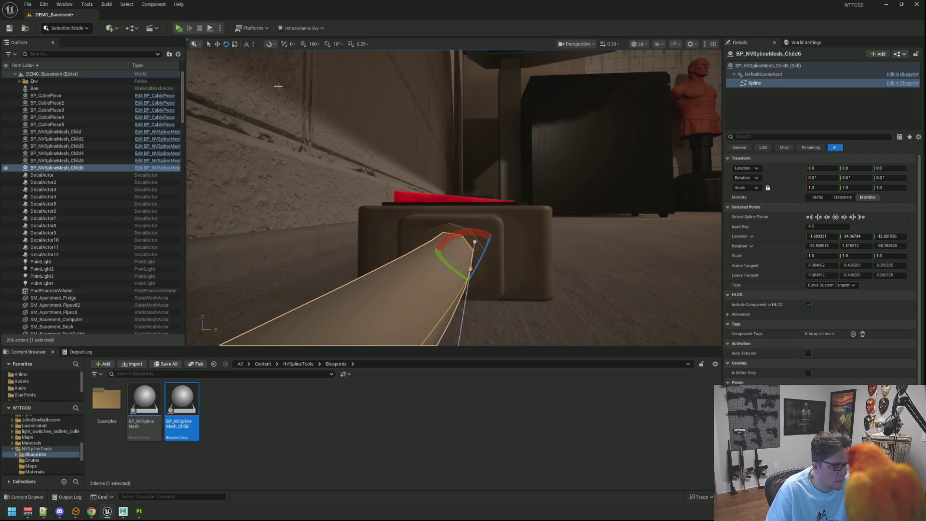
pyautogui.keyDown('alt'); pyautogui.moveTo(514, 242); pyautogui.dragTo(514, 242); pyautogui.keyUp('alt')
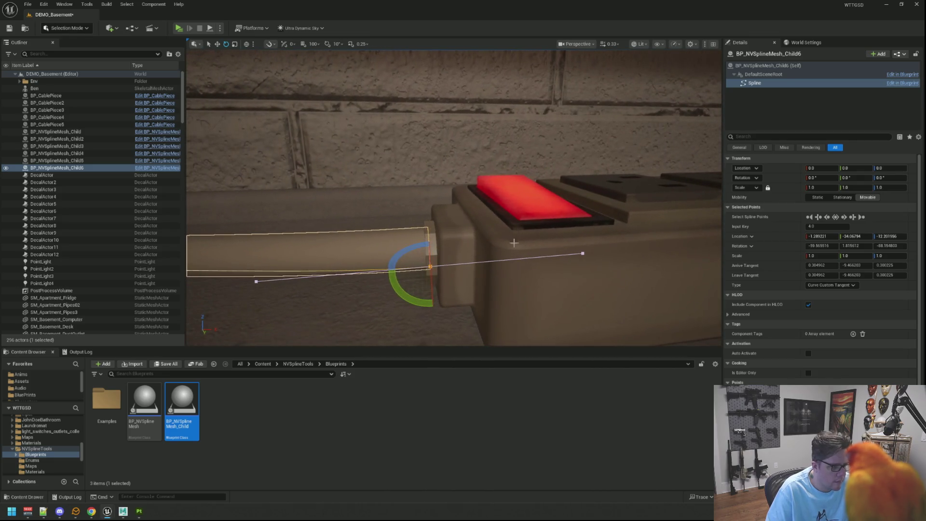
pyautogui.moveTo(410, 252); pyautogui.dragTo(448, 242)
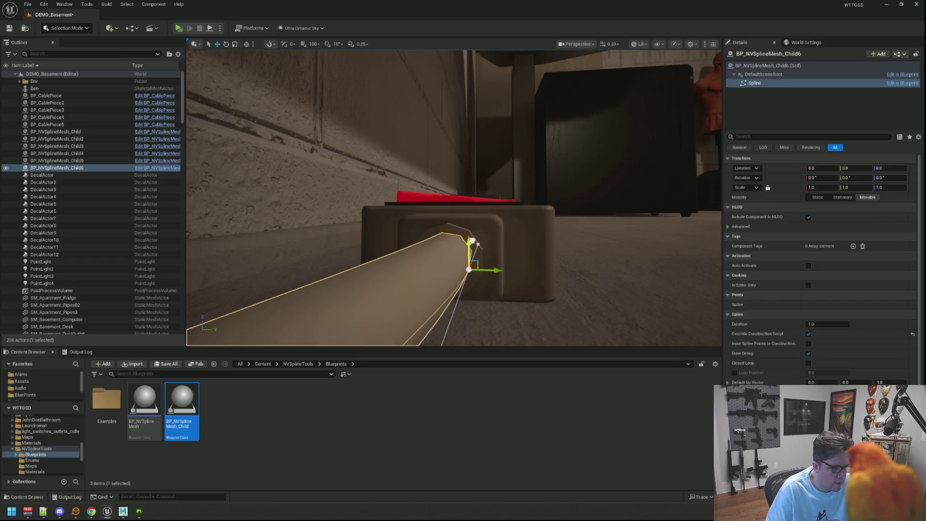
pyautogui.press('Escape')
pyautogui.scroll(-5, 481, 221)
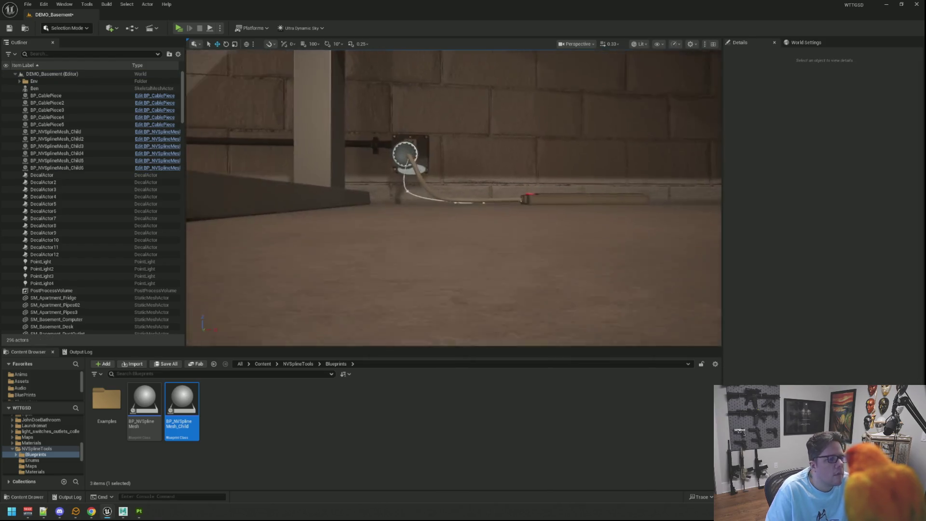
pyautogui.moveTo(481, 221)
pyautogui.keyDown('alt'); pyautogui.mouseDown()
pyautogui.moveTo(482, 231)
pyautogui.moveTo(457, 205)
pyautogui.moveTo(446, 265)
pyautogui.mouseUp(); pyautogui.keyUp('alt')
pyautogui.click(446, 265)
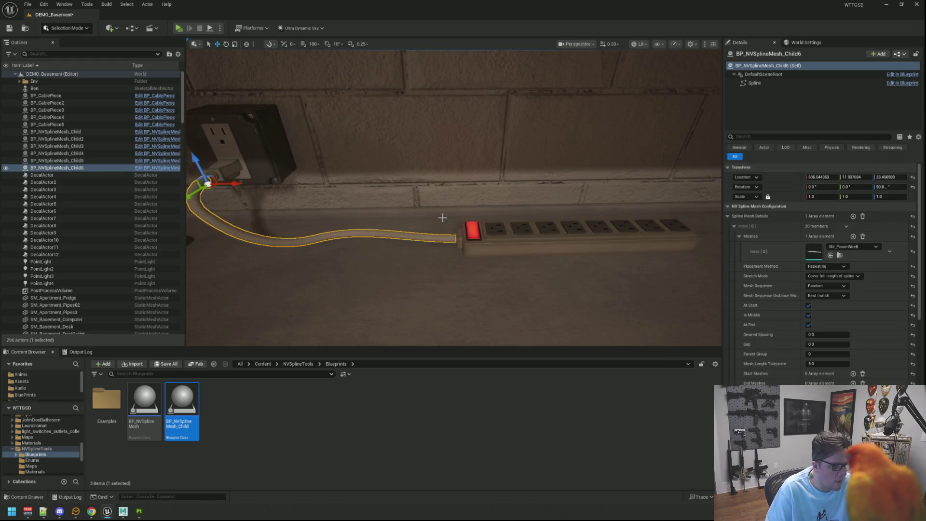
pyautogui.press('f')
pyautogui.hotkey('ctrl', 's')
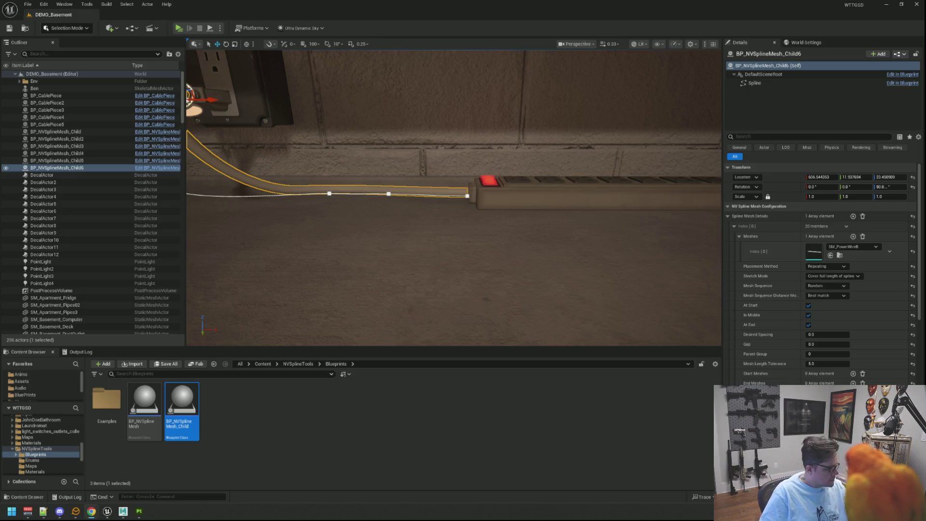
pyautogui.scroll(-5, 529, 210)
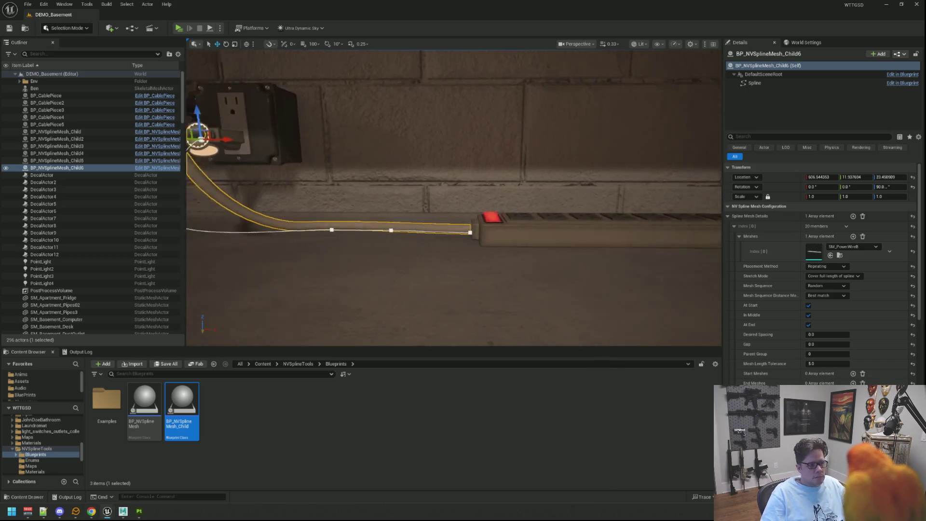
pyautogui.click(526, 203)
pyautogui.press('f')
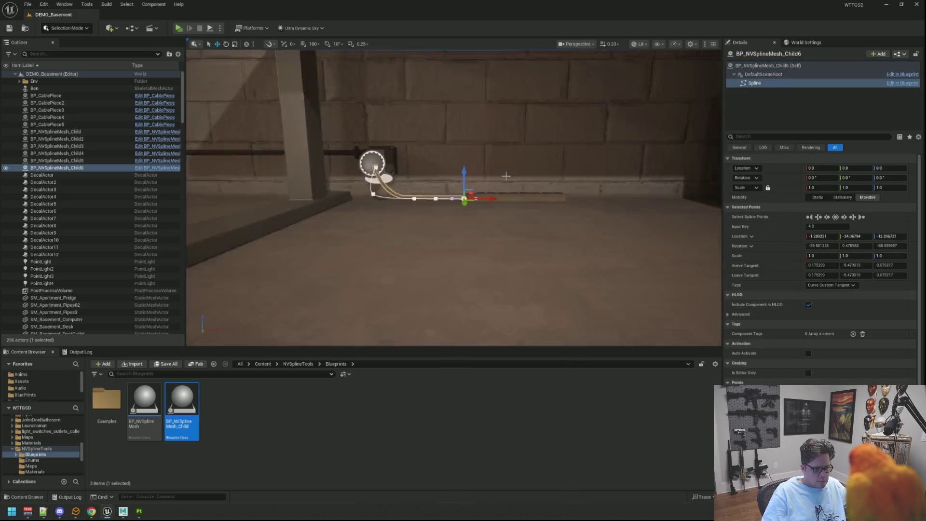
pyautogui.moveTo(524, 195); pyautogui.dragTo(525, 195)
pyautogui.moveTo(461, 220); pyautogui.dragTo(480, 249)
pyautogui.click(449, 149)
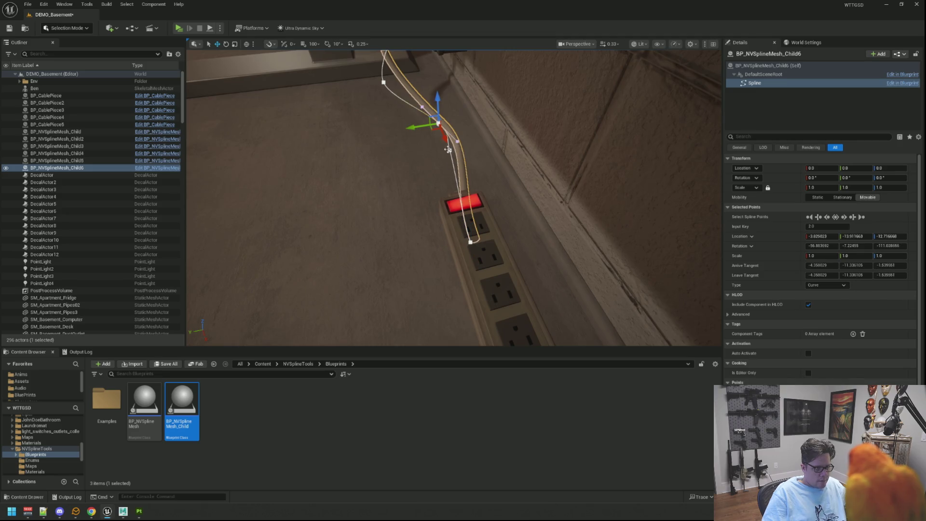
pyautogui.click(451, 150)
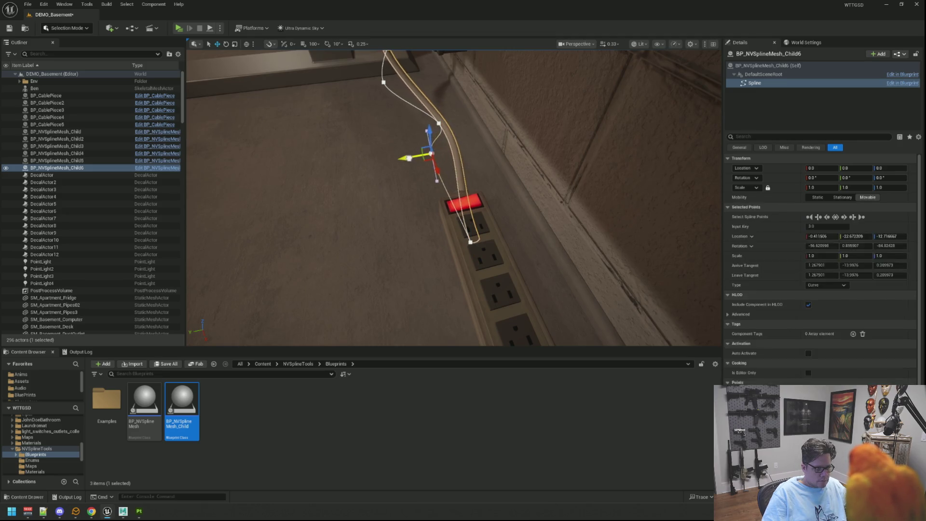
pyautogui.moveTo(428, 154)
pyautogui.mouseDown()
pyautogui.moveTo(436, 155)
pyautogui.moveTo(412, 124)
pyautogui.mouseUp()
pyautogui.click(439, 123)
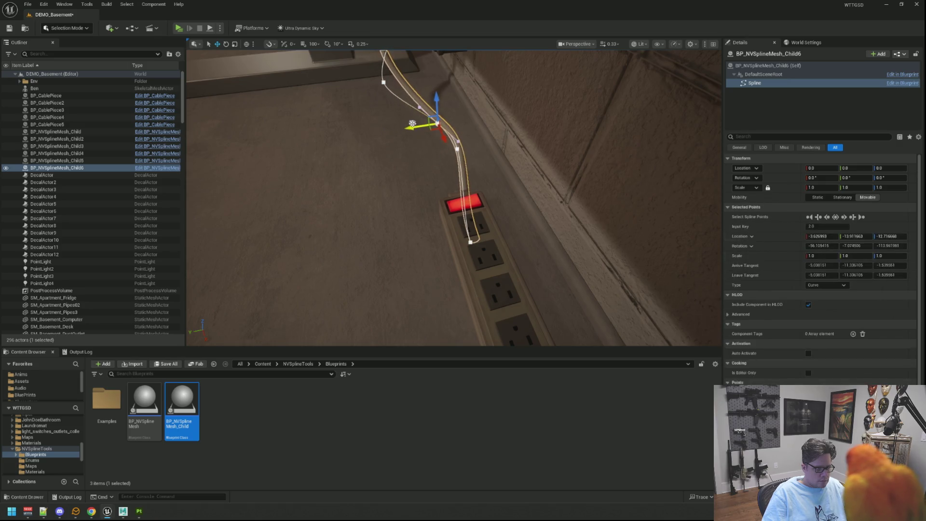
pyautogui.click(457, 149)
pyautogui.moveTo(457, 149)
pyautogui.mouseDown()
pyautogui.moveTo(378, 197)
pyautogui.moveTo(488, 180)
pyautogui.mouseUp()
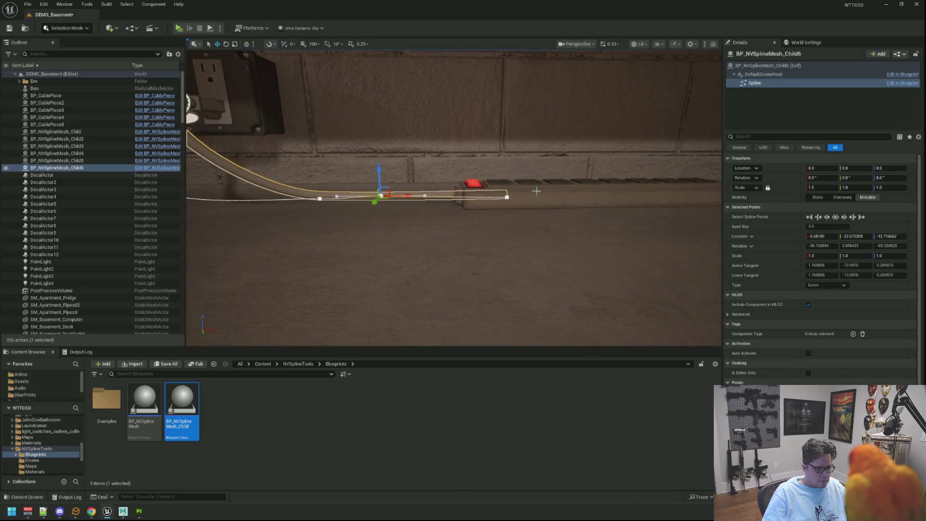
pyautogui.click(536, 191)
pyautogui.moveTo(608, 204)
pyautogui.mouseDown()
pyautogui.moveTo(669, 203)
pyautogui.moveTo(645, 203)
pyautogui.mouseUp()
pyautogui.press('Escape')
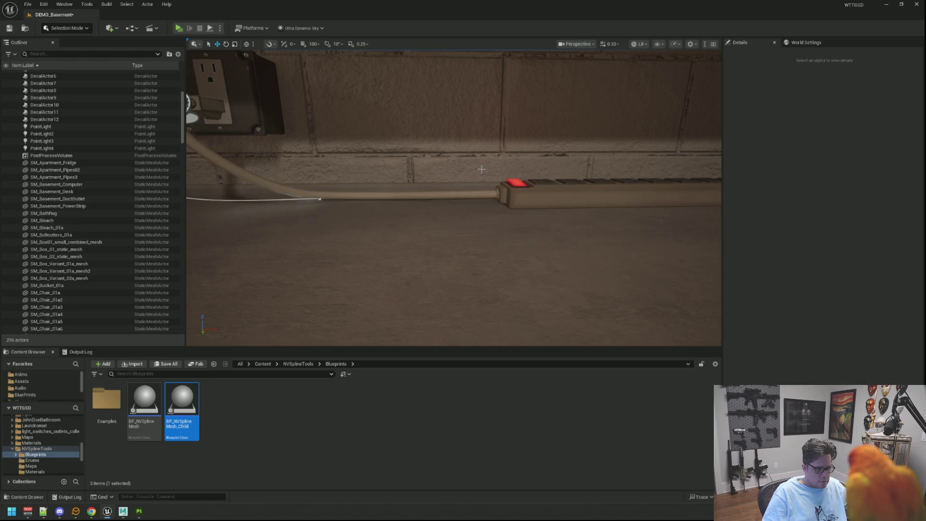
pyautogui.scroll(-6, 481, 170)
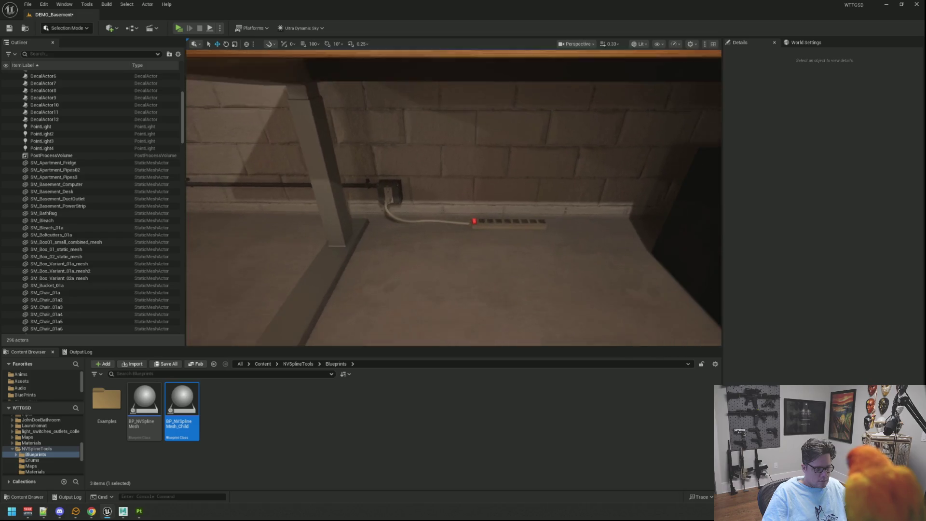
pyautogui.moveTo(481, 169)
pyautogui.mouseDown()
pyautogui.moveTo(439, 156)
pyautogui.moveTo(459, 164)
pyautogui.moveTo(459, 183)
pyautogui.moveTo(462, 169)
pyautogui.mouseUp()
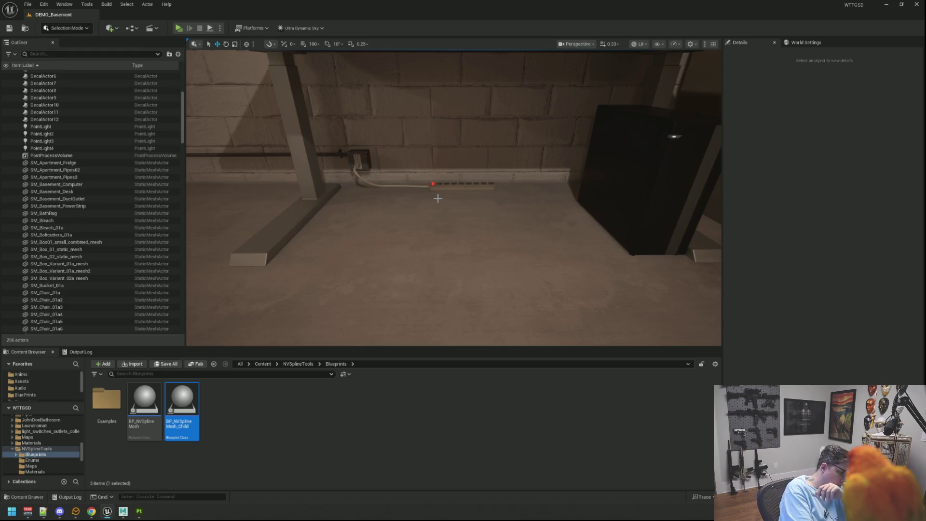
pyautogui.moveTo(381, 302)
pyautogui.mouseDown()
pyautogui.moveTo(380, 347)
pyautogui.moveTo(380, 328)
pyautogui.mouseUp()
pyautogui.moveTo(422, 212); pyautogui.dragTo(422, 211)
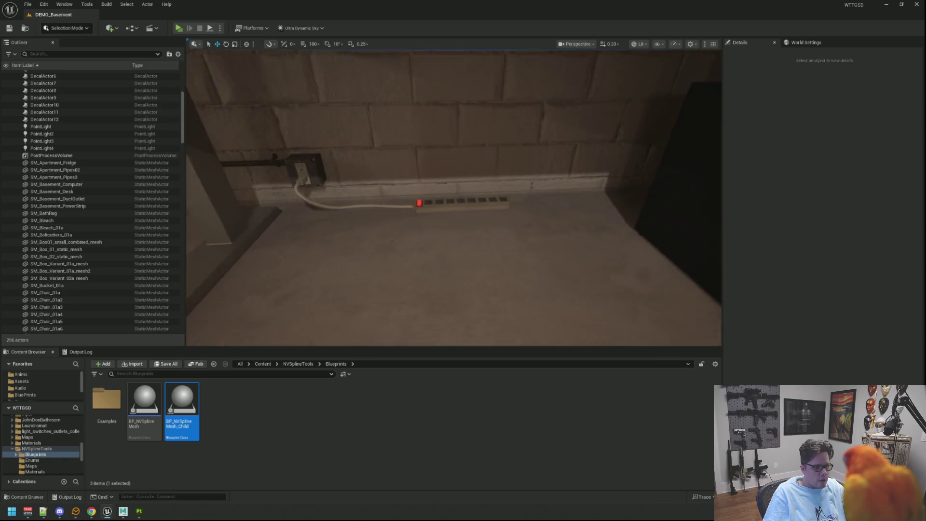
pyautogui.scroll(-3, 453, 187)
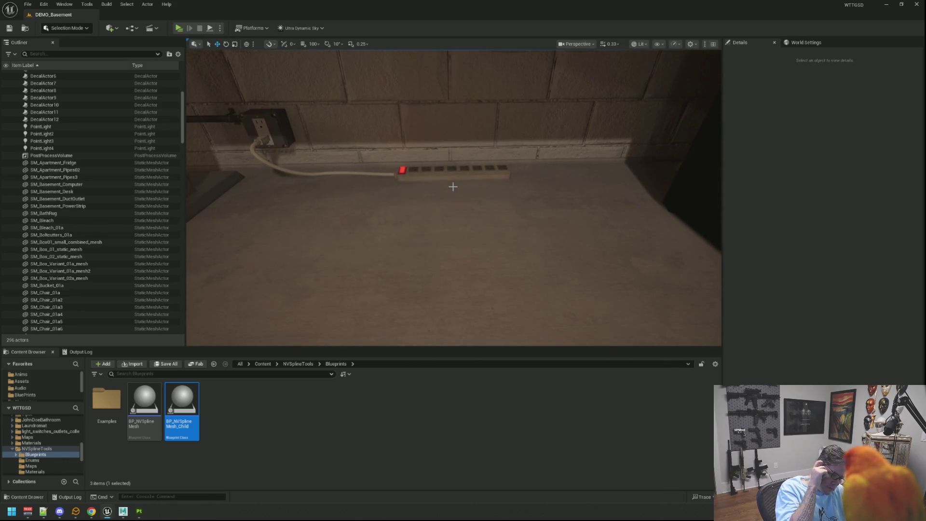
pyautogui.click(261, 140)
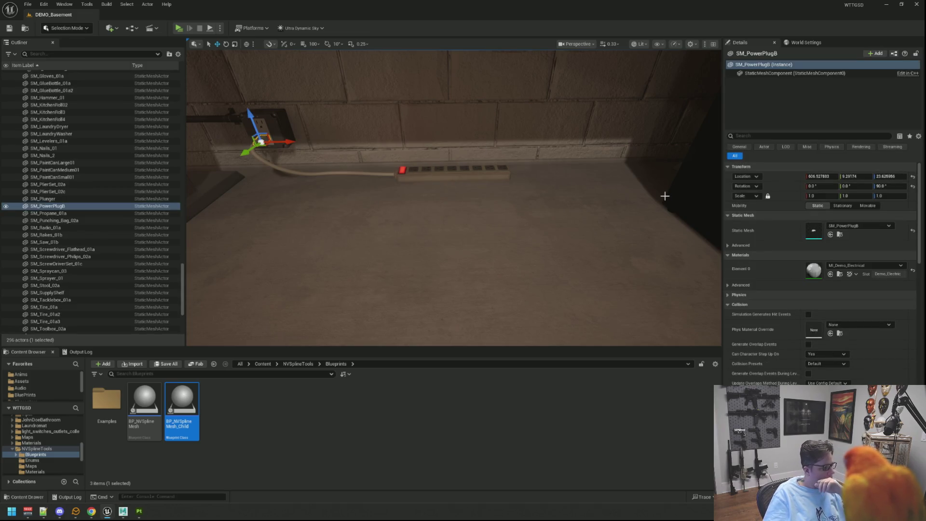
# Place an SM_PowerPlugA plug in the level and slide it to the strip's end socket.
pyautogui.click(840, 235)
pyautogui.moveTo(182, 416)
pyautogui.mouseDown()
pyautogui.moveTo(470, 280)
pyautogui.moveTo(488, 256)
pyautogui.mouseUp()
pyautogui.press('f')
pyautogui.moveTo(506, 221)
pyautogui.mouseDown()
pyautogui.moveTo(528, 229)
pyautogui.moveTo(542, 258)
pyautogui.moveTo(378, 242)
pyautogui.mouseUp()
pyautogui.press('f')
pyautogui.moveTo(510, 183)
pyautogui.mouseDown()
pyautogui.moveTo(473, 191)
pyautogui.moveTo(583, 180)
pyautogui.mouseUp()
# Raise the plug off the strip and set its pitch rotation to 90.
pyautogui.press('f')
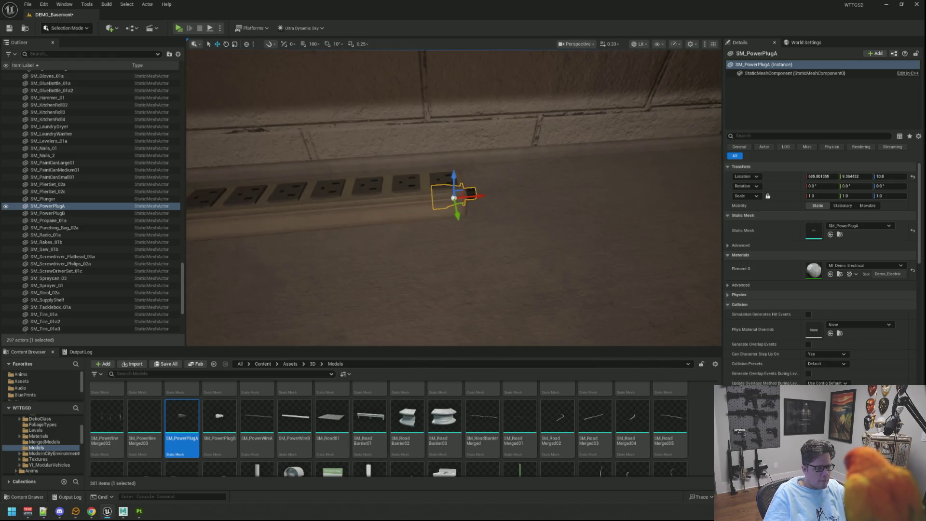
pyautogui.press('e')
pyautogui.press('w')
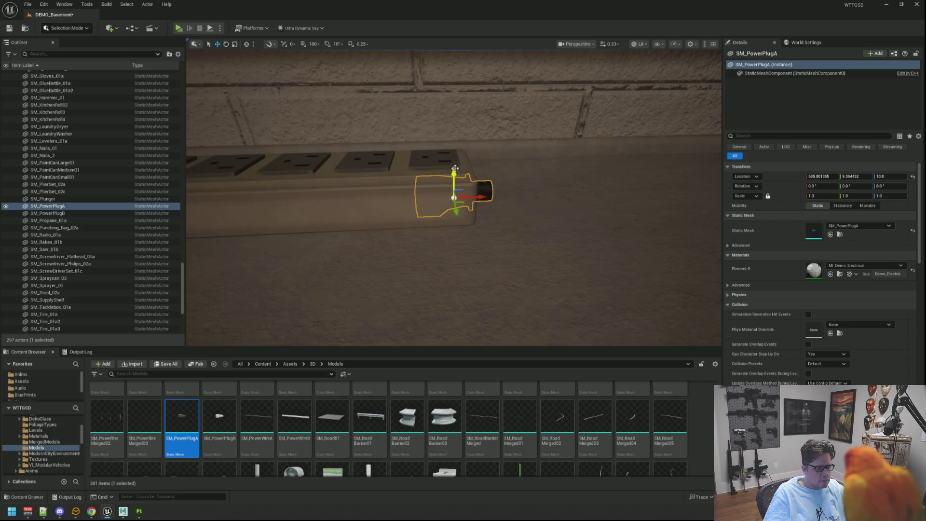
pyautogui.moveTo(449, 169)
pyautogui.mouseDown()
pyautogui.moveTo(444, 104)
pyautogui.moveTo(442, 114)
pyautogui.mouseUp()
pyautogui.press('f')
pyautogui.moveTo(454, 198)
pyautogui.mouseDown()
pyautogui.moveTo(512, 173)
pyautogui.moveTo(544, 173)
pyautogui.mouseUp()
pyautogui.moveTo(459, 186); pyautogui.dragTo(548, 195)
pyautogui.moveTo(489, 186); pyautogui.dragTo(493, 213)
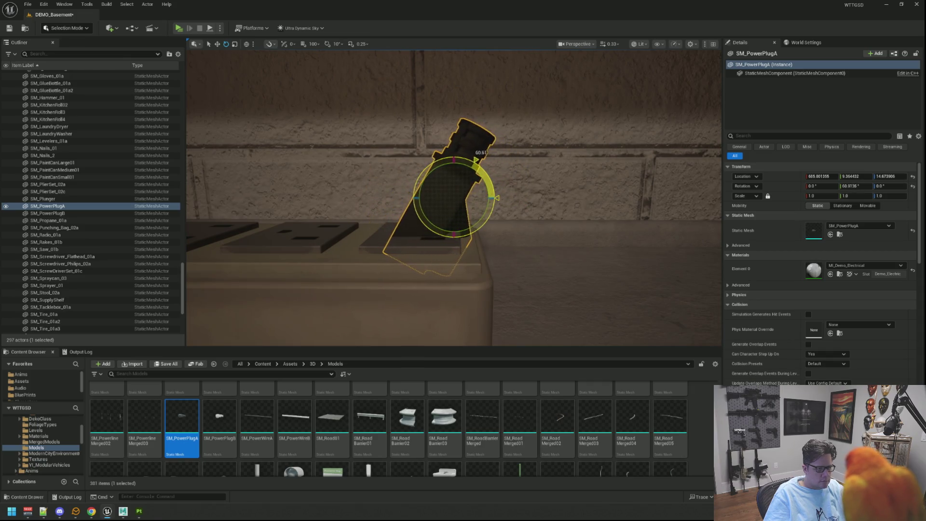
pyautogui.click(854, 186)
pyautogui.write('90')
pyautogui.press('Return')
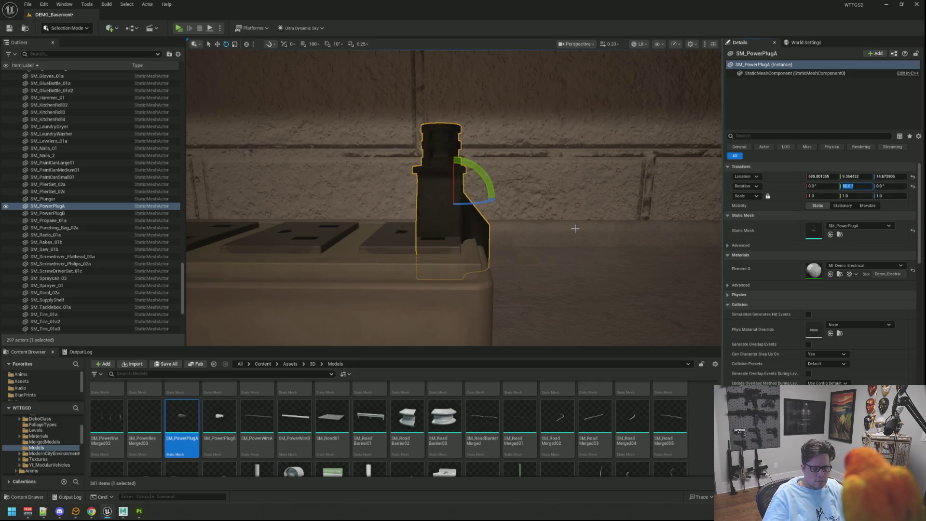
pyautogui.scroll(-4, 559, 225)
# Turn the plug around its vertical axis, setting its yaw to 180.
pyautogui.press('w')
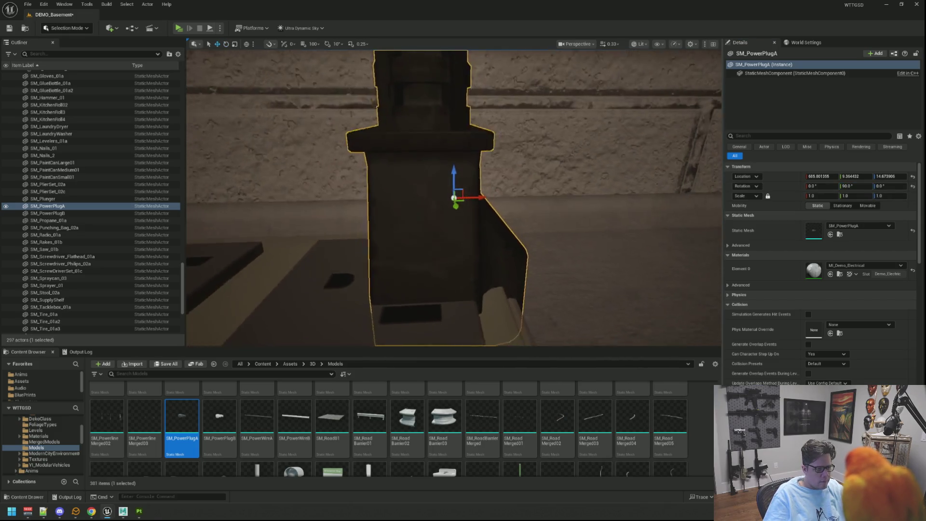
pyautogui.press('e')
pyautogui.moveTo(471, 215)
pyautogui.mouseDown()
pyautogui.moveTo(496, 196)
pyautogui.moveTo(480, 227)
pyautogui.moveTo(410, 207)
pyautogui.mouseUp()
pyautogui.click(890, 186)
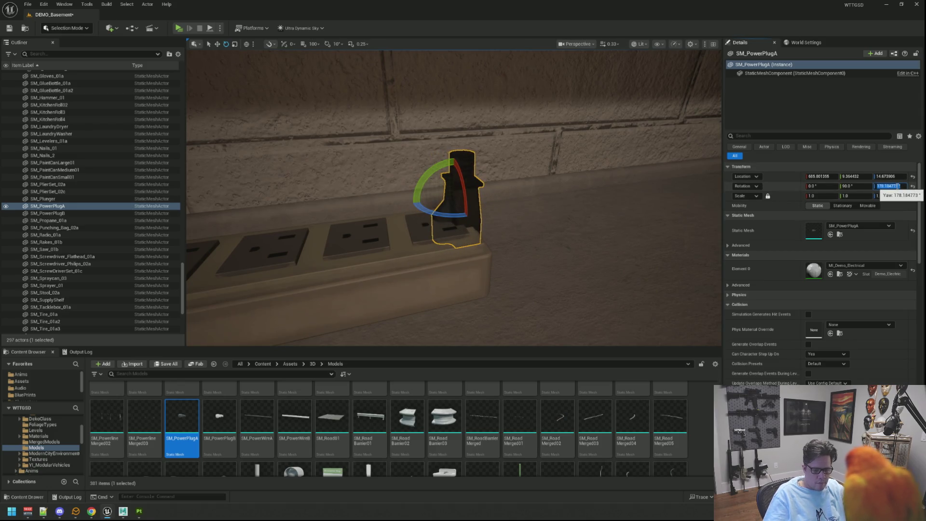
pyautogui.write('180')
pyautogui.press('Return')
pyautogui.moveTo(513, 180)
pyautogui.mouseDown()
pyautogui.moveTo(528, 198)
pyautogui.moveTo(453, 184)
pyautogui.mouseUp()
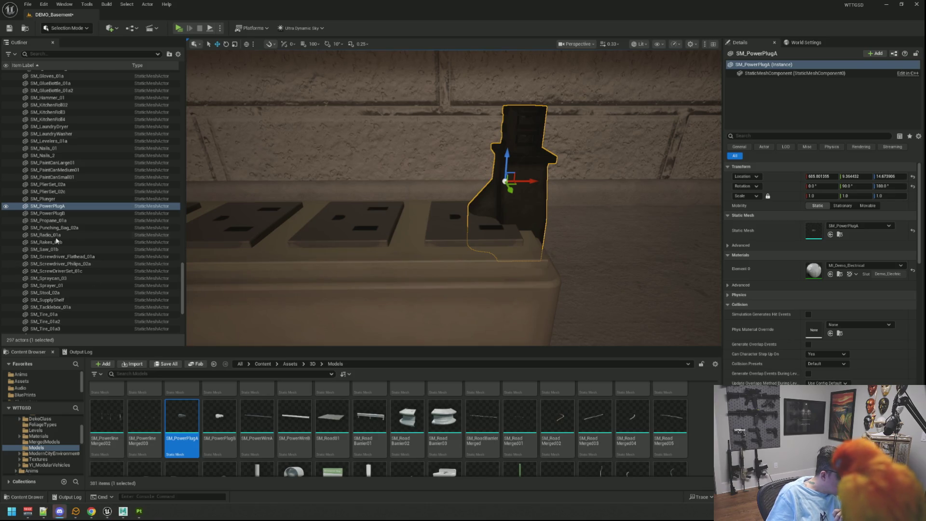
# Check Prompt Before Action under Auto Reimport in Editor Preferences, then return to the level.
pyautogui.click(44, 4)
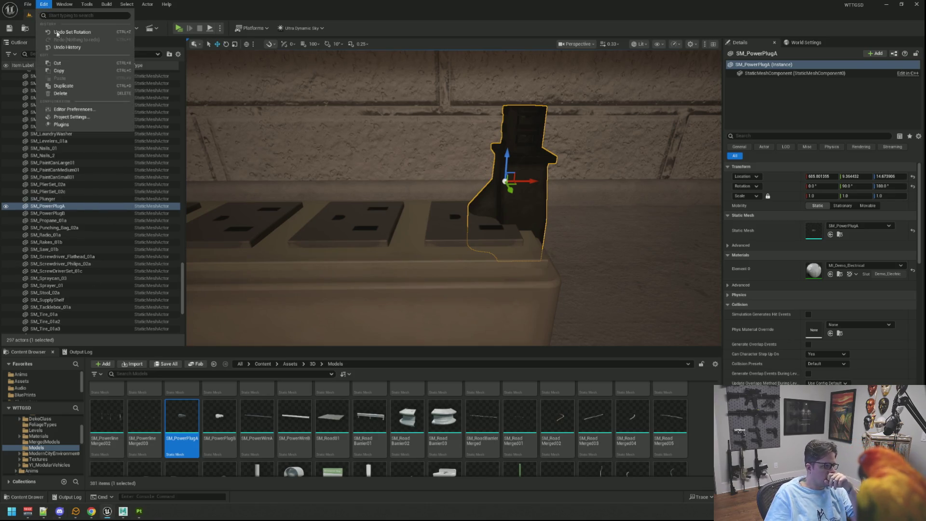
pyautogui.click(83, 117)
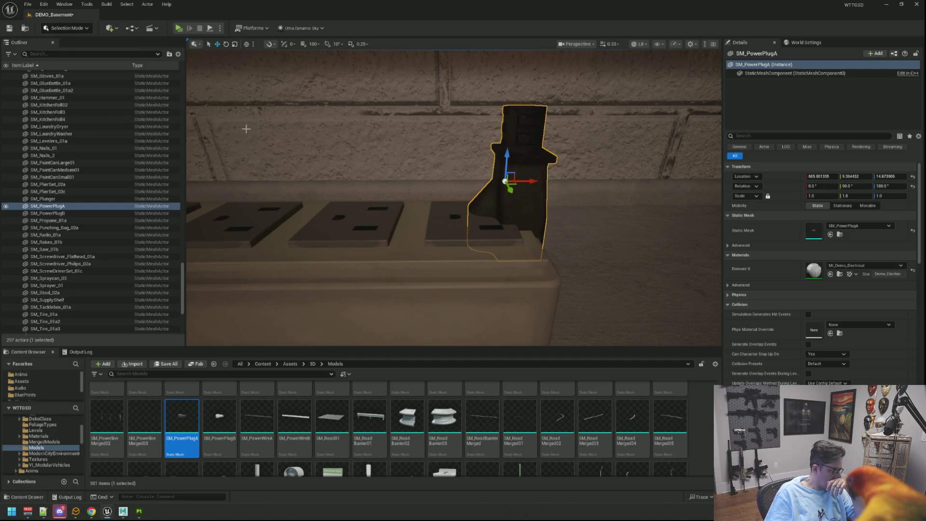
pyautogui.click(44, 4)
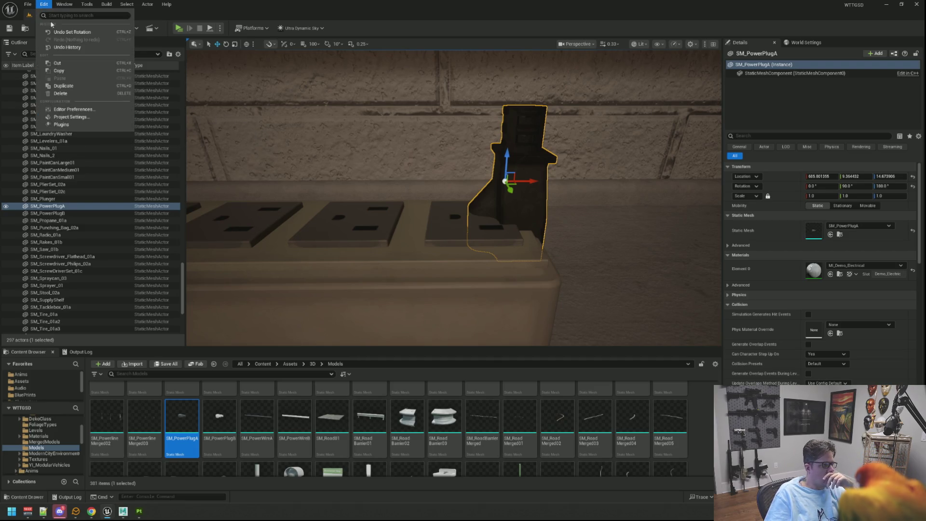
pyautogui.click(91, 110)
pyautogui.write('reimport')
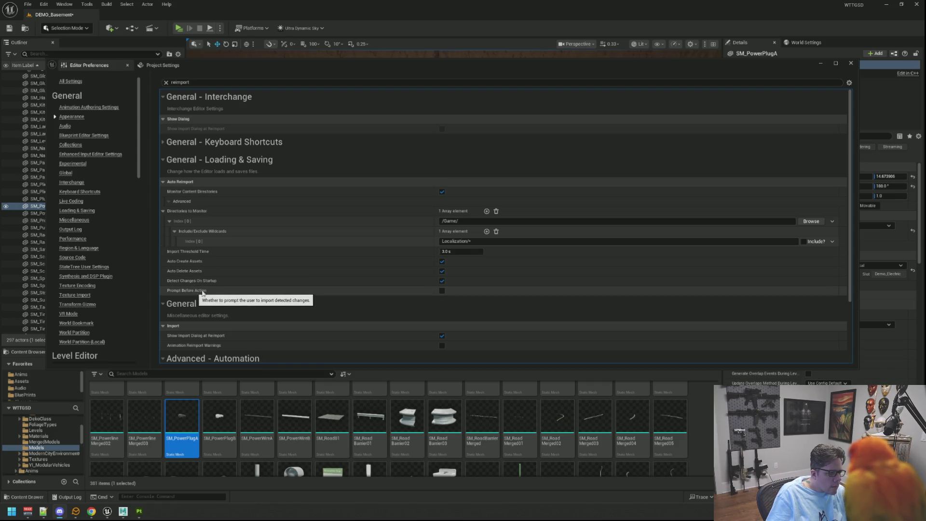
pyautogui.click(441, 290)
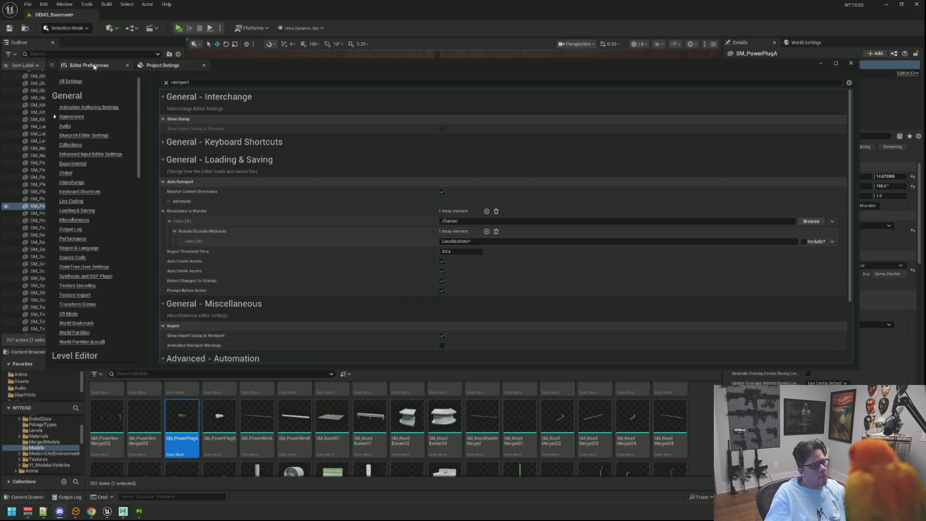
pyautogui.doubleClick(36, 206)
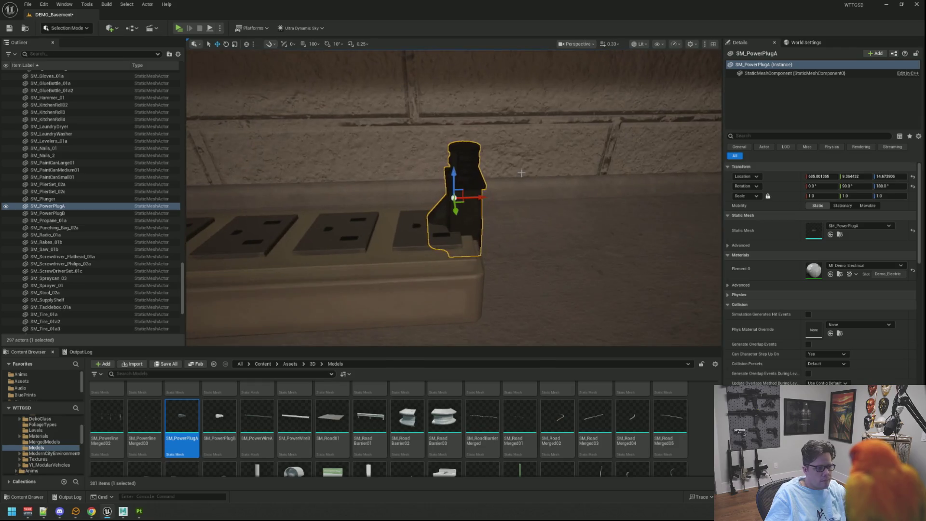
# Shift SM_PowerPlugA slightly along Y and X into the strip's end socket, then deselect it.
pyautogui.moveTo(422, 164)
pyautogui.mouseDown()
pyautogui.moveTo(440, 158)
pyautogui.moveTo(464, 200)
pyautogui.moveTo(477, 173)
pyautogui.moveTo(580, 161)
pyautogui.mouseUp()
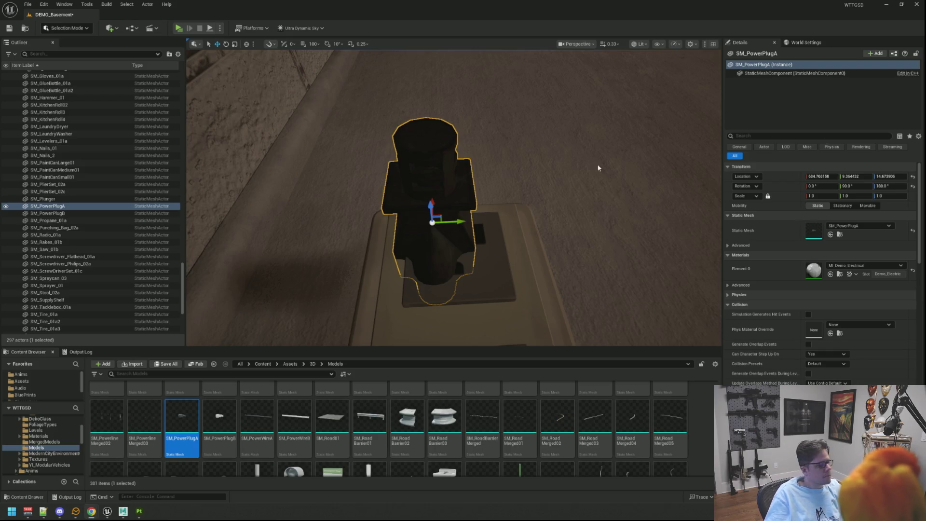
pyautogui.scroll(3, 499, 168)
pyautogui.scroll(-6, 498, 168)
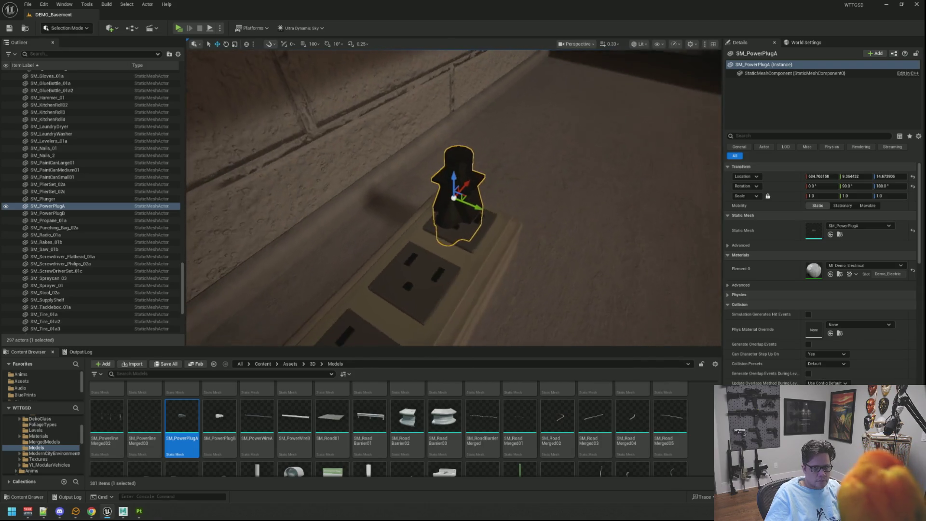
pyautogui.scroll(8, 500, 171)
pyautogui.scroll(-5, 500, 171)
pyautogui.moveTo(500, 171)
pyautogui.mouseDown()
pyautogui.moveTo(449, 176)
pyautogui.moveTo(577, 199)
pyautogui.mouseUp()
pyautogui.scroll(4, 454, 198)
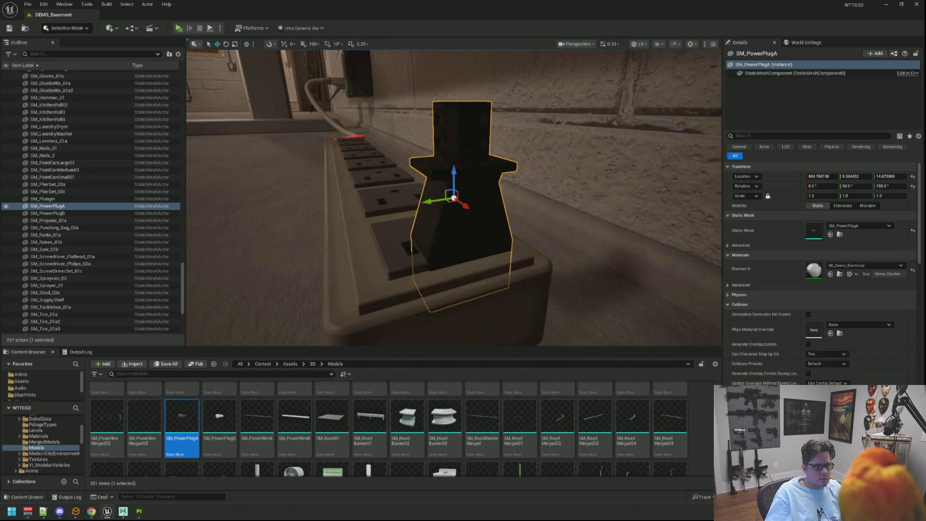
pyautogui.moveTo(453, 198); pyautogui.dragTo(566, 206)
pyautogui.moveTo(484, 200)
pyautogui.mouseDown()
pyautogui.moveTo(514, 200)
pyautogui.moveTo(514, 175)
pyautogui.mouseUp()
pyautogui.press('f')
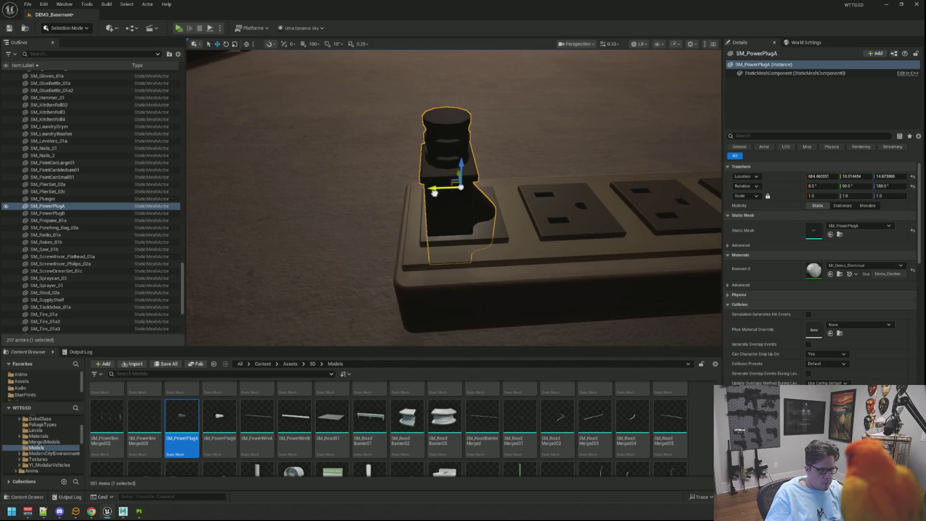
pyautogui.moveTo(434, 193); pyautogui.dragTo(353, 208)
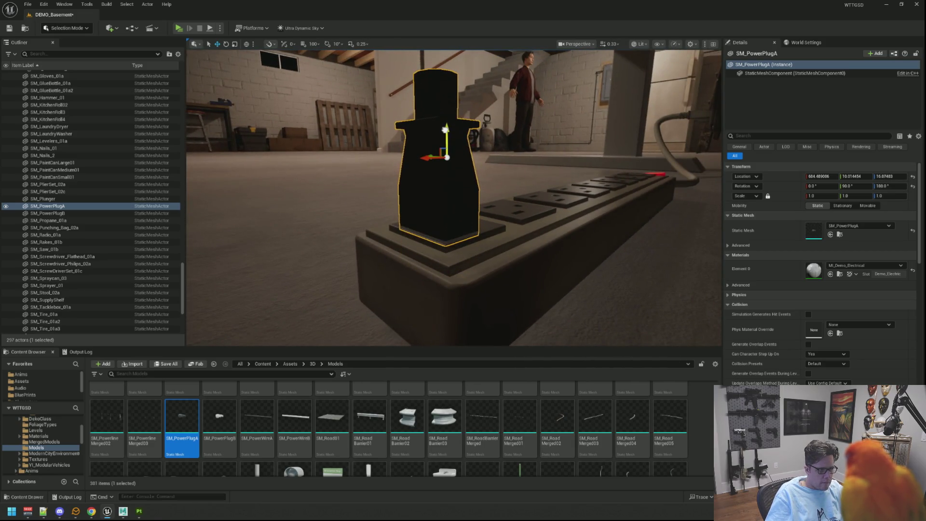
pyautogui.press('Escape')
pyautogui.moveTo(336, 187); pyautogui.dragTo(340, 217)
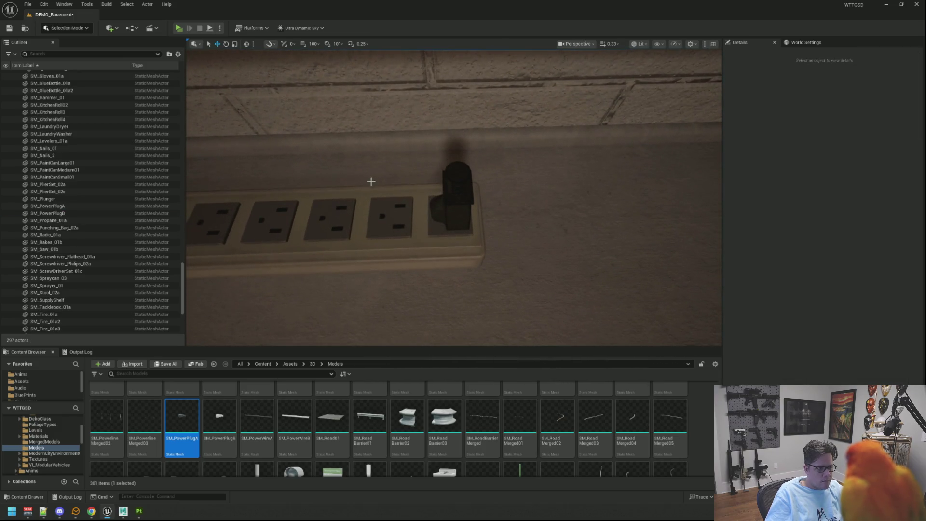
# Expand NVSplineTools in the Content Browser and open its Blueprints folder.
pyautogui.moveTo(370, 181)
pyautogui.mouseDown()
pyautogui.moveTo(369, 251)
pyautogui.moveTo(373, 224)
pyautogui.moveTo(410, 218)
pyautogui.moveTo(379, 225)
pyautogui.moveTo(395, 171)
pyautogui.mouseUp()
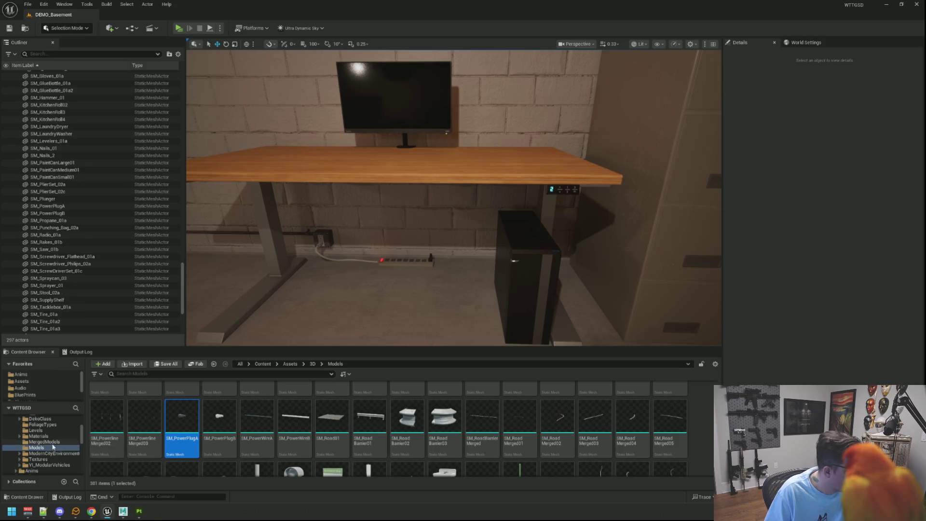
pyautogui.scroll(-10, 53, 447)
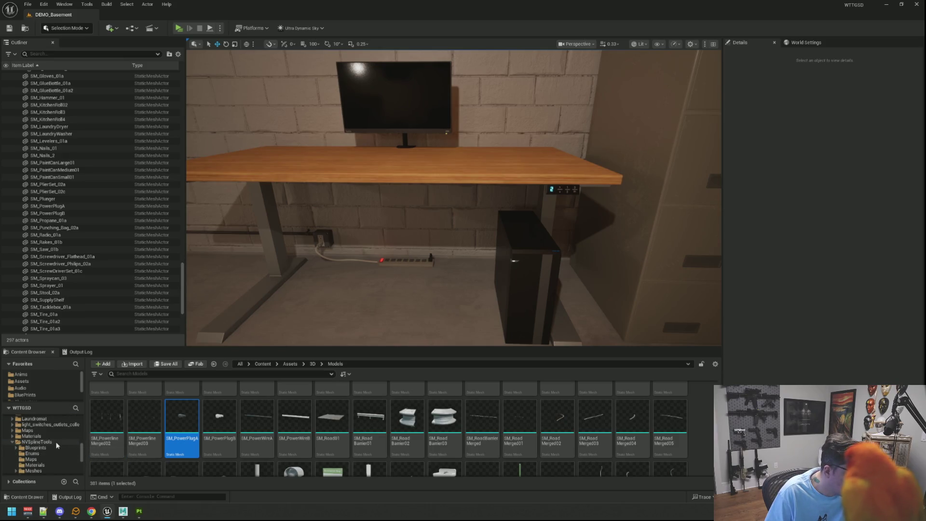
pyautogui.click(56, 441)
pyautogui.doubleClick(107, 401)
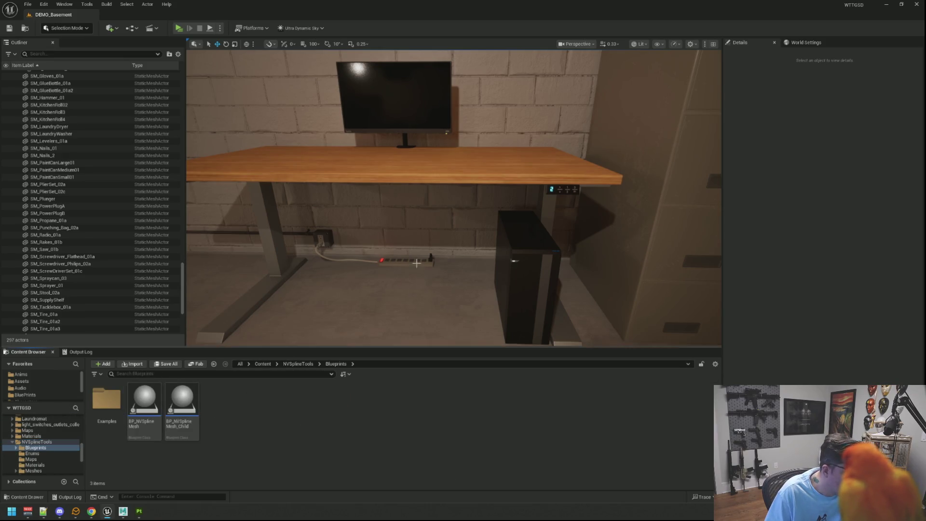
# Fly back to the power strip and place a new spline mesh cable on the floor.
pyautogui.moveTo(417, 263)
pyautogui.mouseDown()
pyautogui.moveTo(416, 290)
pyautogui.moveTo(417, 270)
pyautogui.mouseUp()
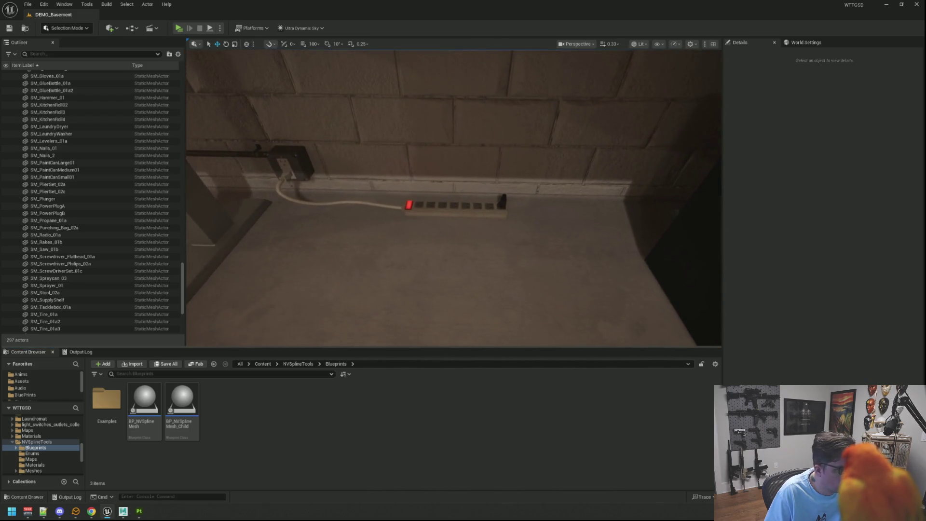
pyautogui.press('s')
pyautogui.press('s')
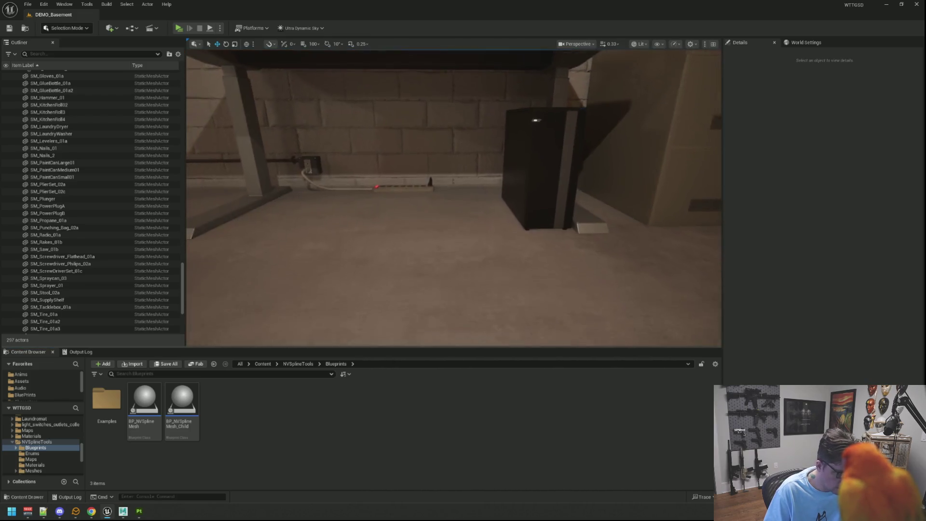
pyautogui.press('w')
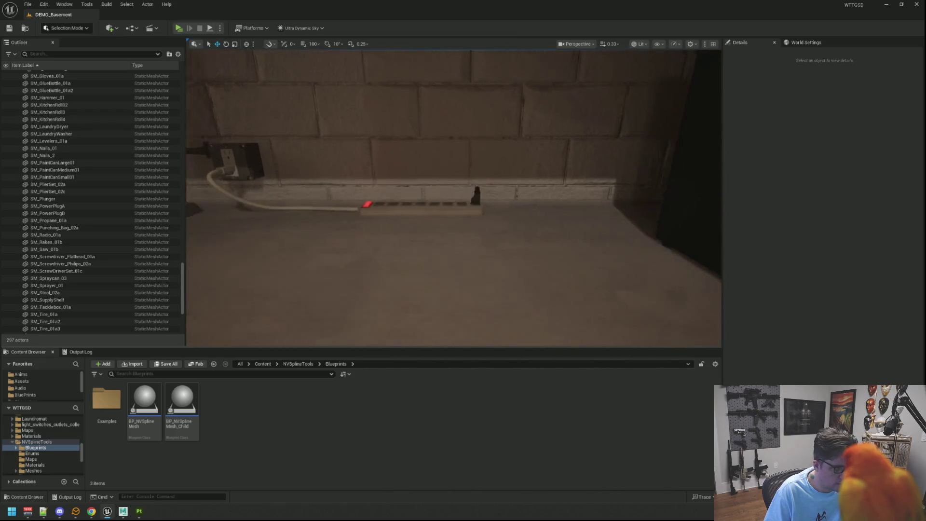
pyautogui.press('e')
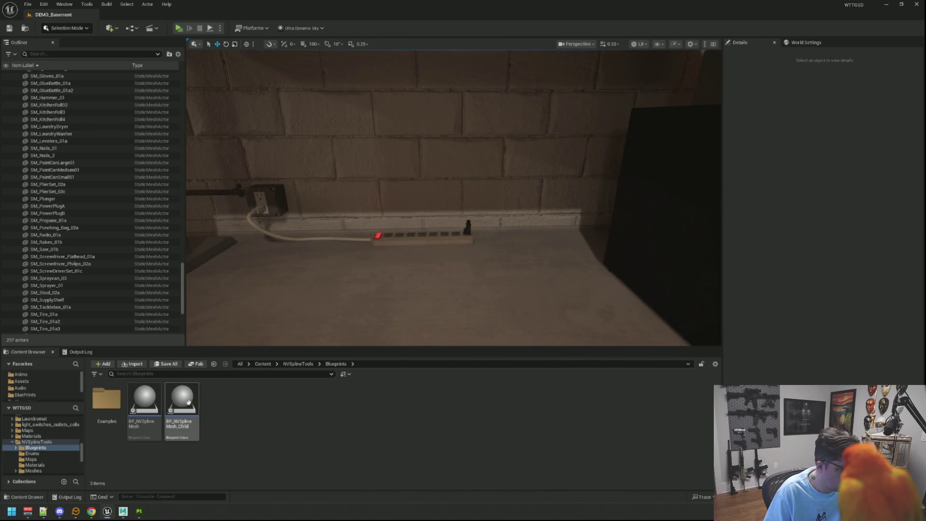
pyautogui.moveTo(365, 293); pyautogui.dragTo(371, 287)
# Add a Spline Mesh Details element with a Meshes entry set to SM_PowerWireA.
pyautogui.press('s')
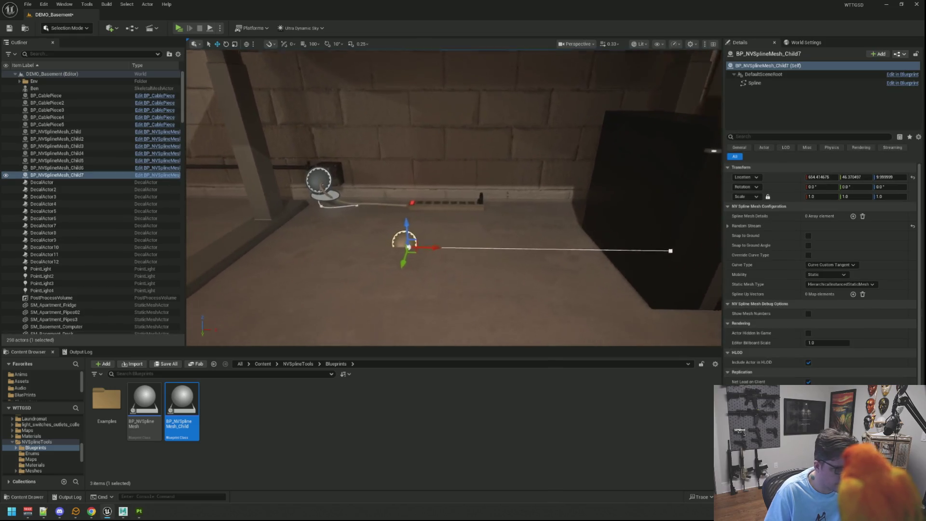
pyautogui.moveTo(453, 202)
pyautogui.mouseDown()
pyautogui.moveTo(183, 200)
pyautogui.moveTo(434, 208)
pyautogui.moveTo(403, 262)
pyautogui.moveTo(410, 251)
pyautogui.mouseUp()
pyautogui.moveTo(610, 264); pyautogui.dragTo(610, 212)
pyautogui.moveTo(484, 188)
pyautogui.mouseDown()
pyautogui.moveTo(486, 161)
pyautogui.moveTo(392, 190)
pyautogui.mouseUp()
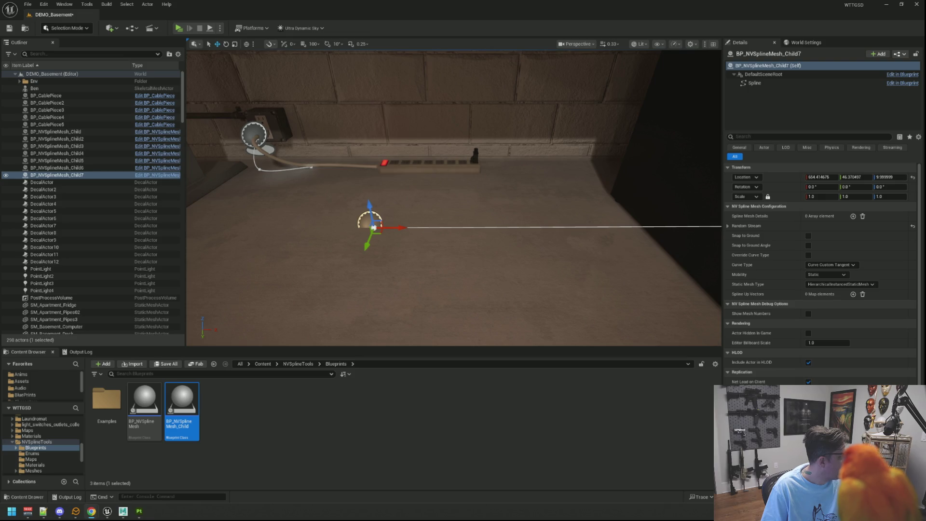
pyautogui.moveTo(386, 170); pyautogui.dragTo(392, 178)
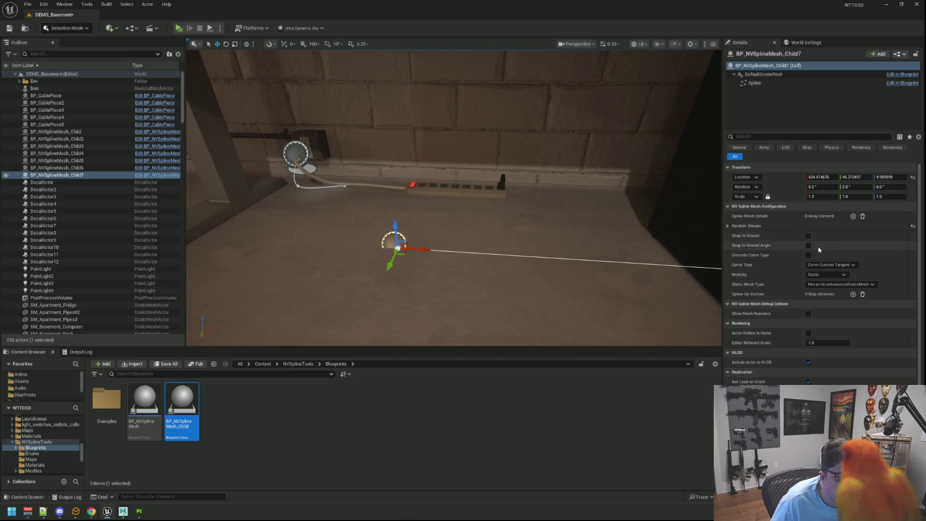
pyautogui.click(853, 216)
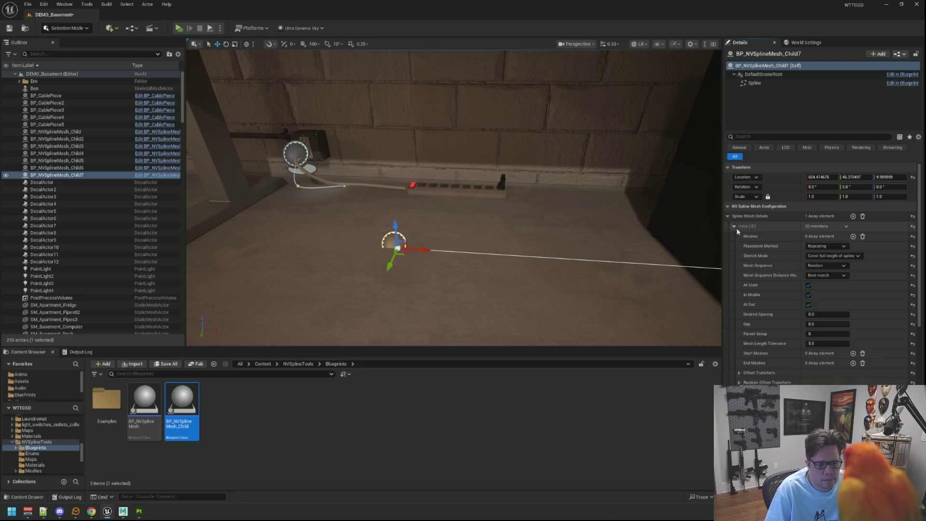
pyautogui.click(852, 237)
pyautogui.click(836, 247)
pyautogui.write('SM_PowerWireA')
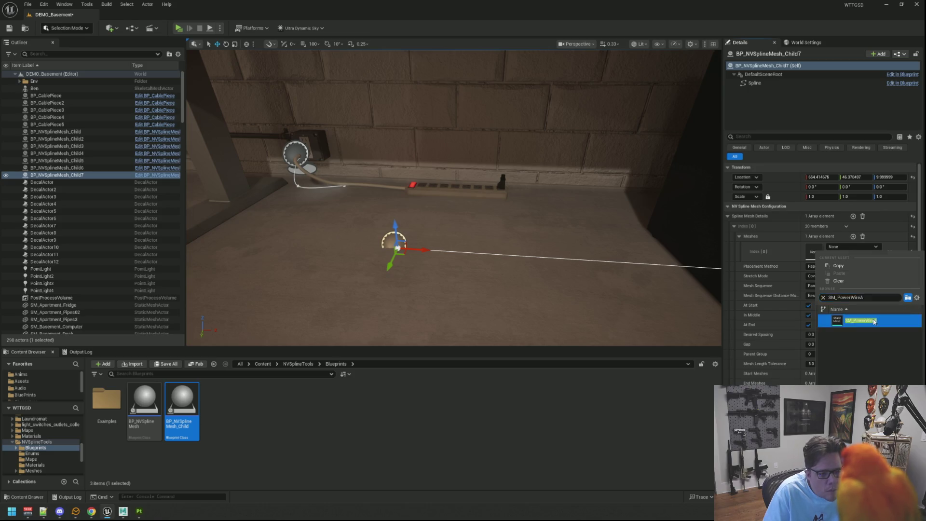
pyautogui.click(861, 321)
pyautogui.moveTo(419, 201)
pyautogui.mouseDown()
pyautogui.moveTo(435, 199)
pyautogui.moveTo(344, 256)
pyautogui.moveTo(450, 256)
pyautogui.moveTo(426, 207)
pyautogui.moveTo(395, 200)
pyautogui.moveTo(418, 200)
pyautogui.moveTo(417, 241)
pyautogui.moveTo(419, 202)
pyautogui.mouseUp()
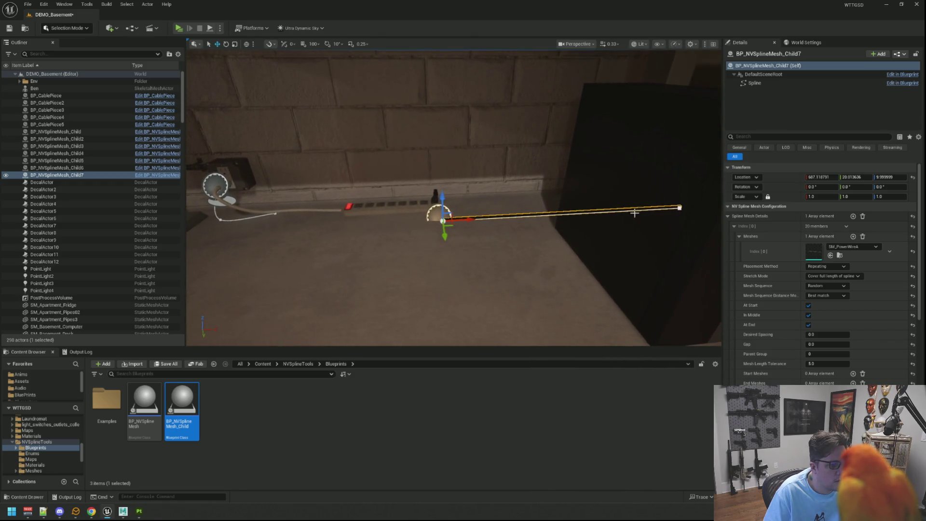
# Set the wire actor's pitch rotation to 90 so the cable stands upright from the plug.
pyautogui.click(678, 208)
pyautogui.click(707, 209)
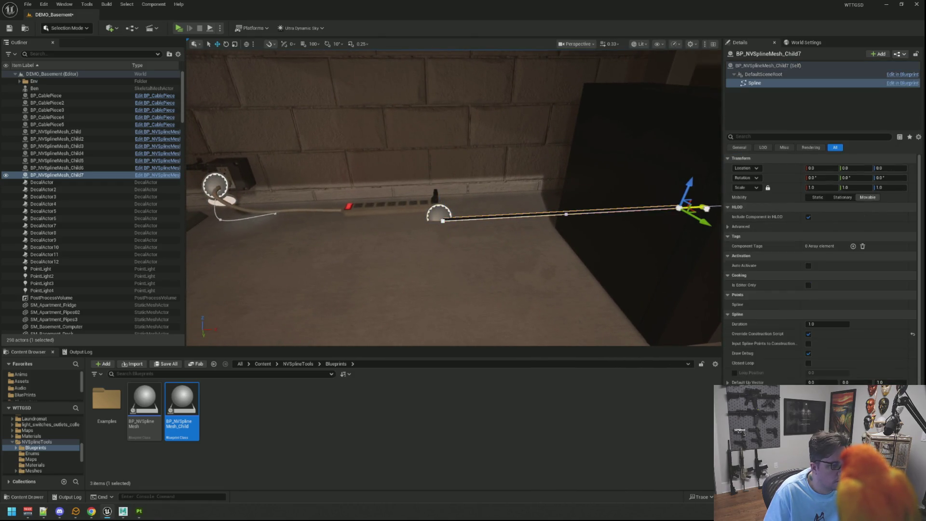
pyautogui.click(519, 228)
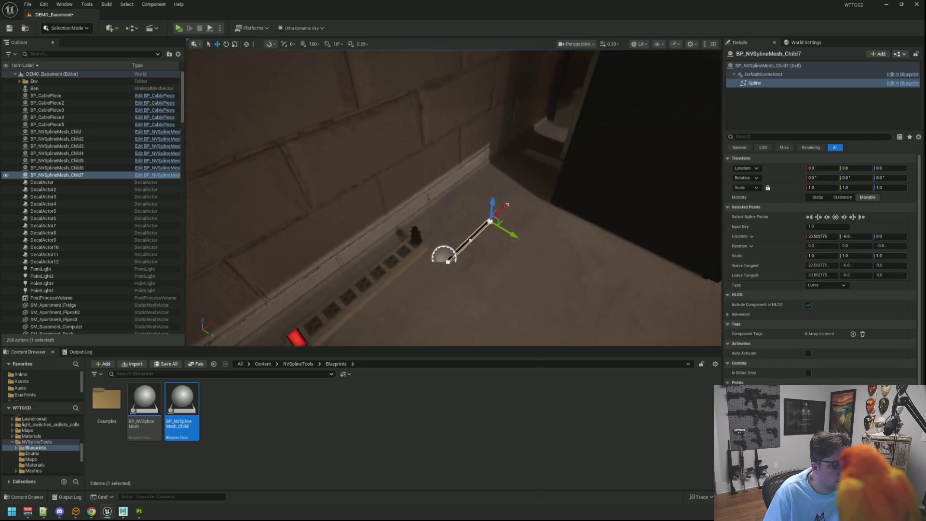
pyautogui.moveTo(420, 220); pyautogui.dragTo(434, 212)
pyautogui.click(434, 271)
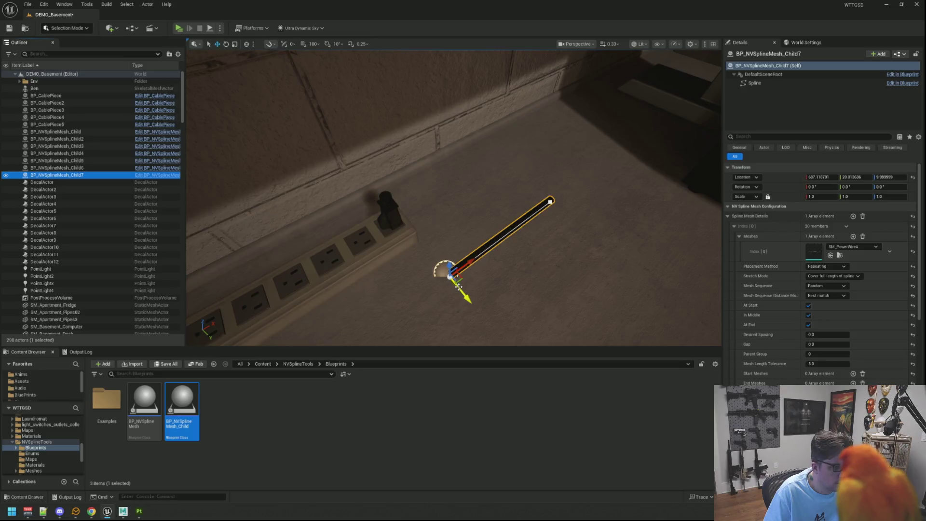
pyautogui.moveTo(438, 268); pyautogui.dragTo(463, 227)
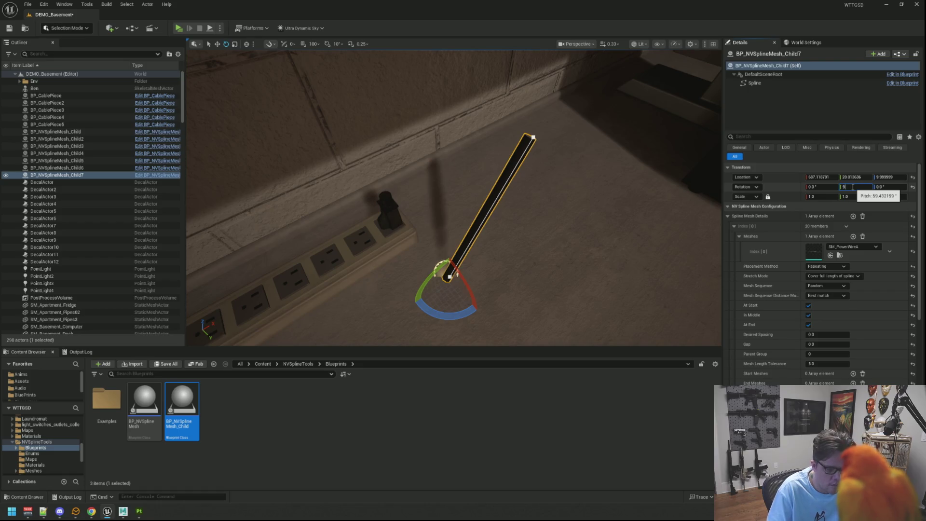
pyautogui.write('0')
pyautogui.press('Return')
pyautogui.moveTo(470, 196)
pyautogui.mouseDown()
pyautogui.moveTo(454, 208)
pyautogui.moveTo(470, 196)
pyautogui.mouseUp()
pyautogui.moveTo(409, 194); pyautogui.dragTo(409, 194)
# Move the wire's end, middle and next spline points to arch the cable down to the floor.
pyautogui.click(553, 270)
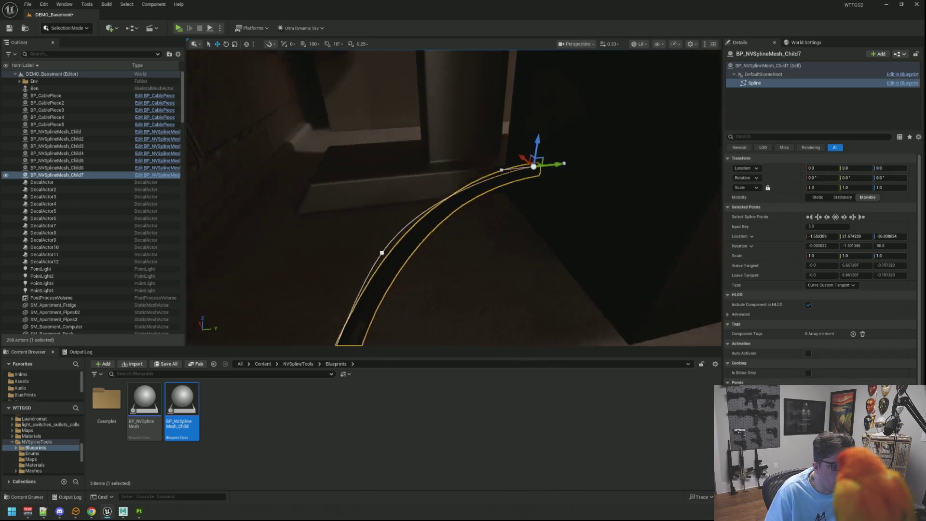
pyautogui.moveTo(544, 148)
pyautogui.mouseDown()
pyautogui.moveTo(544, 169)
pyautogui.moveTo(434, 126)
pyautogui.moveTo(412, 128)
pyautogui.mouseUp()
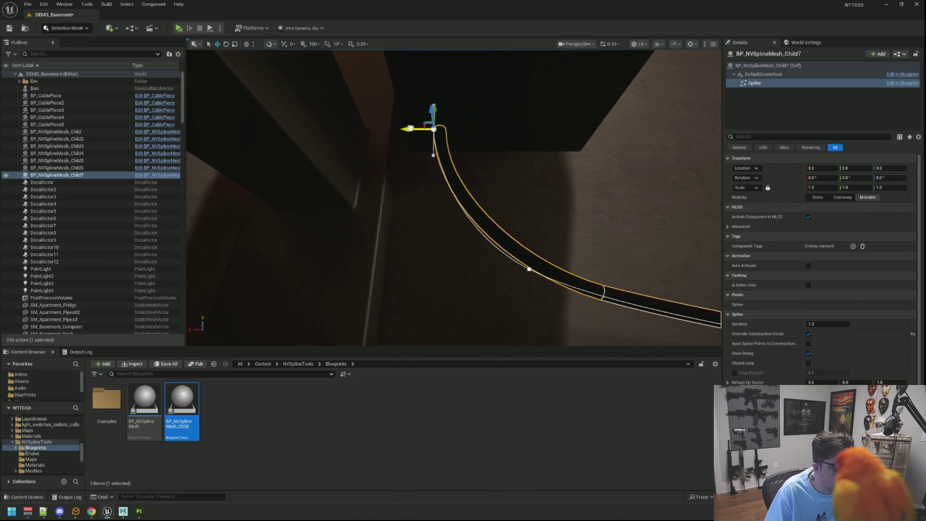
pyautogui.moveTo(558, 193); pyautogui.dragTo(560, 192)
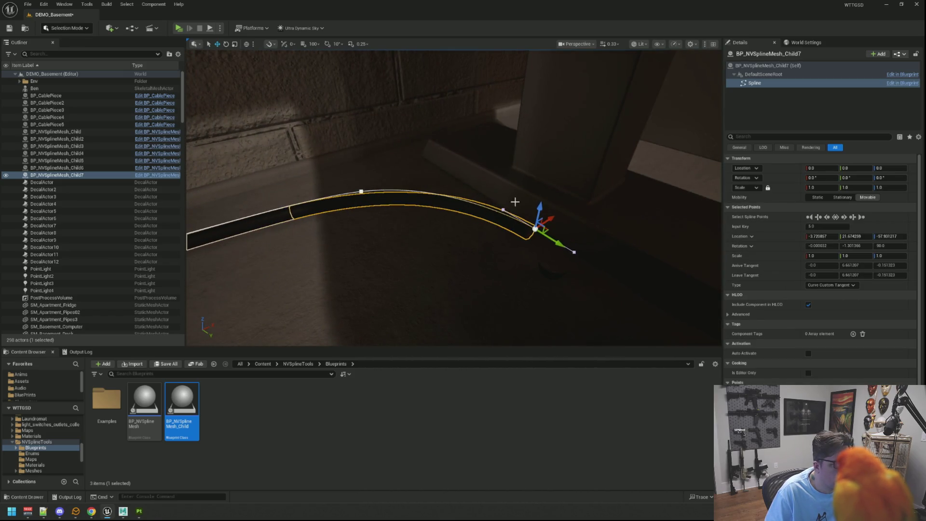
pyautogui.moveTo(474, 205)
pyautogui.mouseDown()
pyautogui.moveTo(484, 204)
pyautogui.moveTo(484, 191)
pyautogui.moveTo(496, 205)
pyautogui.mouseUp()
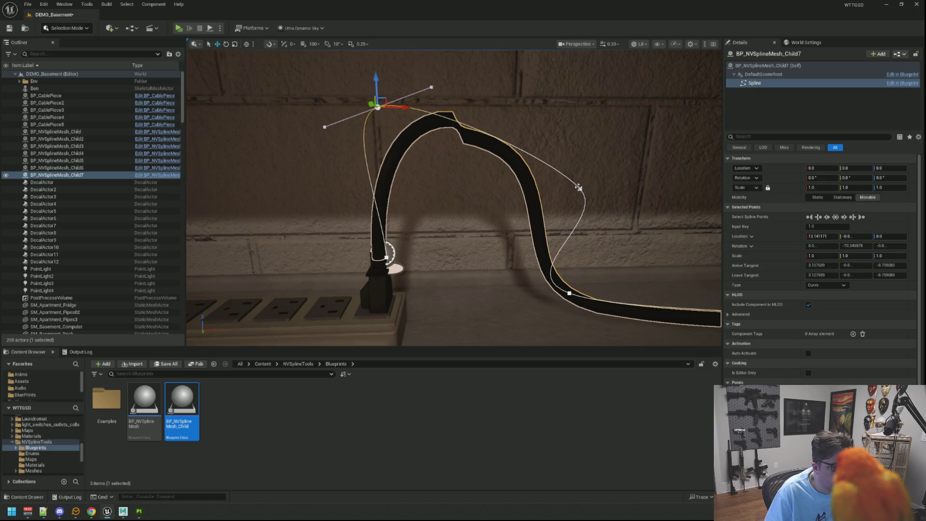
pyautogui.moveTo(579, 189); pyautogui.dragTo(560, 166)
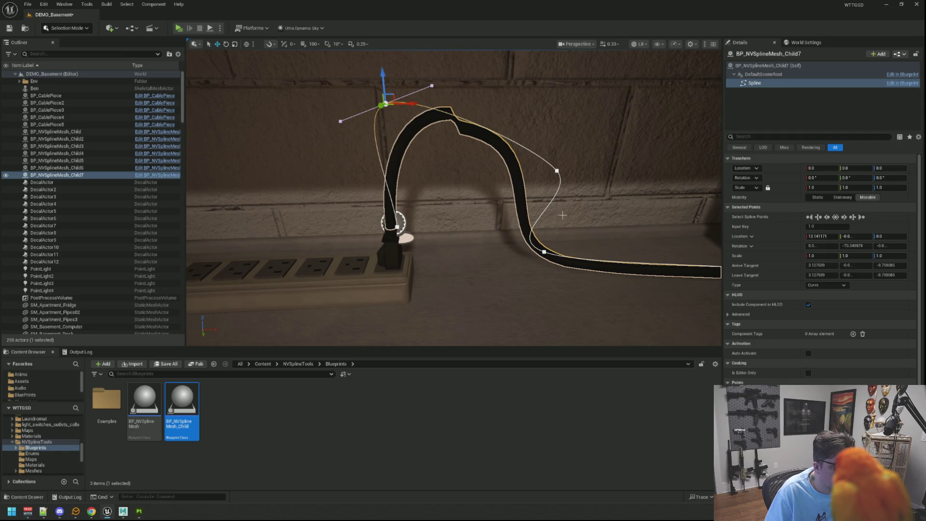
pyautogui.click(557, 171)
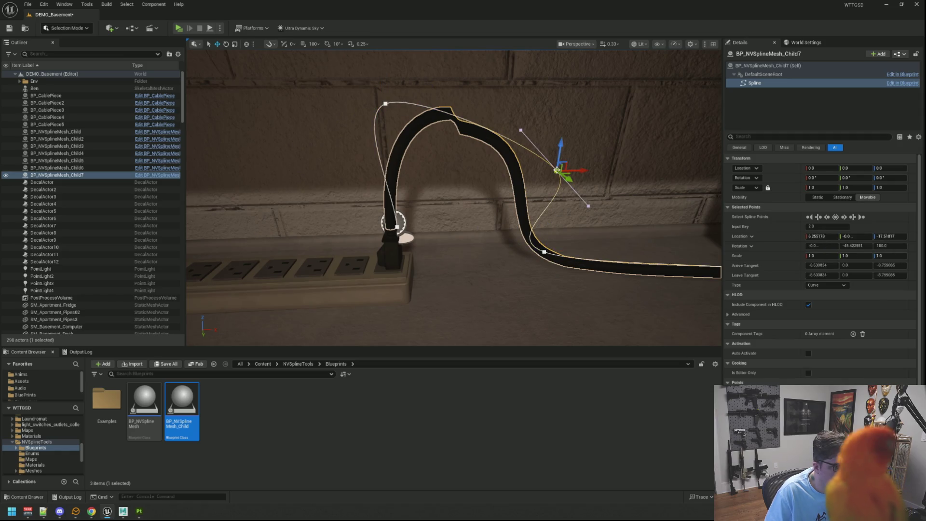
pyautogui.moveTo(557, 171)
pyautogui.mouseDown()
pyautogui.moveTo(531, 184)
pyautogui.moveTo(559, 174)
pyautogui.moveTo(605, 179)
pyautogui.moveTo(606, 131)
pyautogui.moveTo(617, 191)
pyautogui.moveTo(612, 164)
pyautogui.mouseUp()
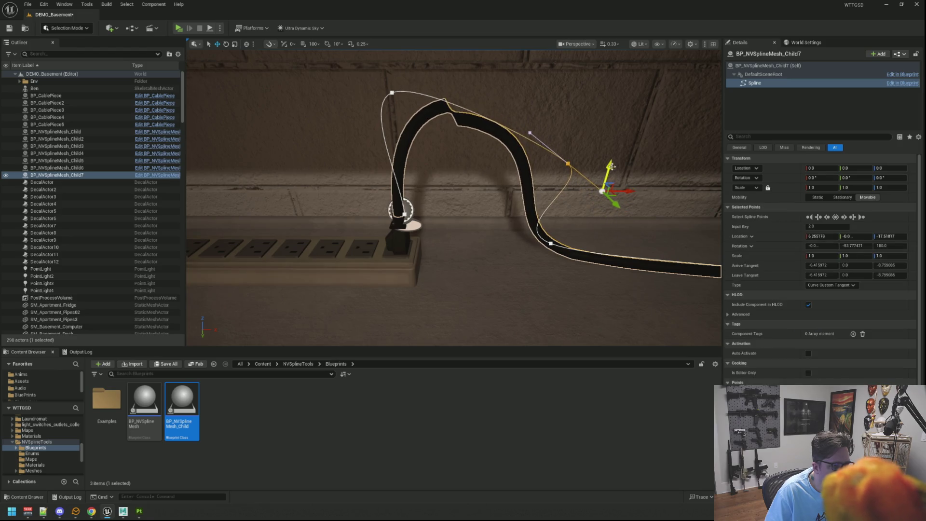
pyautogui.moveTo(555, 173)
pyautogui.mouseDown()
pyautogui.moveTo(506, 193)
pyautogui.moveTo(560, 174)
pyautogui.mouseUp()
pyautogui.moveTo(629, 193)
pyautogui.mouseDown()
pyautogui.moveTo(566, 256)
pyautogui.moveTo(568, 233)
pyautogui.moveTo(536, 219)
pyautogui.moveTo(483, 219)
pyautogui.moveTo(499, 218)
pyautogui.moveTo(466, 193)
pyautogui.mouseUp()
pyautogui.moveTo(523, 286)
pyautogui.mouseDown()
pyautogui.moveTo(519, 266)
pyautogui.moveTo(560, 319)
pyautogui.moveTo(585, 246)
pyautogui.moveTo(586, 266)
pyautogui.mouseUp()
pyautogui.click(586, 291)
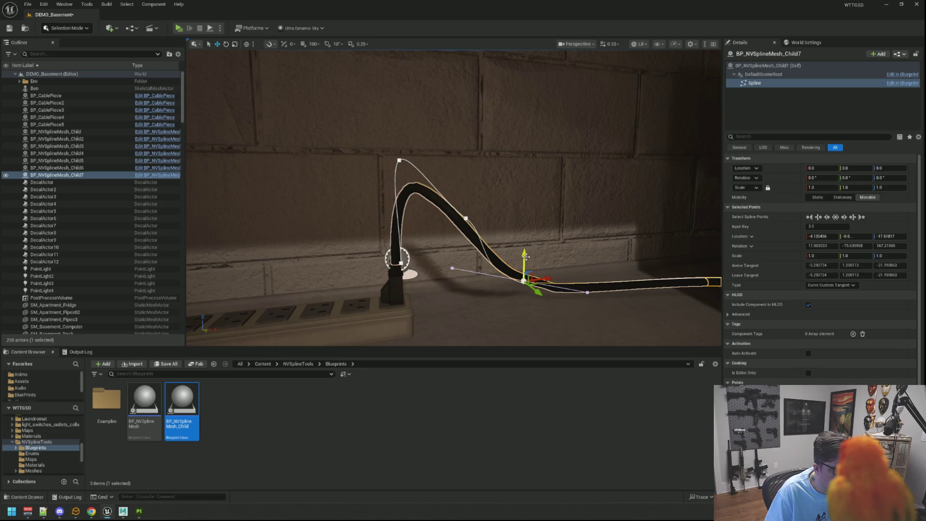
pyautogui.moveTo(526, 256); pyautogui.dragTo(527, 267)
# Reposition the cable's low touch-down point, shifting it left and slightly up.
pyautogui.press('f')
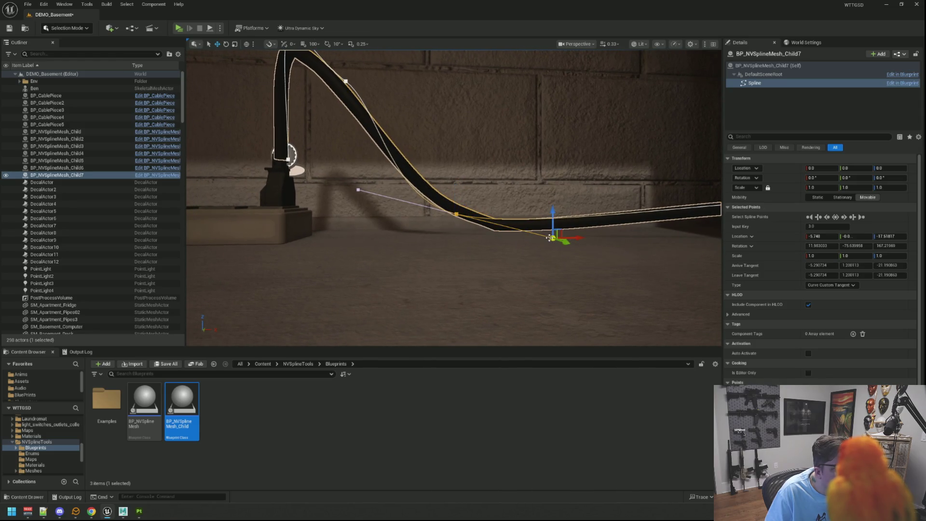
pyautogui.moveTo(582, 237); pyautogui.dragTo(515, 237)
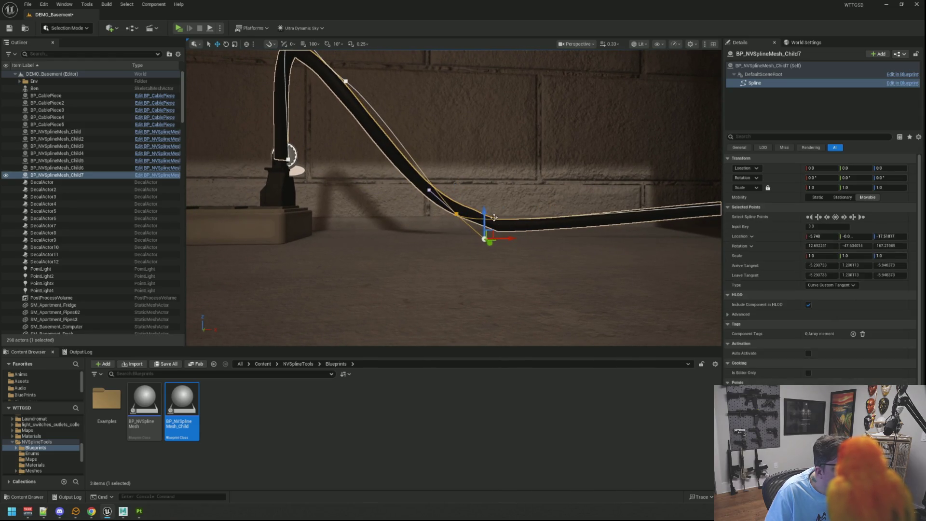
pyautogui.moveTo(484, 210); pyautogui.dragTo(482, 197)
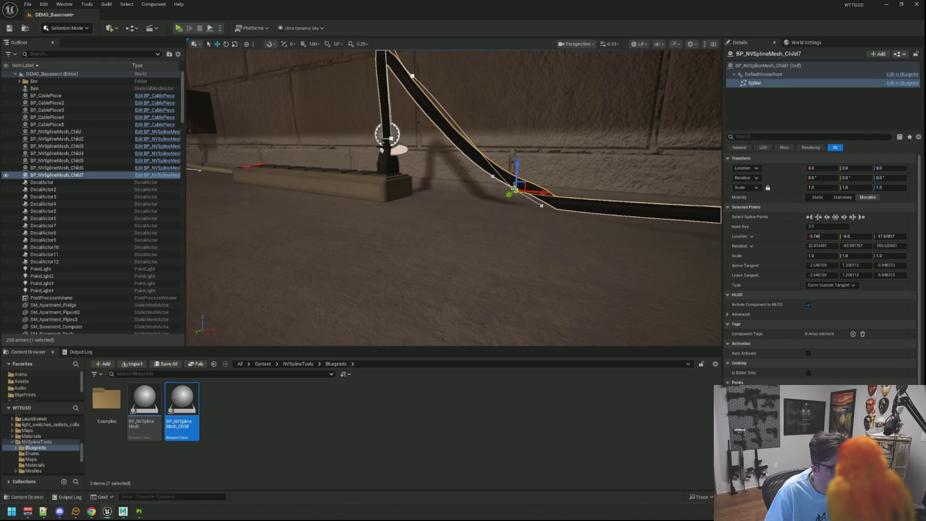
pyautogui.moveTo(536, 194)
pyautogui.mouseDown()
pyautogui.moveTo(503, 177)
pyautogui.moveTo(501, 186)
pyautogui.mouseUp()
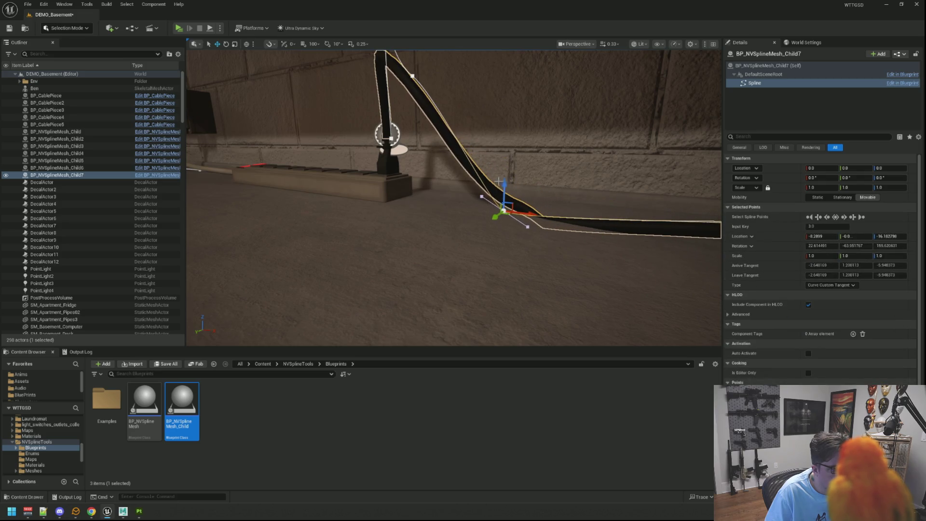
pyautogui.hotkey('ctrl', 'z')
pyautogui.hotkey('ctrl', 'y')
pyautogui.moveTo(553, 143); pyautogui.dragTo(613, 162)
# Alt-drag out a new spline point along the floor and raise points to smooth the cable.
pyautogui.moveTo(408, 208); pyautogui.dragTo(506, 198)
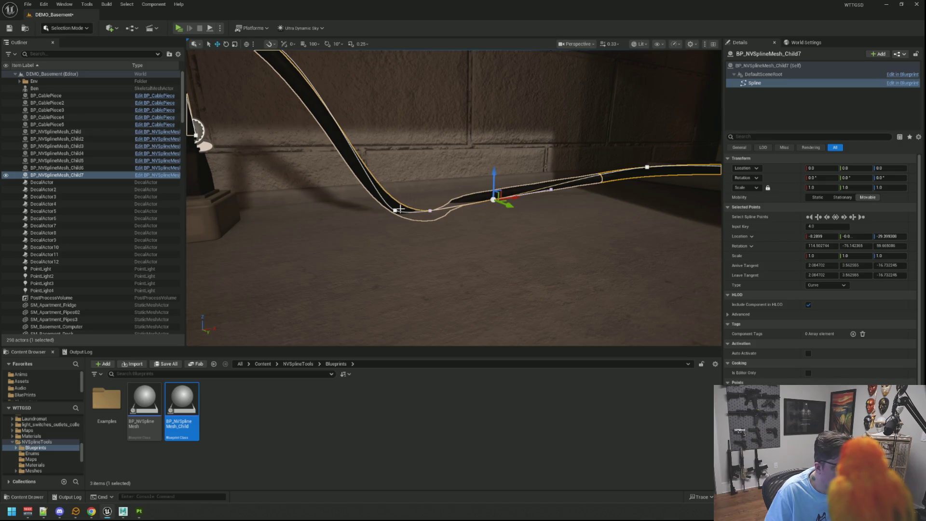
pyautogui.moveTo(394, 193); pyautogui.dragTo(394, 178)
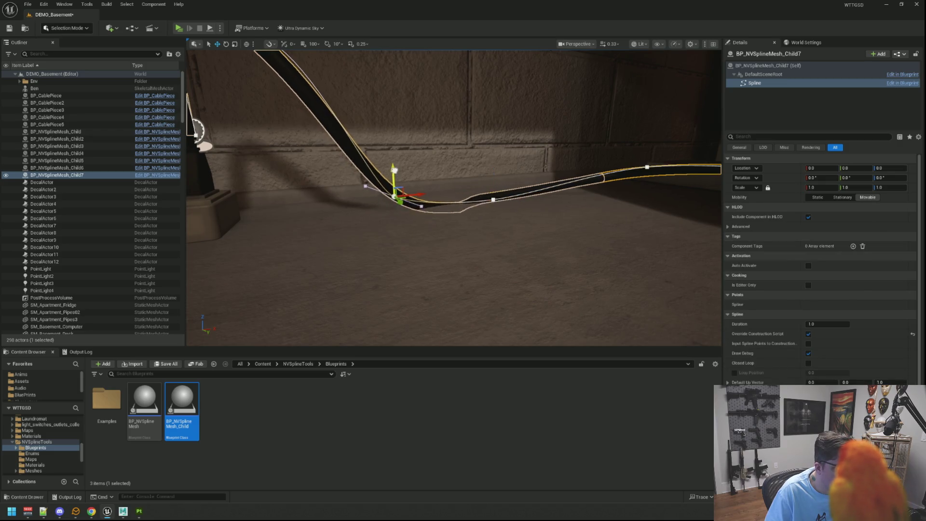
pyautogui.click(395, 190)
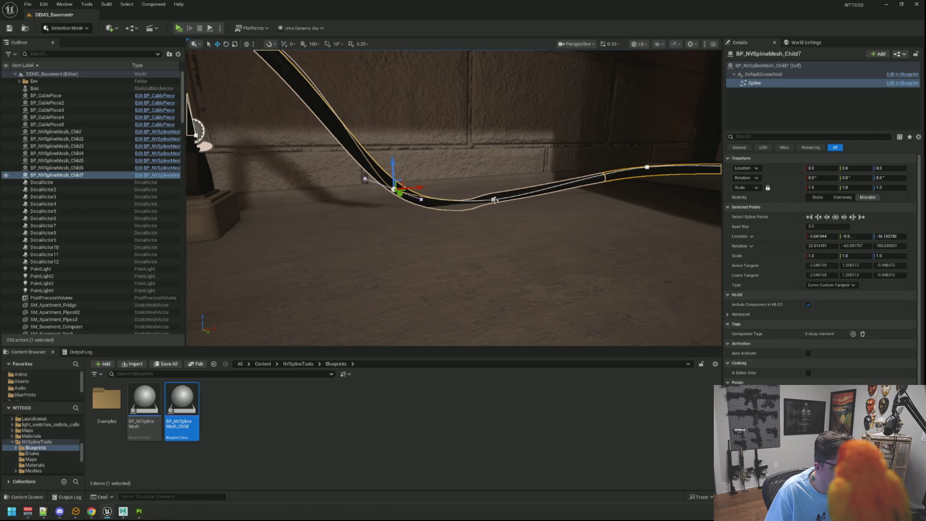
pyautogui.moveTo(494, 175); pyautogui.dragTo(496, 167)
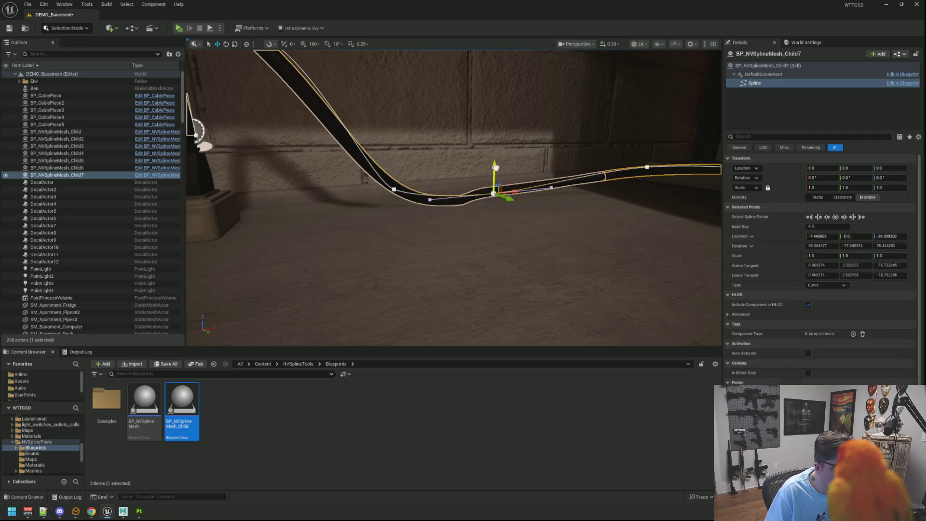
pyautogui.moveTo(453, 198)
pyautogui.mouseDown()
pyautogui.moveTo(467, 151)
pyautogui.moveTo(449, 203)
pyautogui.moveTo(436, 173)
pyautogui.moveTo(447, 187)
pyautogui.moveTo(439, 193)
pyautogui.mouseUp()
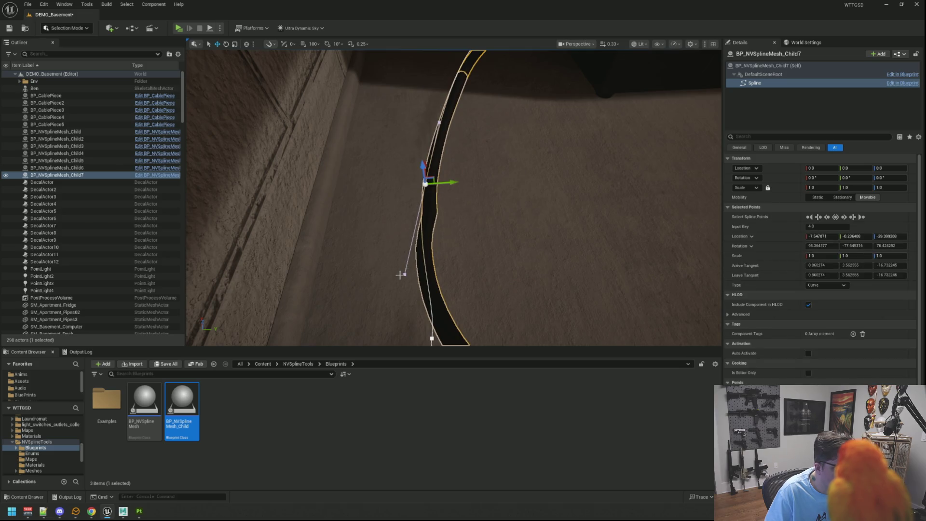
# Adjust the tangent handle and upper points to smooth the cable's curve down from the plug.
pyautogui.click(404, 274)
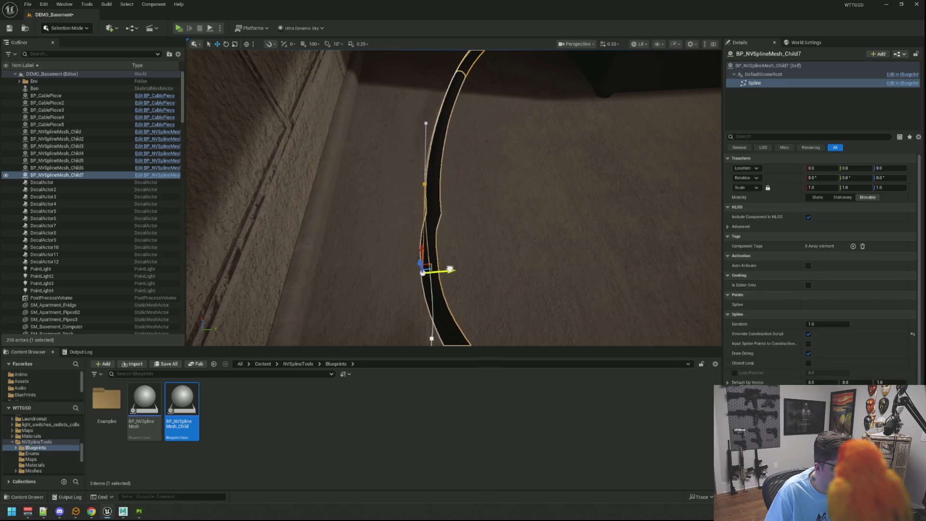
pyautogui.moveTo(450, 268); pyautogui.dragTo(427, 263)
pyautogui.click(432, 262)
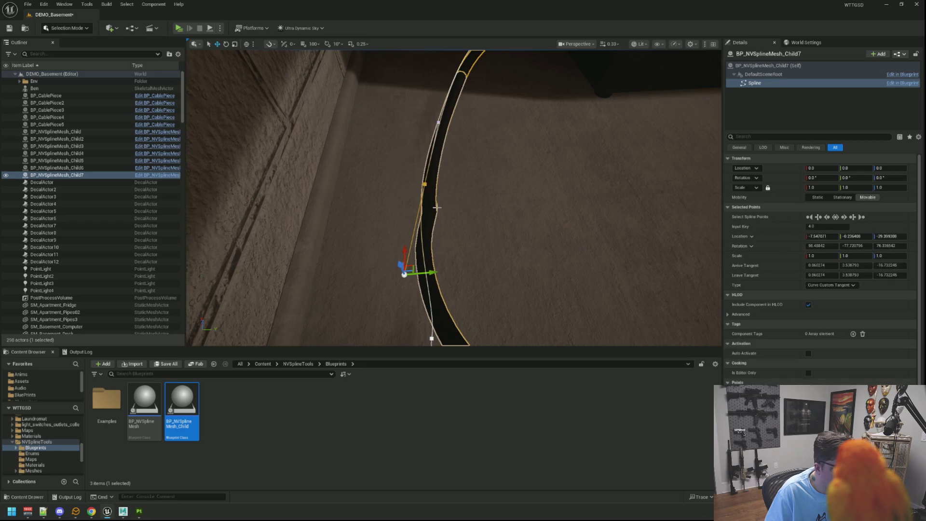
pyautogui.moveTo(491, 231)
pyautogui.mouseDown()
pyautogui.moveTo(531, 227)
pyautogui.moveTo(482, 227)
pyautogui.moveTo(477, 242)
pyautogui.moveTo(469, 175)
pyautogui.mouseUp()
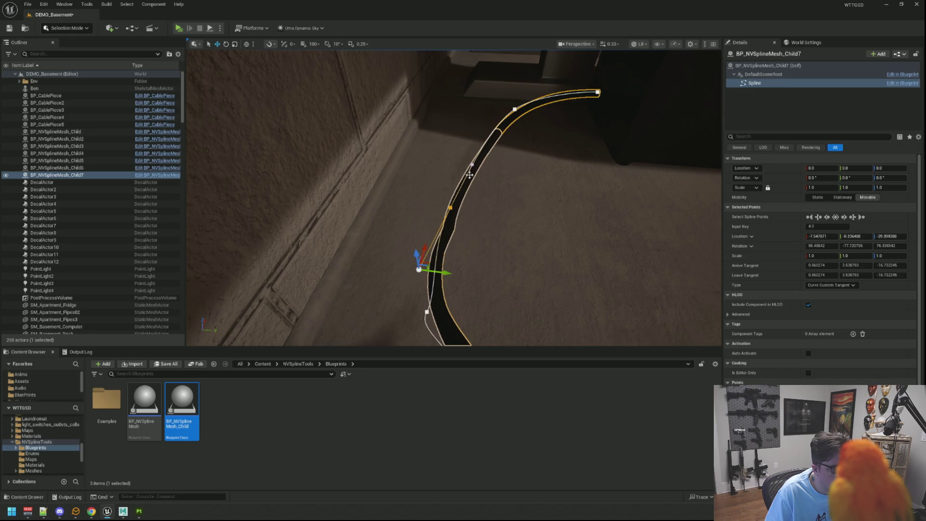
pyautogui.click(472, 164)
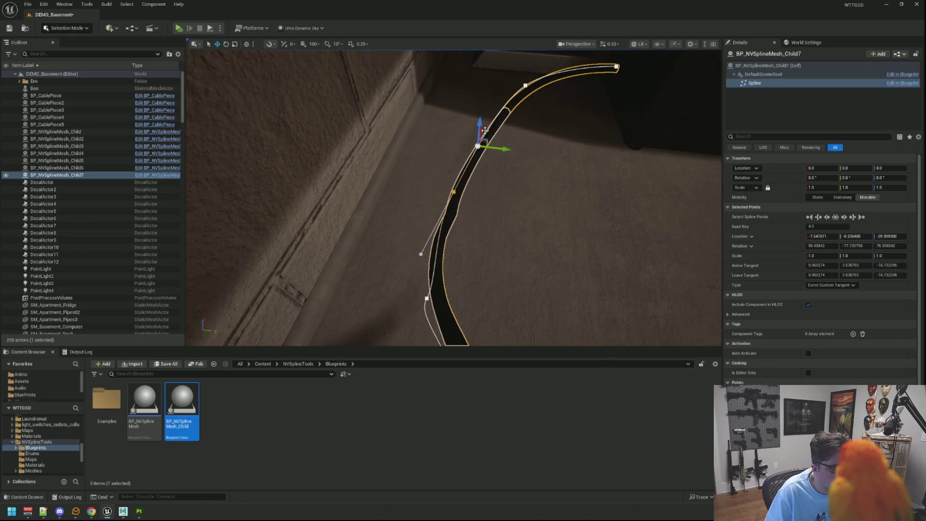
pyautogui.moveTo(482, 129); pyautogui.dragTo(473, 151)
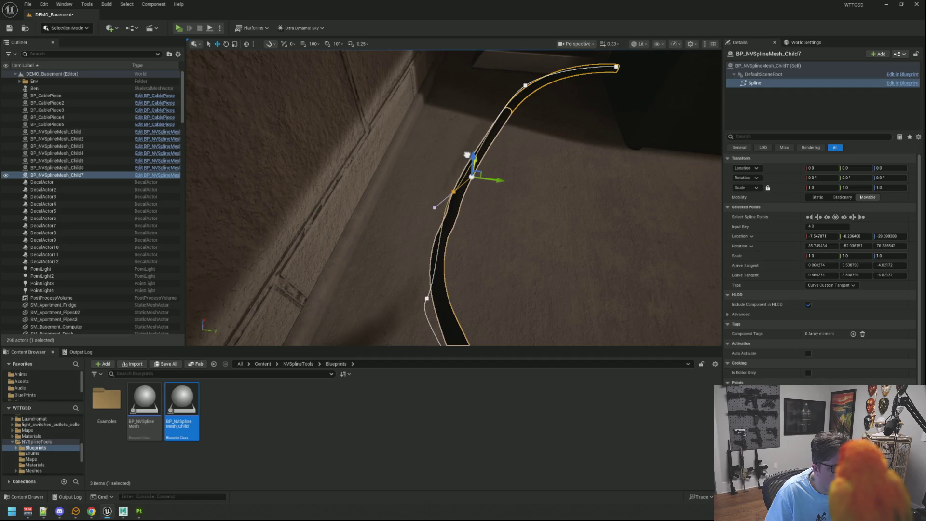
pyautogui.moveTo(499, 181); pyautogui.dragTo(488, 173)
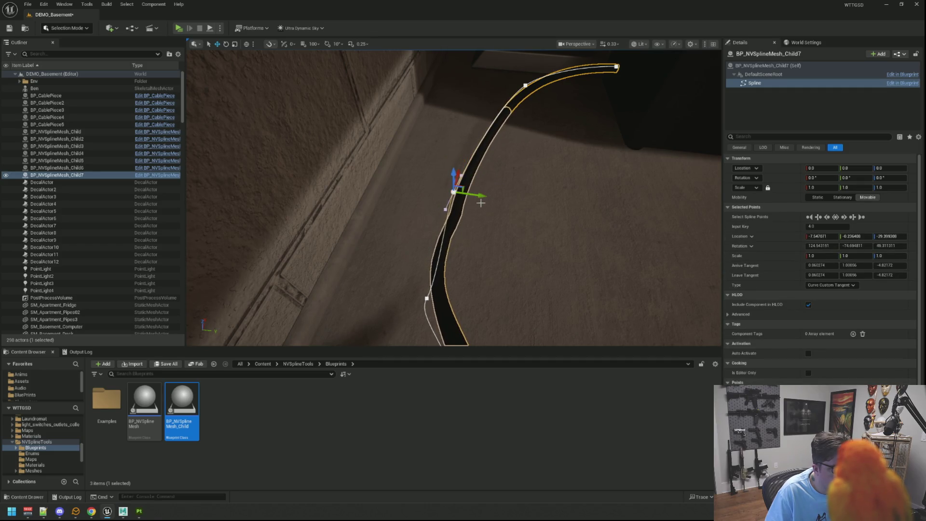
pyautogui.moveTo(453, 170); pyautogui.dragTo(489, 201)
# Shift a floor-section point so the cable stretches further along the floor behind the tower case.
pyautogui.click(537, 232)
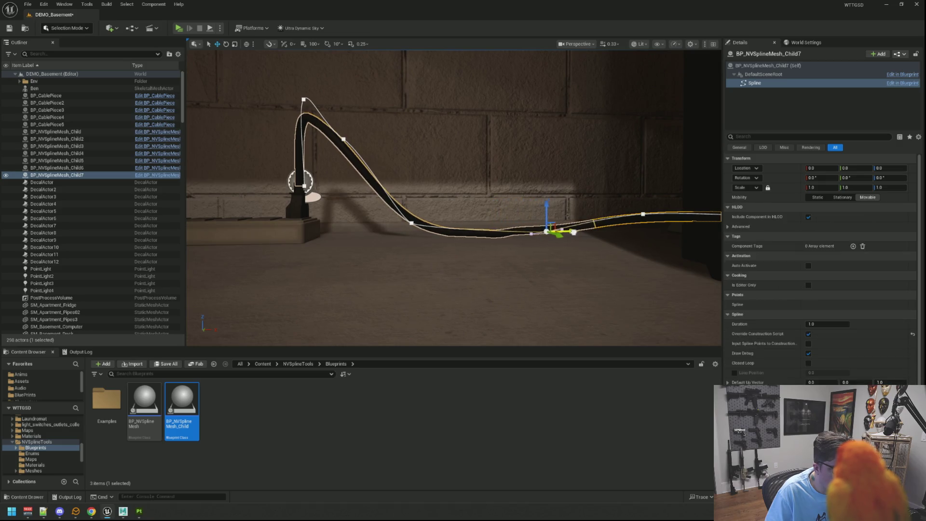
pyautogui.click(529, 232)
pyautogui.moveTo(548, 228)
pyautogui.mouseDown()
pyautogui.moveTo(550, 206)
pyautogui.moveTo(598, 231)
pyautogui.moveTo(619, 218)
pyautogui.moveTo(608, 202)
pyautogui.mouseUp()
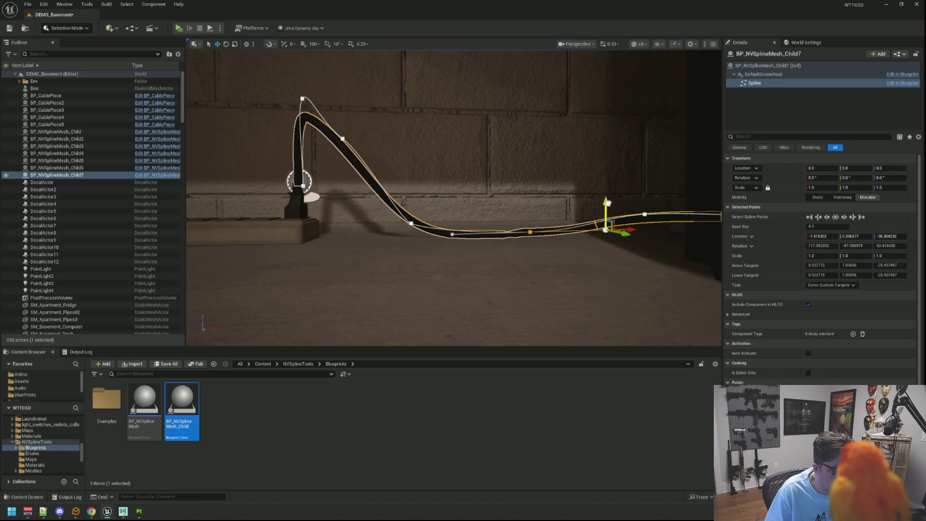
pyautogui.moveTo(607, 203); pyautogui.dragTo(574, 220)
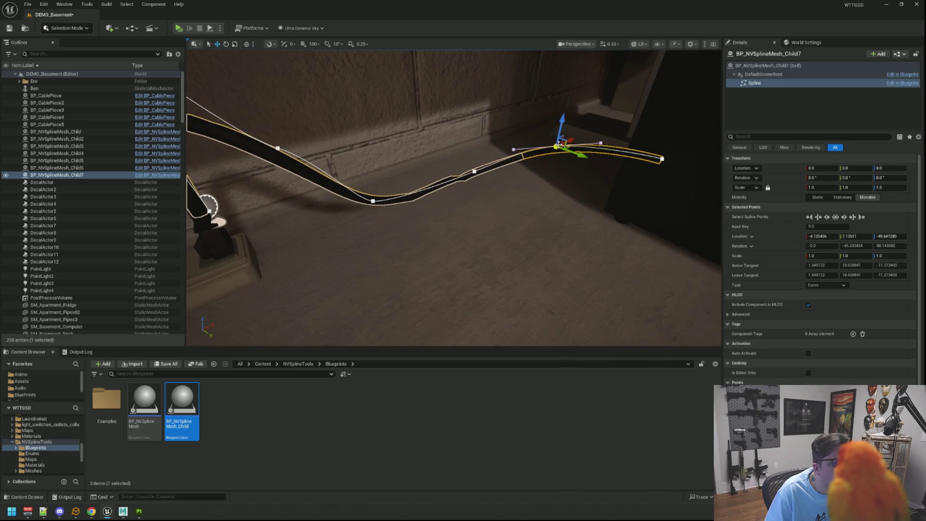
pyautogui.moveTo(574, 144)
pyautogui.mouseDown()
pyautogui.moveTo(625, 154)
pyautogui.moveTo(579, 162)
pyautogui.moveTo(545, 202)
pyautogui.mouseUp()
pyautogui.press('s')
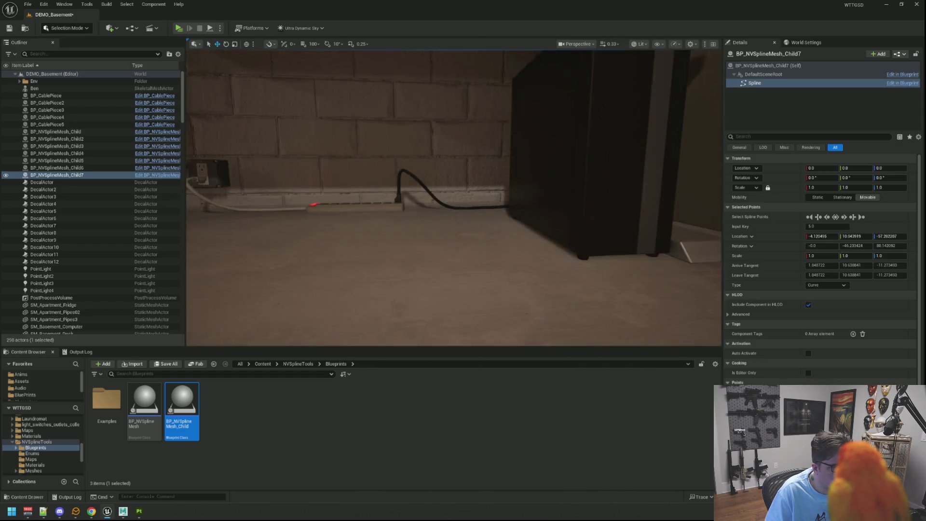
pyautogui.press('w')
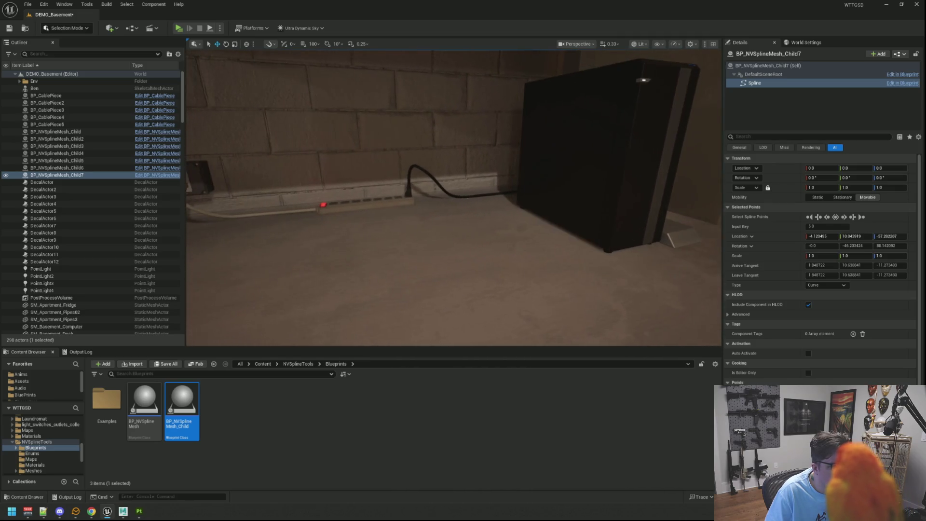
pyautogui.press('w')
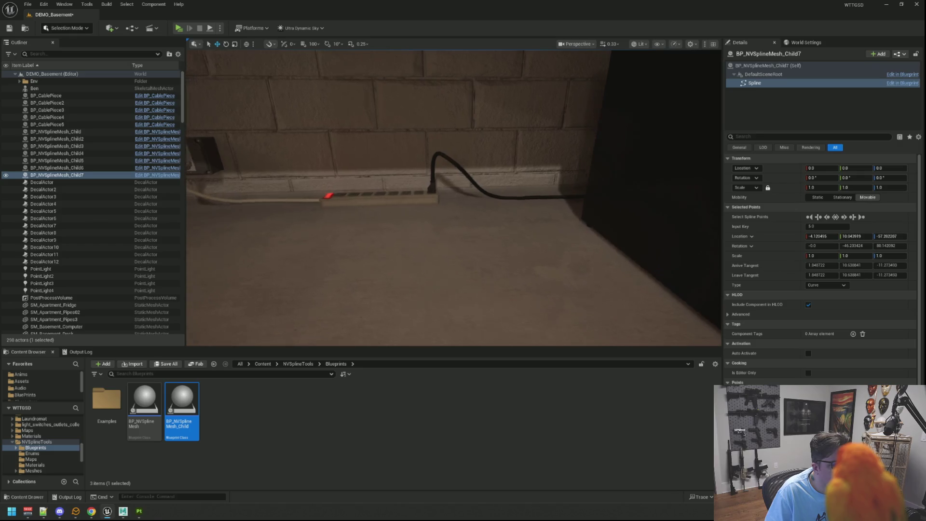
pyautogui.press('a')
pyautogui.press('d')
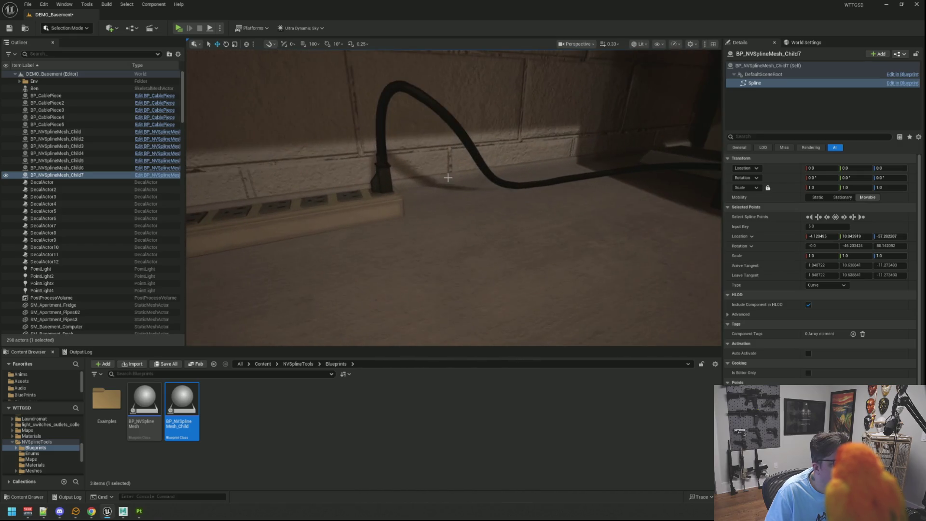
pyautogui.click(467, 154)
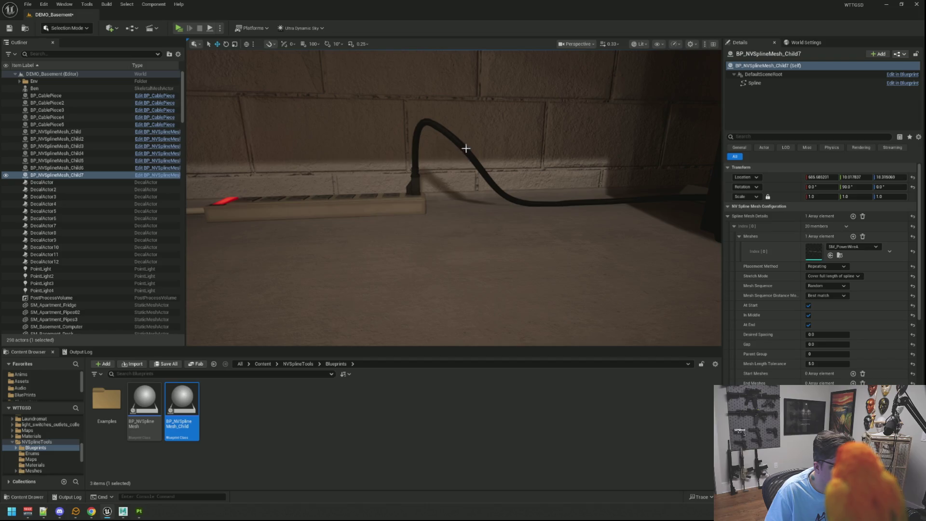
pyautogui.press('q')
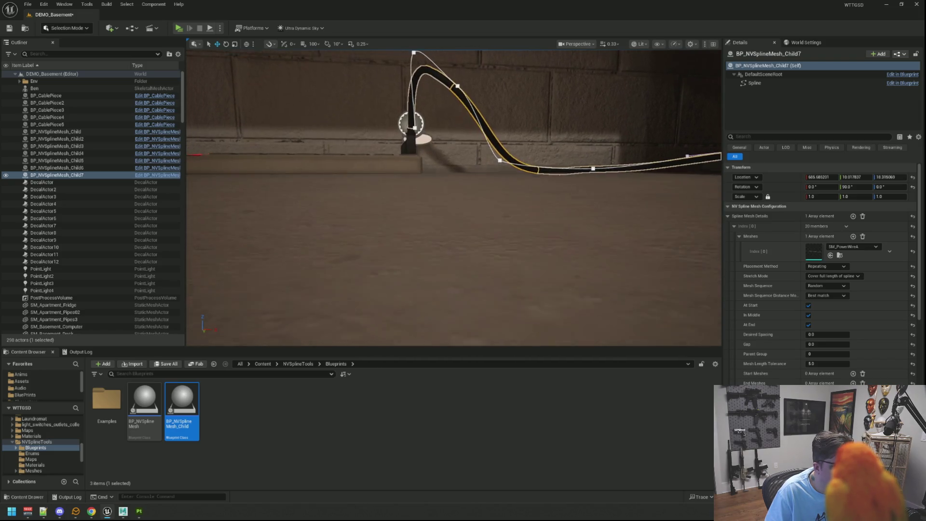
# Lower the spline point above the plug to Y −3.38, then preview the bend in game view.
pyautogui.click(414, 129)
pyautogui.press('e')
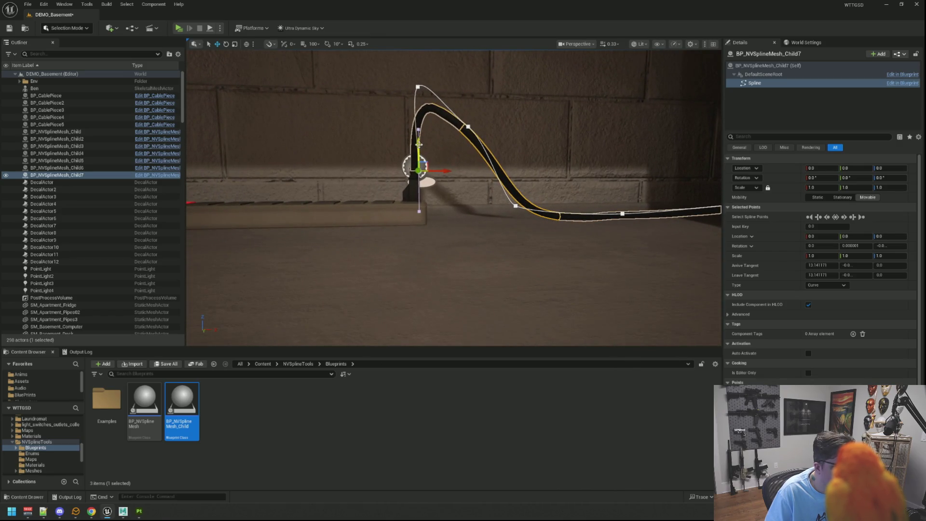
pyautogui.click(414, 118)
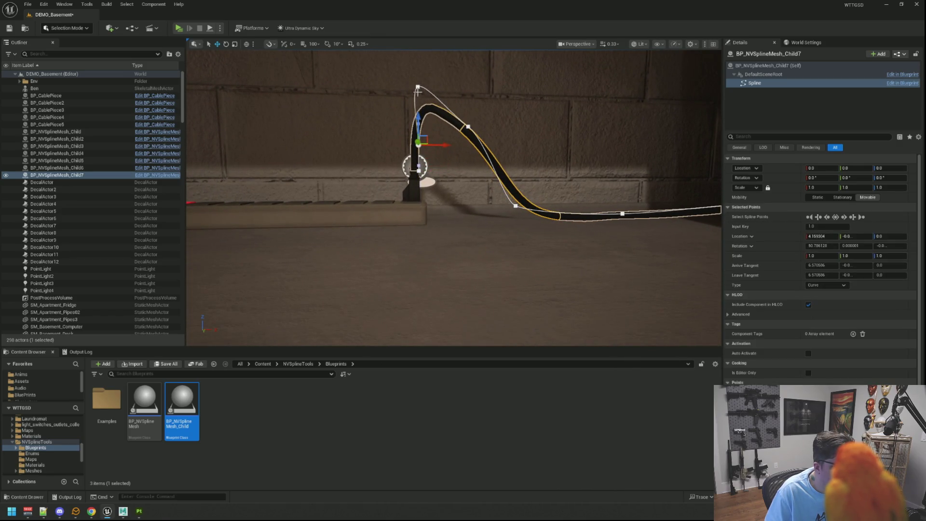
pyautogui.moveTo(438, 90); pyautogui.dragTo(446, 90)
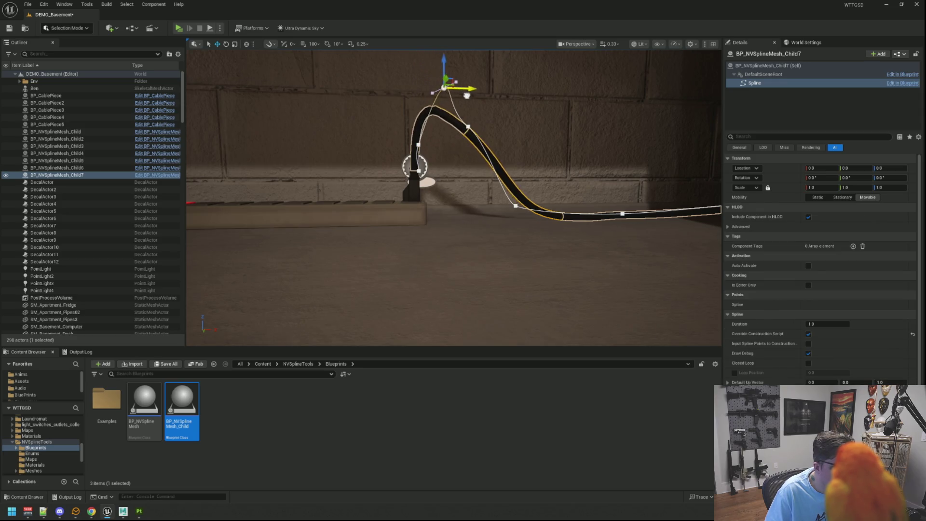
pyautogui.moveTo(431, 59); pyautogui.dragTo(432, 83)
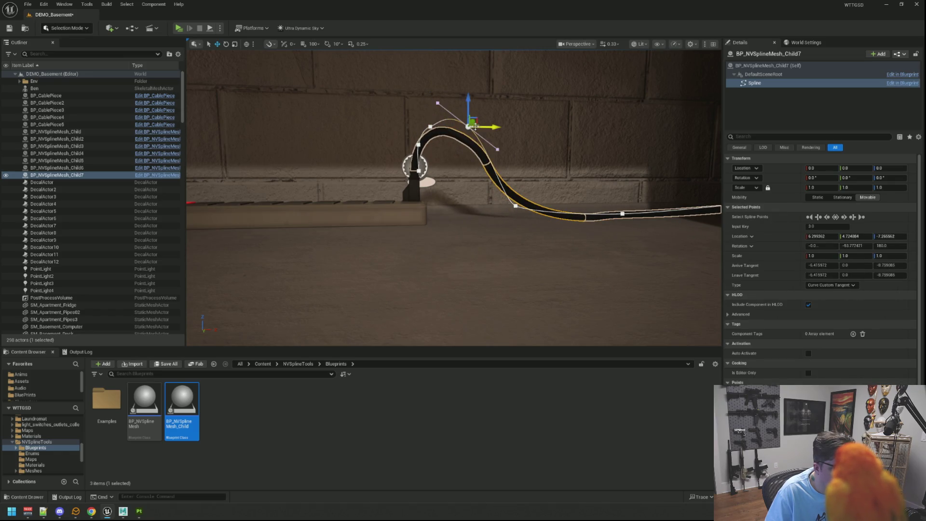
pyautogui.moveTo(492, 127)
pyautogui.mouseDown()
pyautogui.moveTo(504, 122)
pyautogui.moveTo(485, 124)
pyautogui.moveTo(491, 129)
pyautogui.mouseUp()
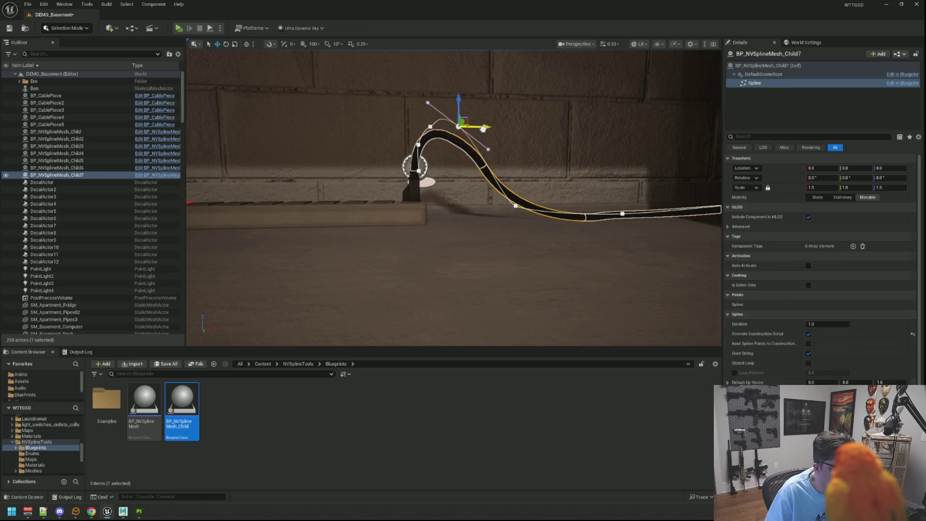
pyautogui.moveTo(466, 97)
pyautogui.mouseDown()
pyautogui.moveTo(466, 176)
pyautogui.moveTo(468, 130)
pyautogui.moveTo(473, 157)
pyautogui.mouseUp()
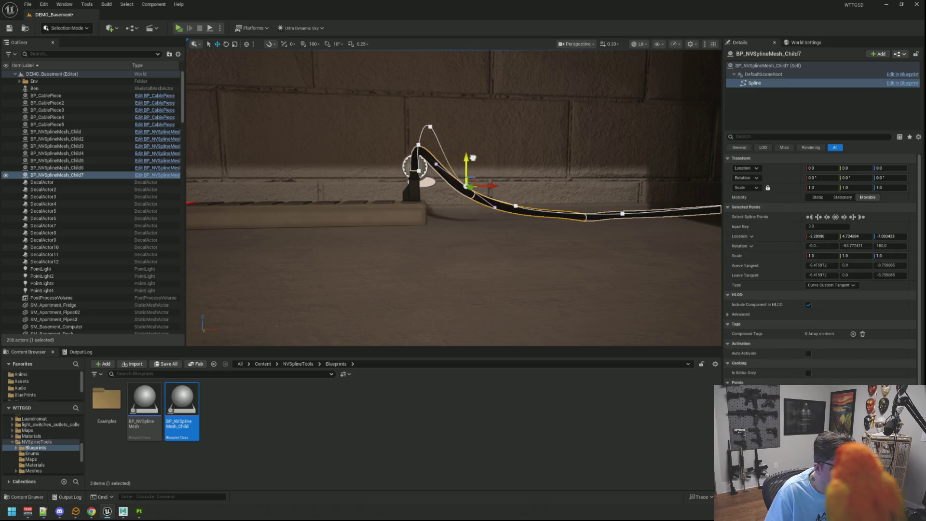
pyautogui.press('g')
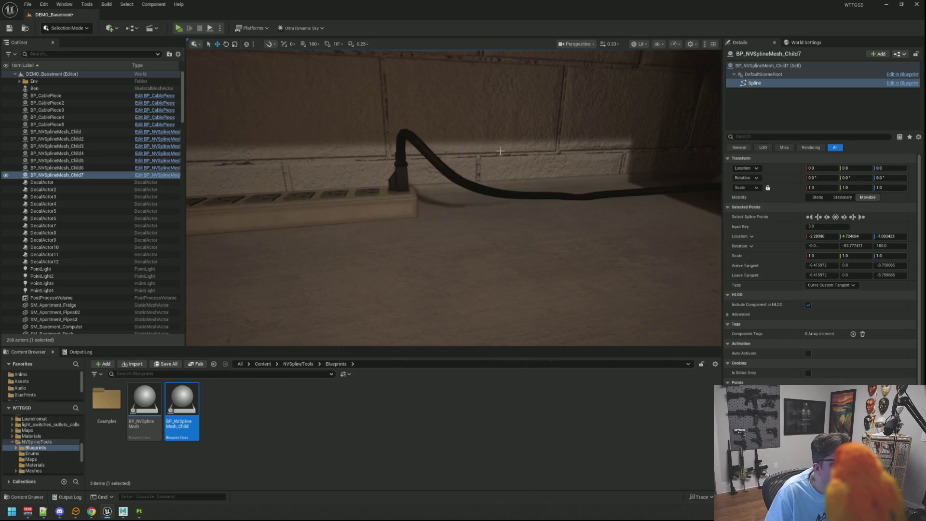
pyautogui.moveTo(502, 151)
pyautogui.mouseDown()
pyautogui.moveTo(434, 164)
pyautogui.moveTo(410, 193)
pyautogui.moveTo(512, 162)
pyautogui.moveTo(463, 159)
pyautogui.moveTo(457, 150)
pyautogui.moveTo(416, 154)
pyautogui.moveTo(465, 155)
pyautogui.moveTo(405, 166)
pyautogui.moveTo(410, 175)
pyautogui.mouseUp()
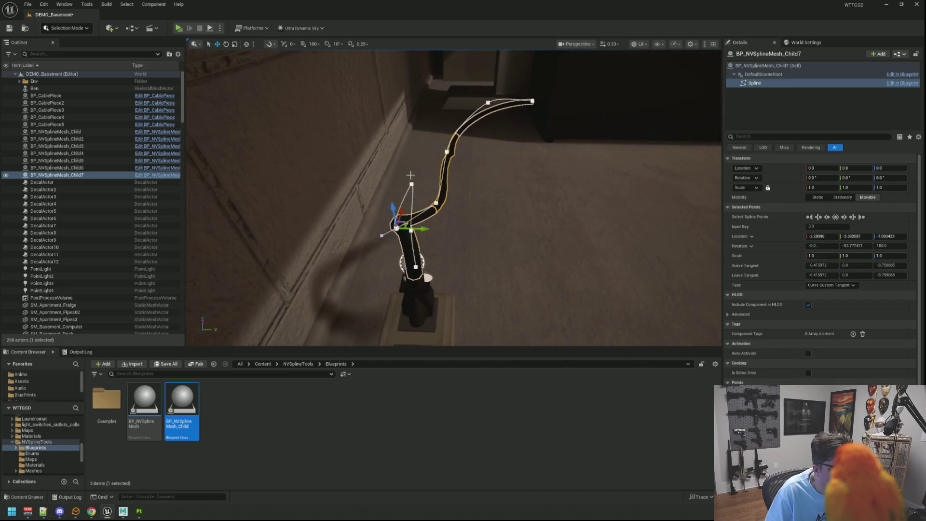
# Raise the spline point above the plug, turning it to −160° yaw so the cable arcs.
pyautogui.moveTo(464, 153)
pyautogui.mouseDown()
pyautogui.moveTo(479, 152)
pyautogui.moveTo(469, 152)
pyautogui.moveTo(533, 242)
pyautogui.mouseUp()
pyautogui.moveTo(509, 188); pyautogui.dragTo(508, 188)
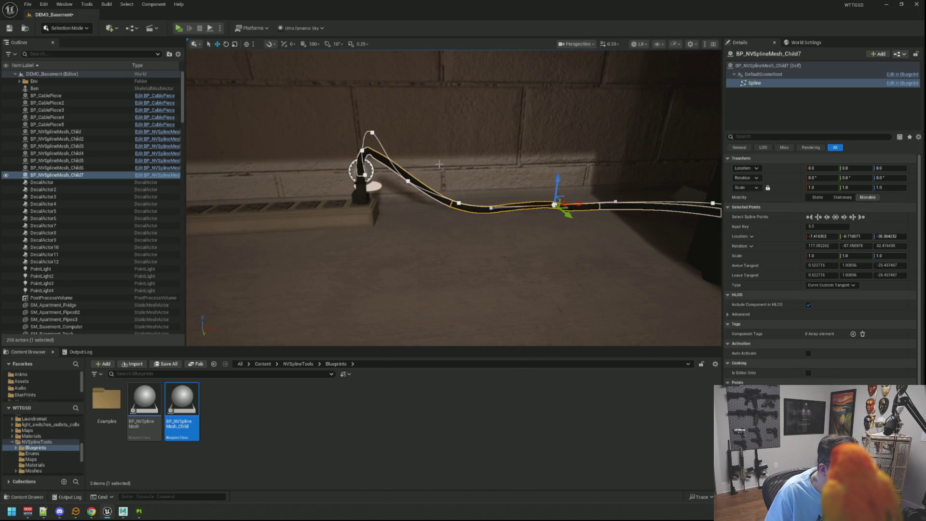
pyautogui.moveTo(439, 164); pyautogui.dragTo(455, 135)
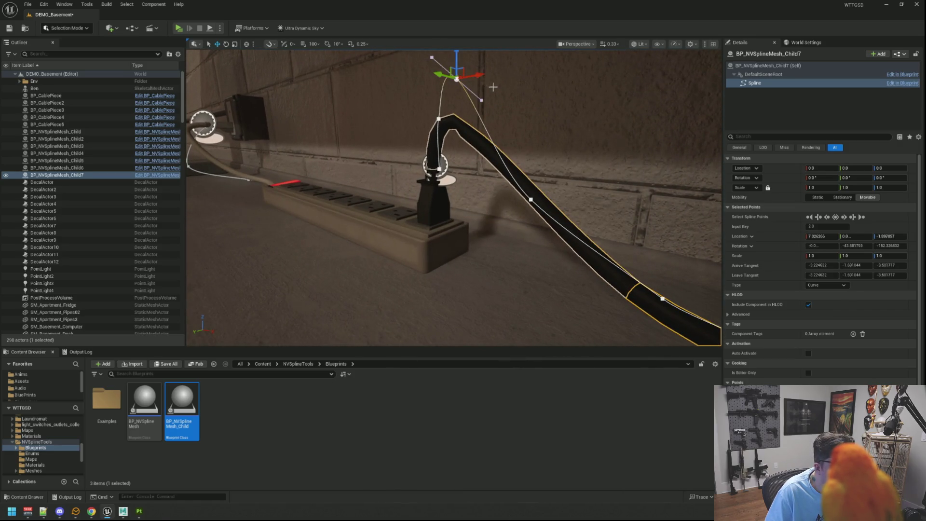
pyautogui.moveTo(493, 87)
pyautogui.mouseDown()
pyautogui.moveTo(481, 89)
pyautogui.moveTo(525, 102)
pyautogui.moveTo(497, 81)
pyautogui.moveTo(490, 112)
pyautogui.mouseUp()
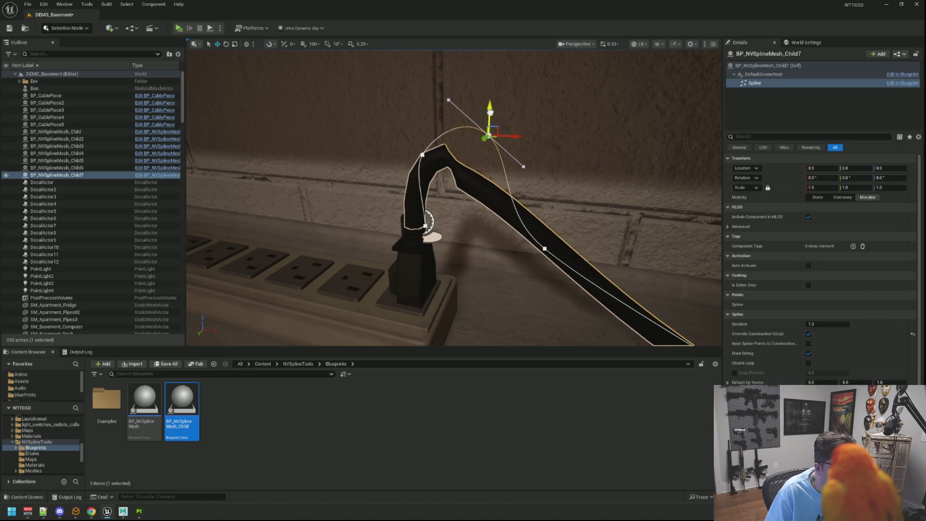
pyautogui.moveTo(481, 144); pyautogui.dragTo(477, 119)
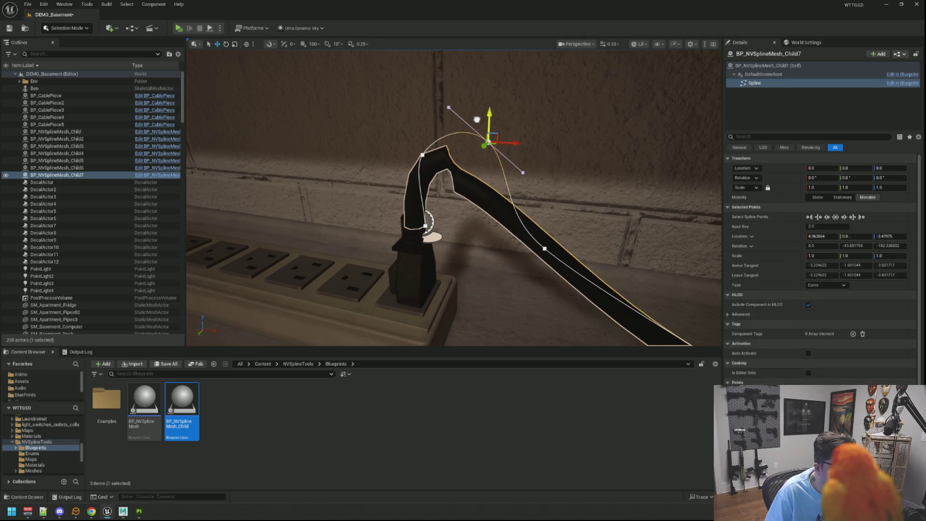
pyautogui.moveTo(525, 150); pyautogui.dragTo(522, 134)
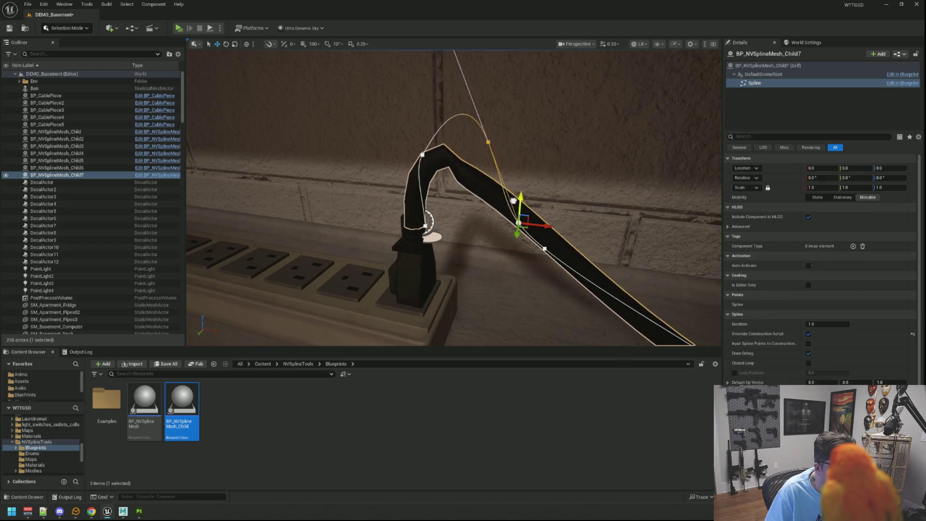
pyautogui.moveTo(476, 258); pyautogui.dragTo(488, 248)
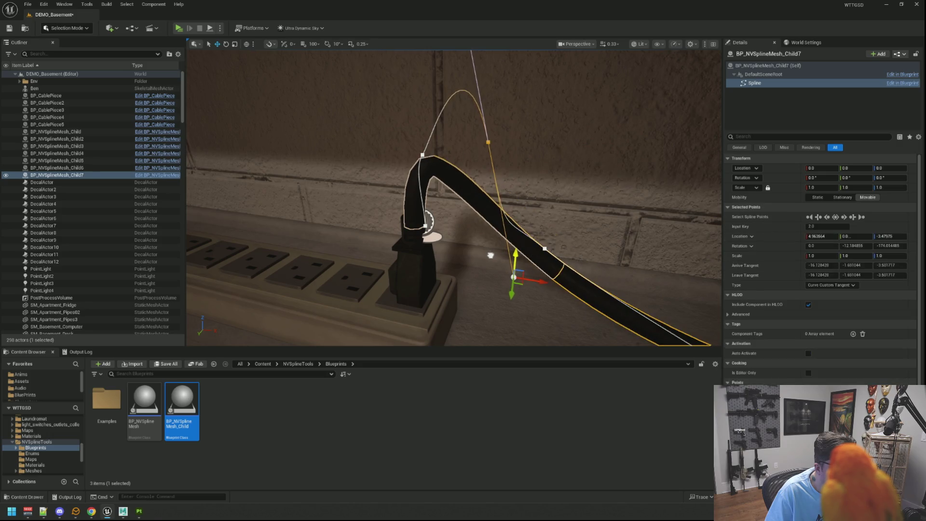
# Move along the power strip and select a cable point beside the strip.
pyautogui.moveTo(491, 255); pyautogui.dragTo(435, 257)
pyautogui.moveTo(532, 187); pyautogui.dragTo(532, 188)
pyautogui.click(410, 189)
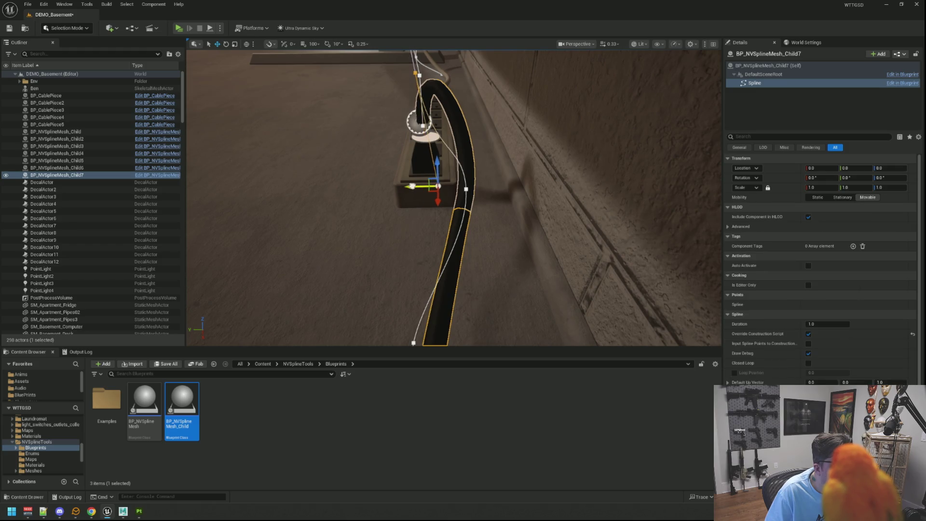
pyautogui.click(469, 179)
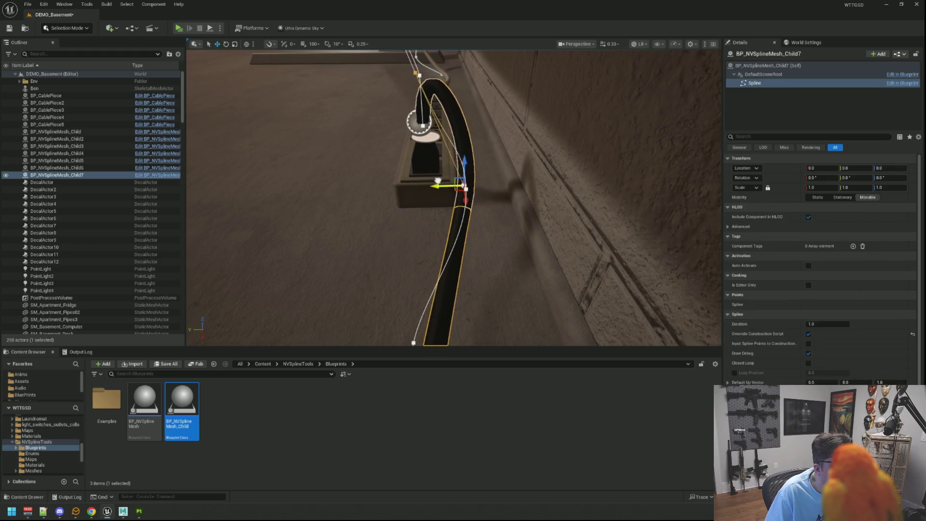
pyautogui.moveTo(403, 190); pyautogui.dragTo(403, 190)
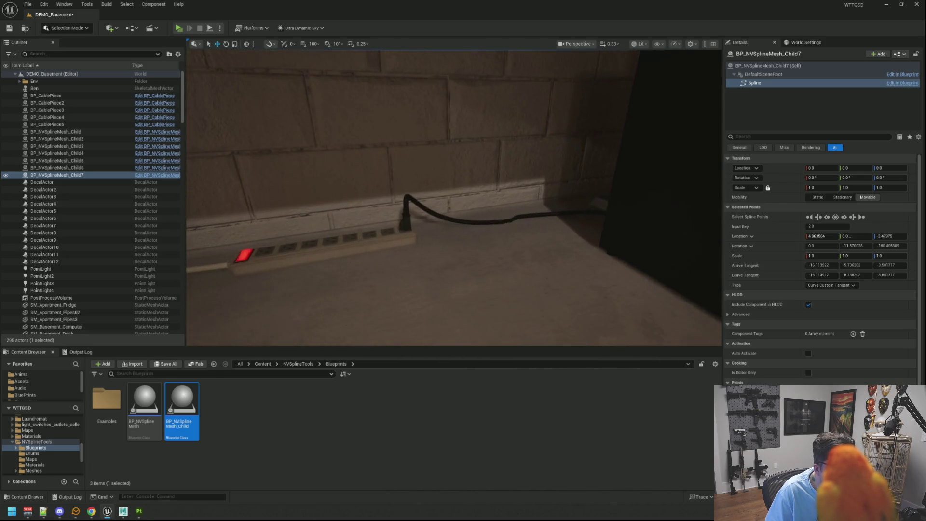
# Shift the cable's lower points sideways so its end lies along the floor.
pyautogui.moveTo(490, 205)
pyautogui.mouseDown()
pyautogui.moveTo(531, 215)
pyautogui.moveTo(486, 230)
pyautogui.mouseUp()
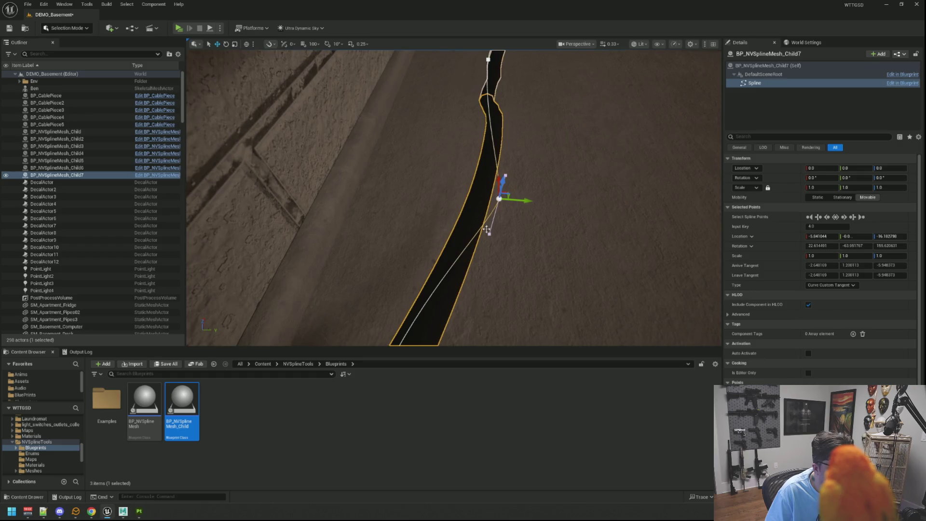
pyautogui.moveTo(527, 200); pyautogui.dragTo(491, 198)
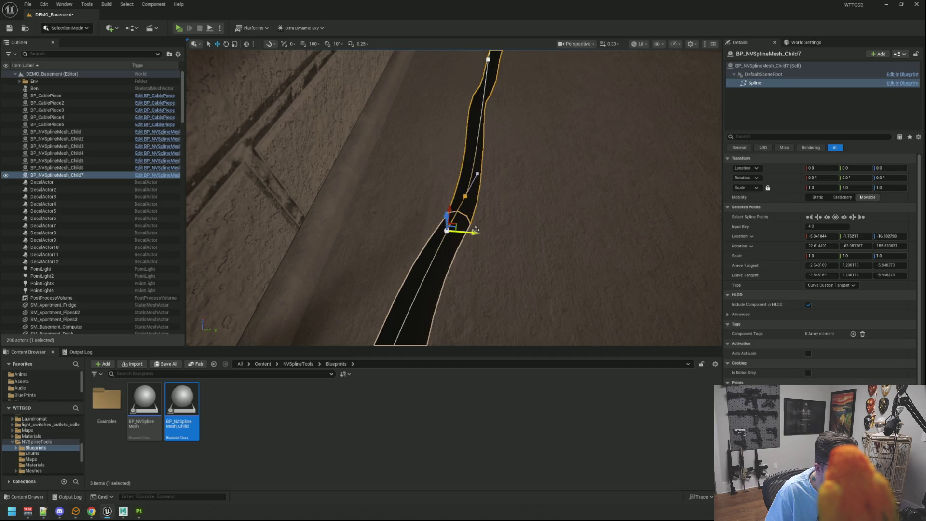
pyautogui.moveTo(473, 232)
pyautogui.mouseDown()
pyautogui.moveTo(538, 201)
pyautogui.moveTo(473, 227)
pyautogui.moveTo(502, 229)
pyautogui.moveTo(463, 206)
pyautogui.moveTo(468, 212)
pyautogui.mouseUp()
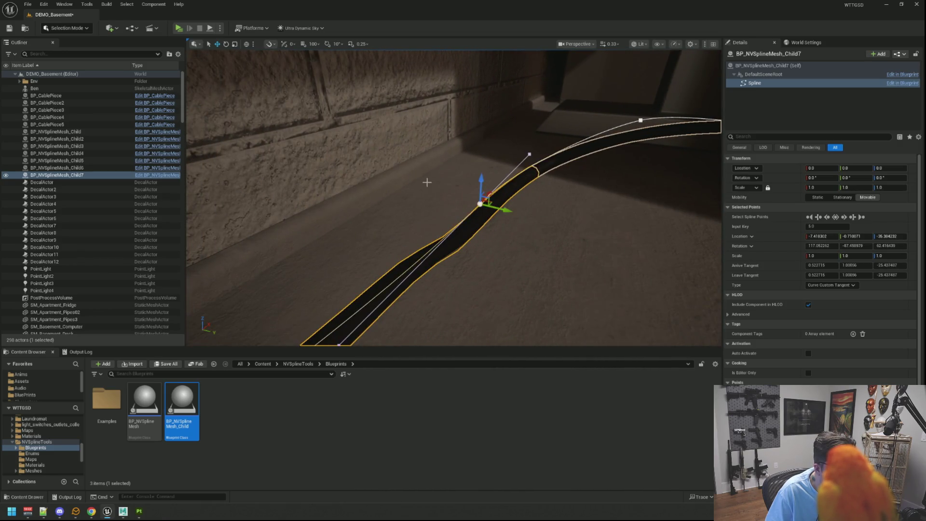
pyautogui.moveTo(426, 182); pyautogui.dragTo(636, 131)
# Tuck another cable point against the wall base and save the basement level.
pyautogui.click(650, 127)
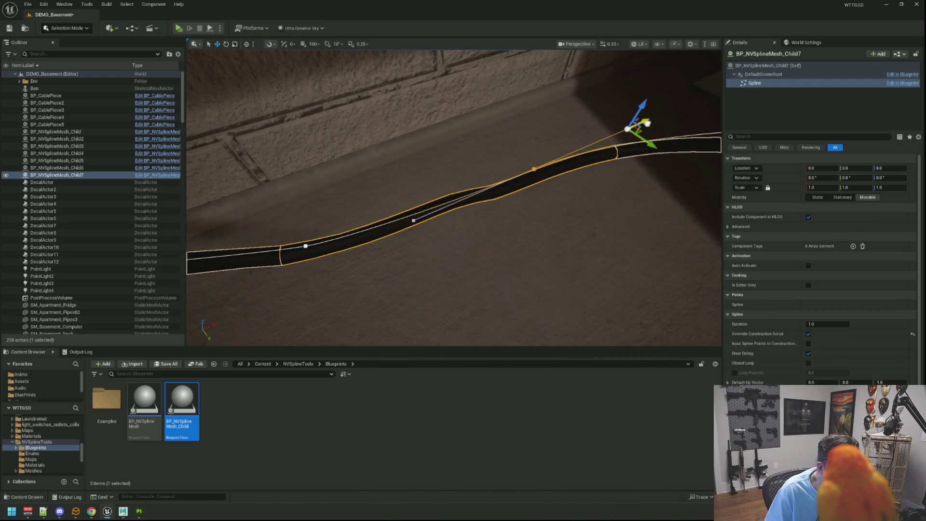
pyautogui.click(578, 143)
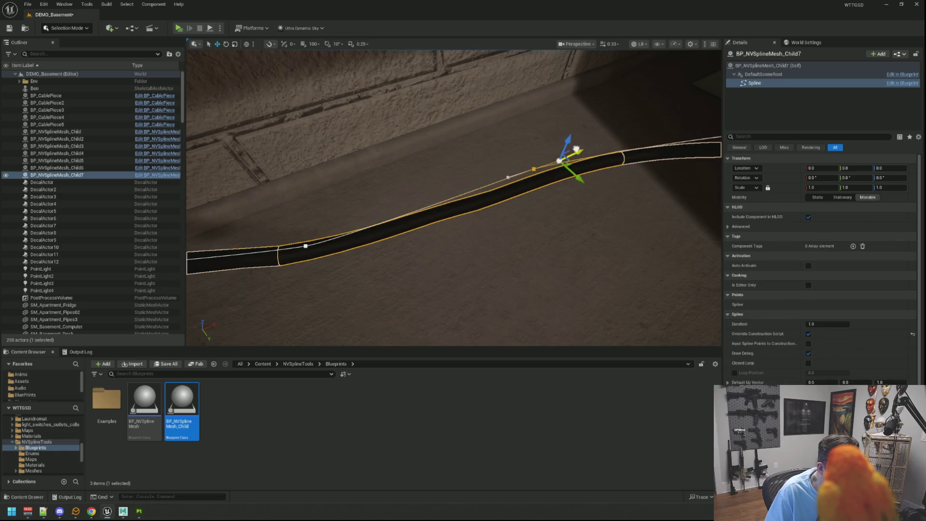
pyautogui.moveTo(578, 143); pyautogui.dragTo(555, 160)
pyautogui.moveTo(453, 193); pyautogui.dragTo(463, 184)
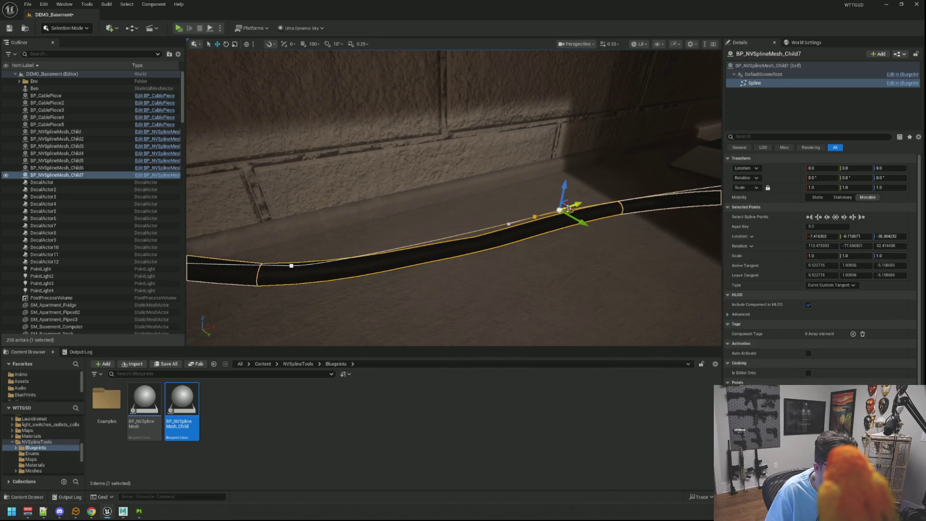
pyautogui.moveTo(551, 210); pyautogui.dragTo(539, 213)
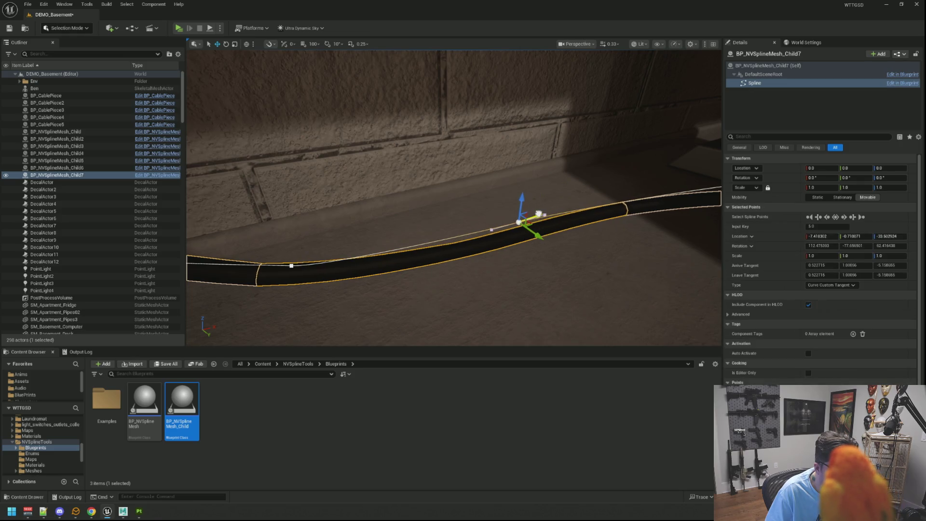
pyautogui.moveTo(454, 192)
pyautogui.mouseDown()
pyautogui.moveTo(483, 203)
pyautogui.moveTo(444, 201)
pyautogui.mouseUp()
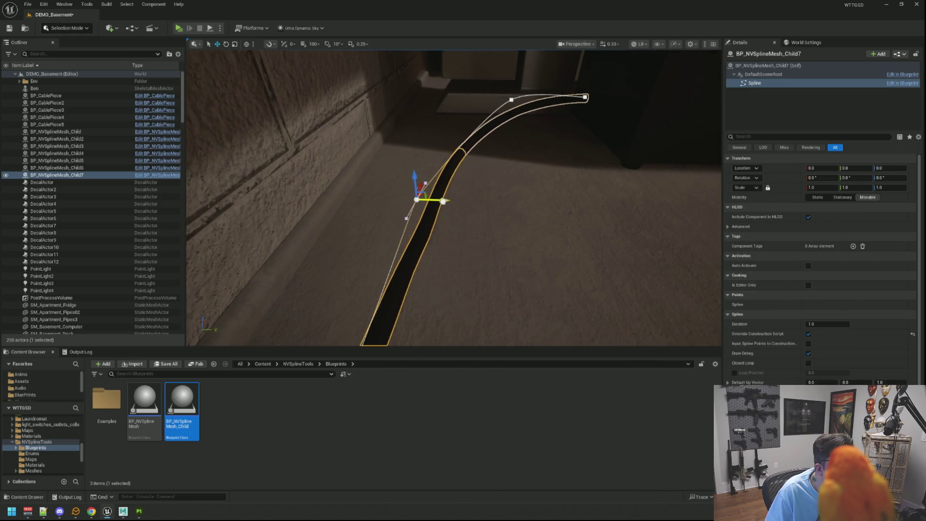
pyautogui.moveTo(513, 204)
pyautogui.mouseDown()
pyautogui.moveTo(513, 227)
pyautogui.moveTo(526, 202)
pyautogui.moveTo(441, 157)
pyautogui.moveTo(467, 180)
pyautogui.moveTo(466, 202)
pyautogui.moveTo(502, 203)
pyautogui.moveTo(454, 204)
pyautogui.moveTo(491, 210)
pyautogui.moveTo(494, 225)
pyautogui.moveTo(472, 174)
pyautogui.mouseUp()
pyautogui.click(472, 174)
pyautogui.press('Escape')
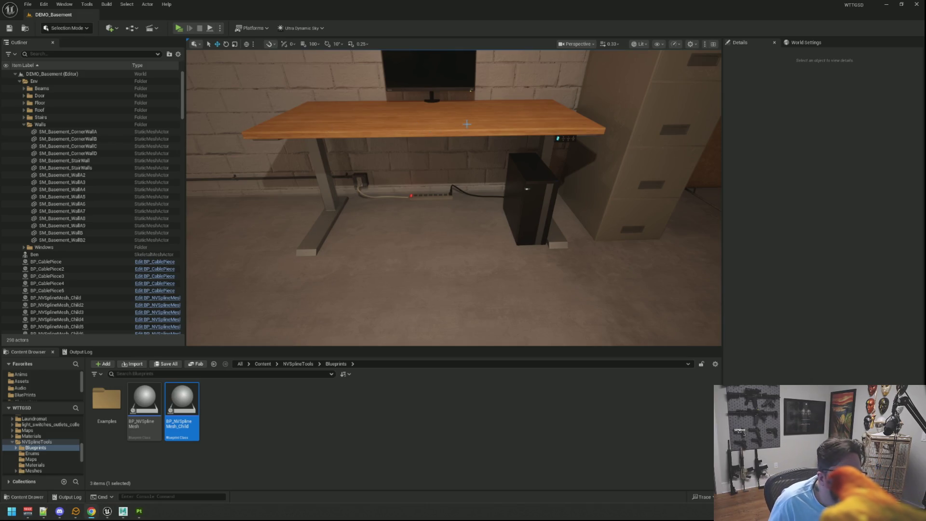
pyautogui.press('e')
pyautogui.press('s')
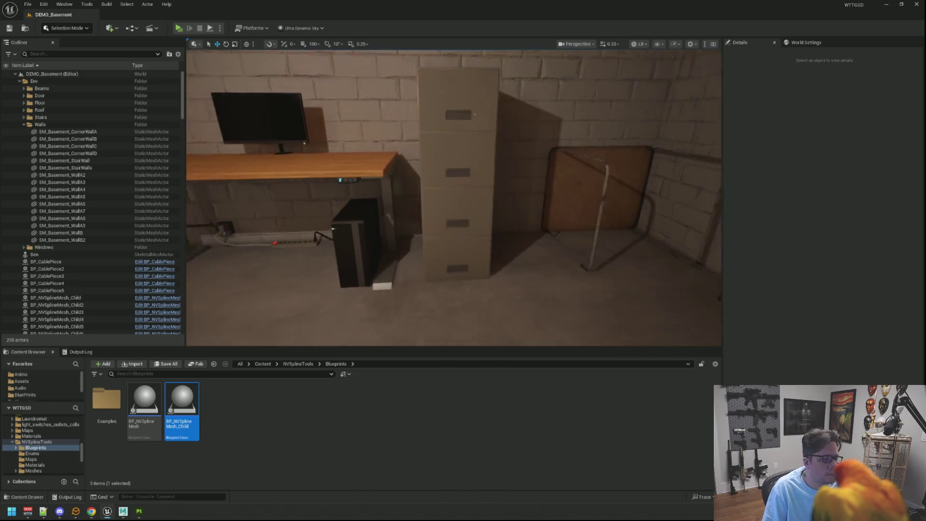
pyautogui.press('w')
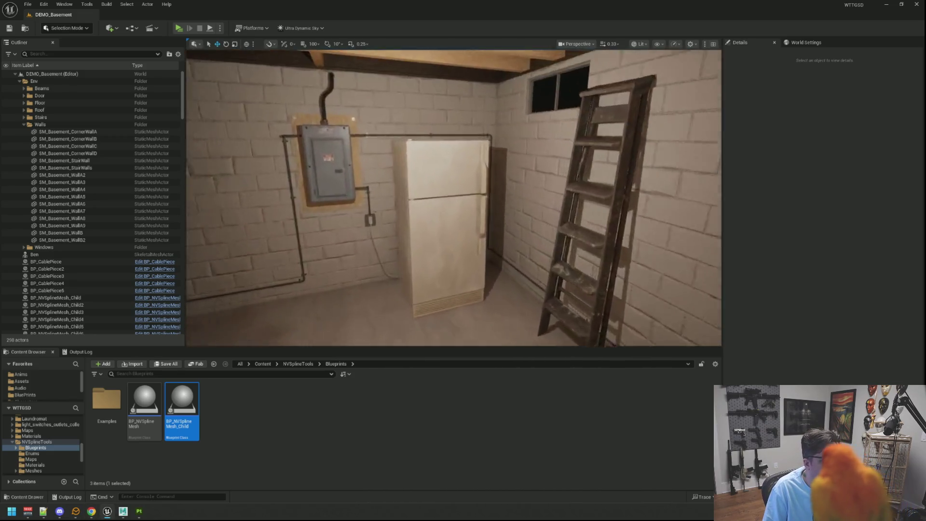
pyautogui.press('w')
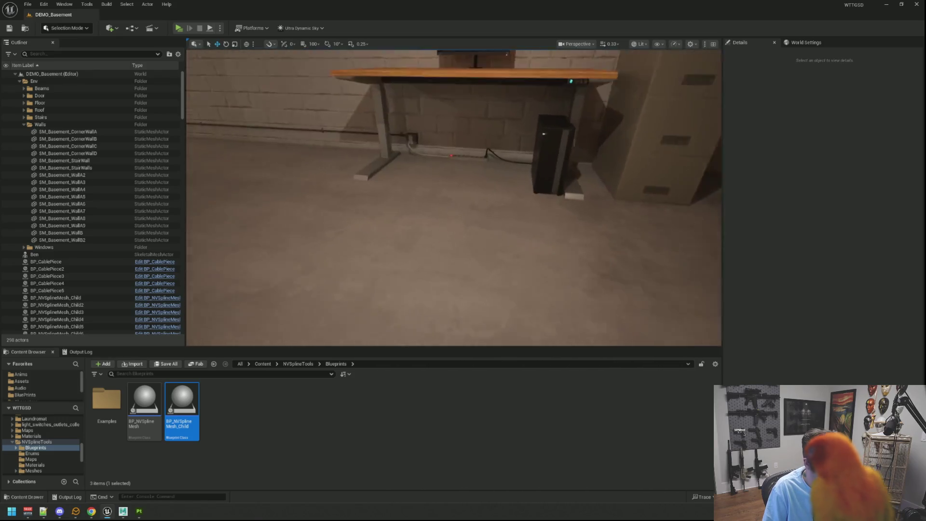
pyautogui.press('d')
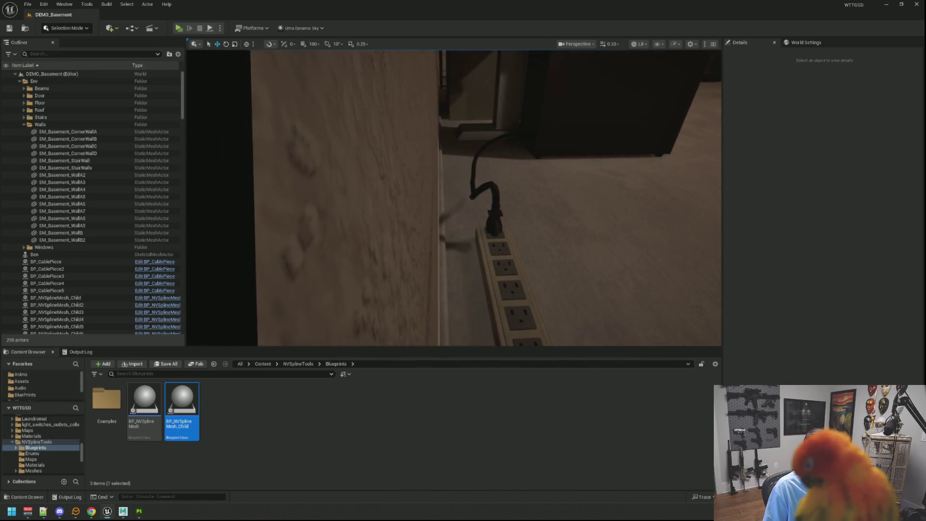
pyautogui.press('w')
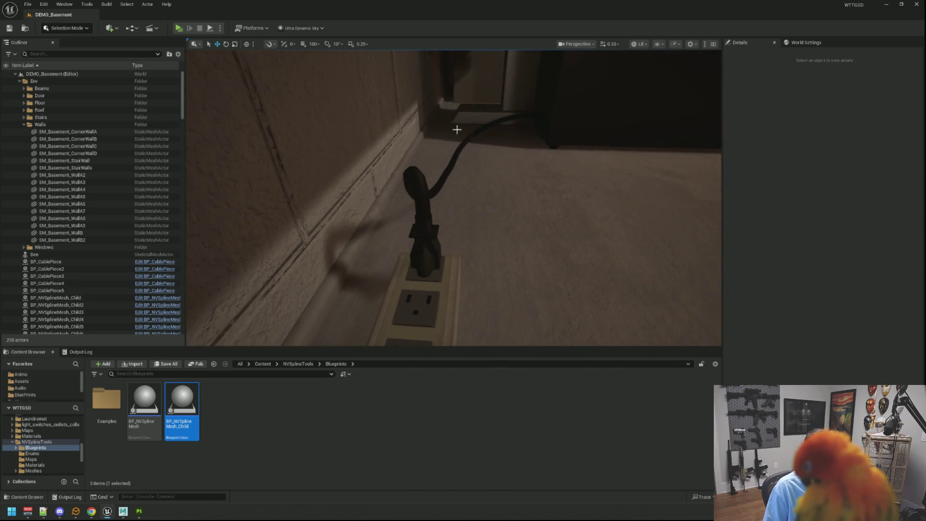
pyautogui.click(423, 189)
pyautogui.press('f')
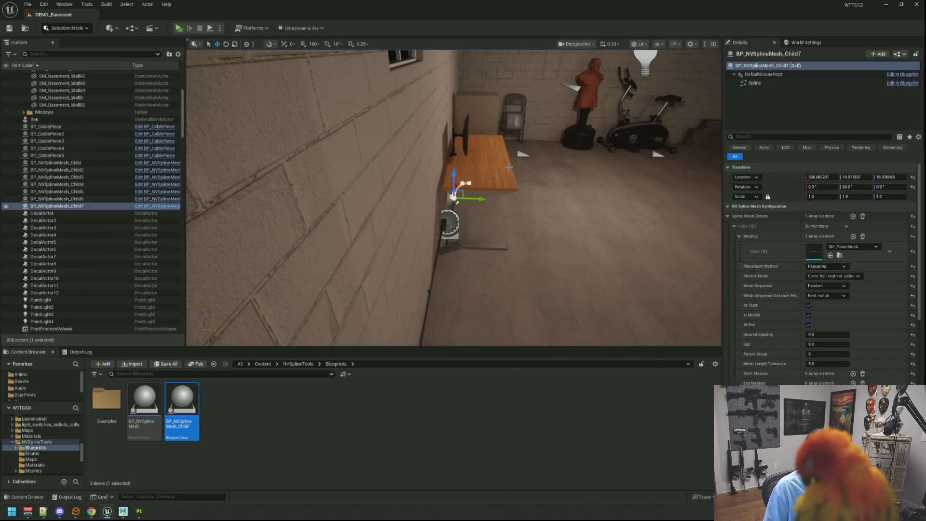
# Rotate and raise the cable points above the plug to change the bend.
pyautogui.moveTo(509, 167)
pyautogui.mouseDown()
pyautogui.moveTo(347, 171)
pyautogui.moveTo(516, 149)
pyautogui.moveTo(438, 135)
pyautogui.moveTo(521, 140)
pyautogui.mouseUp()
pyautogui.click(483, 151)
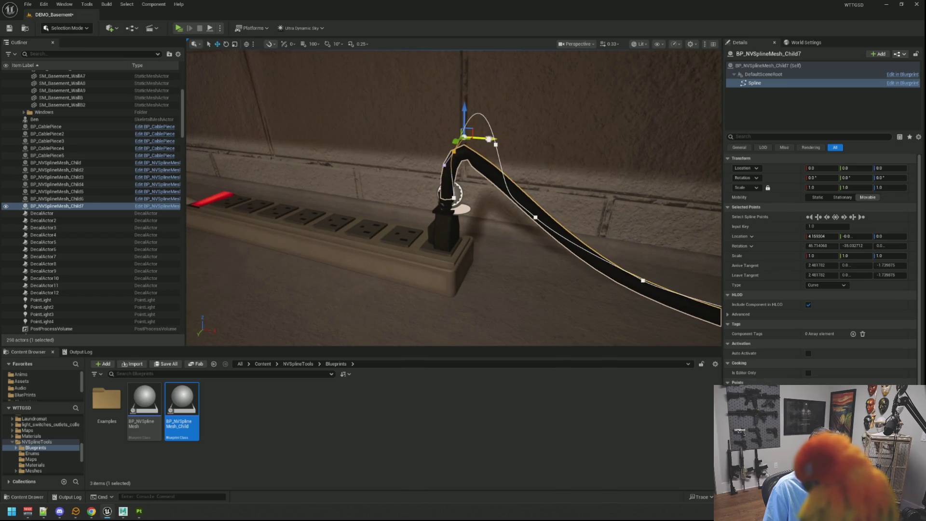
pyautogui.click(464, 132)
pyautogui.click(481, 139)
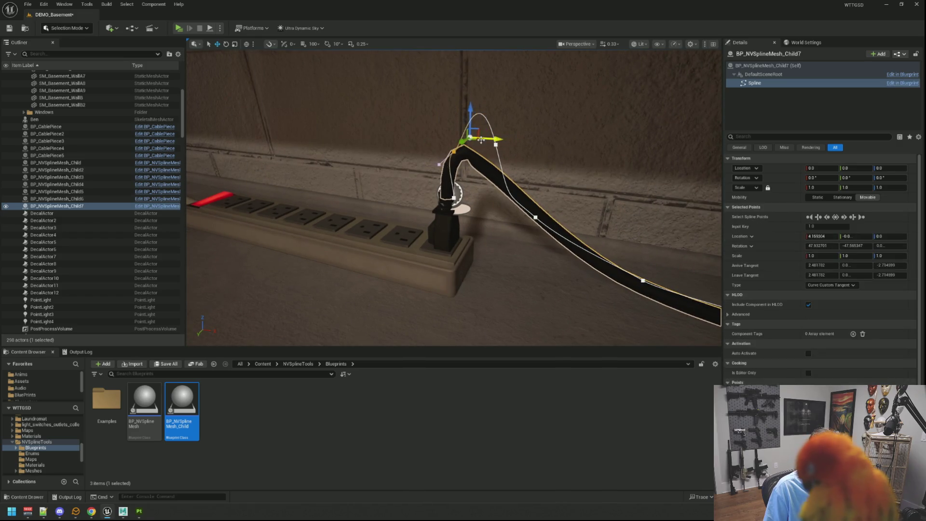
pyautogui.click(473, 117)
pyautogui.click(493, 144)
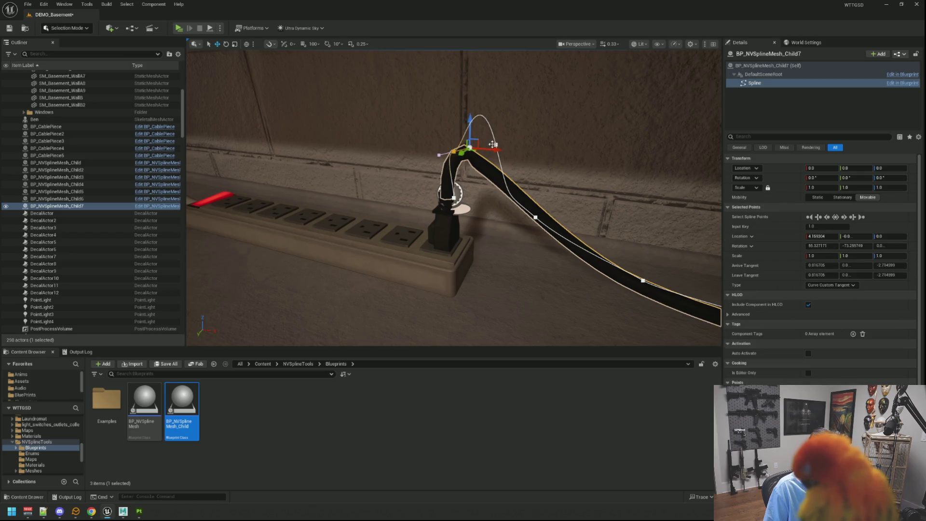
pyautogui.moveTo(499, 152); pyautogui.dragTo(518, 146)
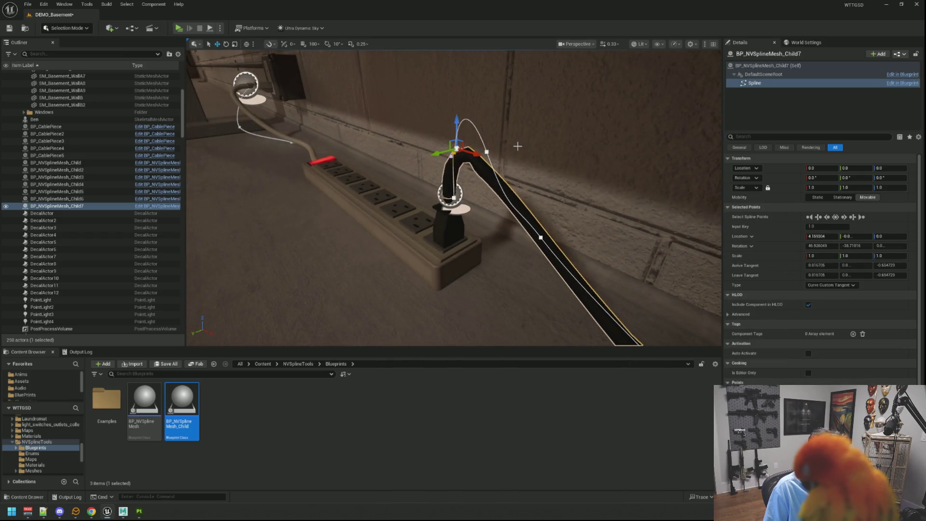
pyautogui.click(487, 152)
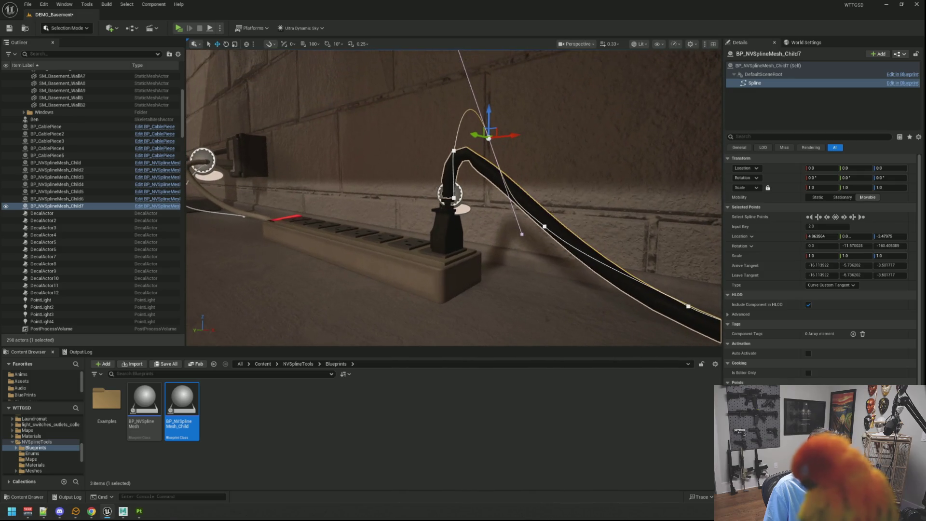
pyautogui.moveTo(523, 209); pyautogui.dragTo(523, 150)
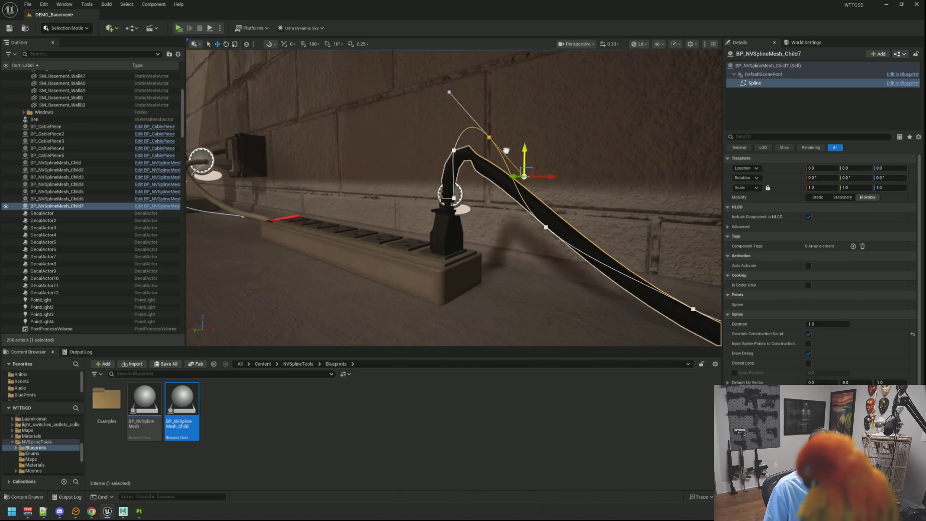
# Refine the arc's curve, leaving the point above the plug at Z −2.03.
pyautogui.moveTo(567, 129)
pyautogui.mouseDown()
pyautogui.moveTo(540, 160)
pyautogui.moveTo(567, 129)
pyautogui.mouseUp()
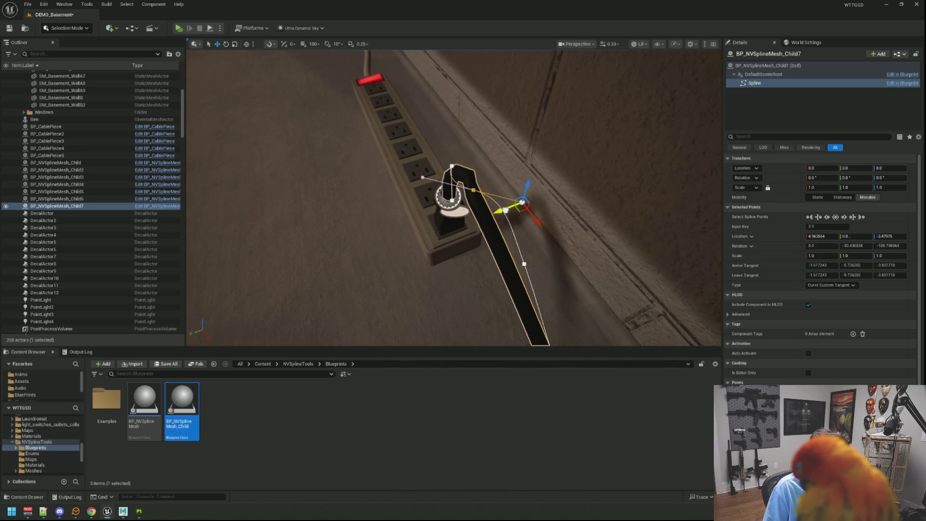
pyautogui.click(474, 212)
pyautogui.click(473, 190)
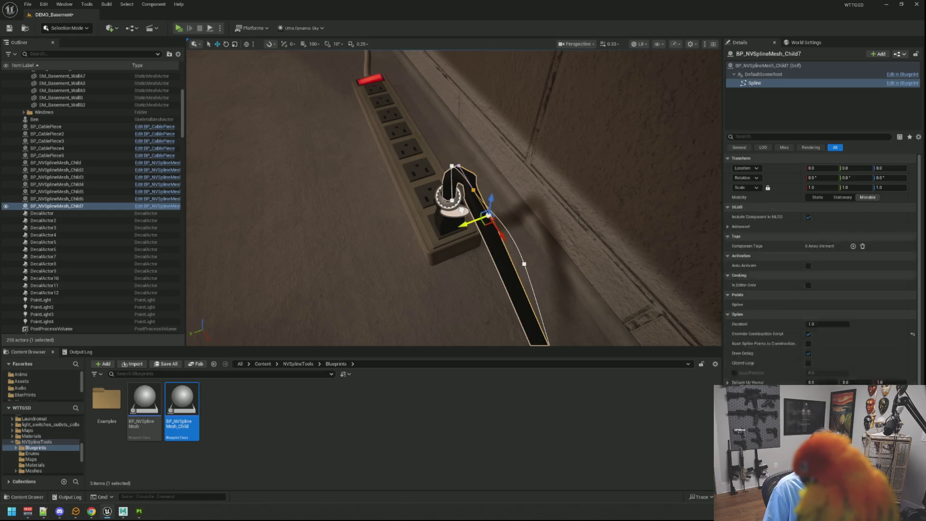
pyautogui.moveTo(453, 202); pyautogui.dragTo(468, 159)
pyautogui.moveTo(496, 193); pyautogui.dragTo(500, 192)
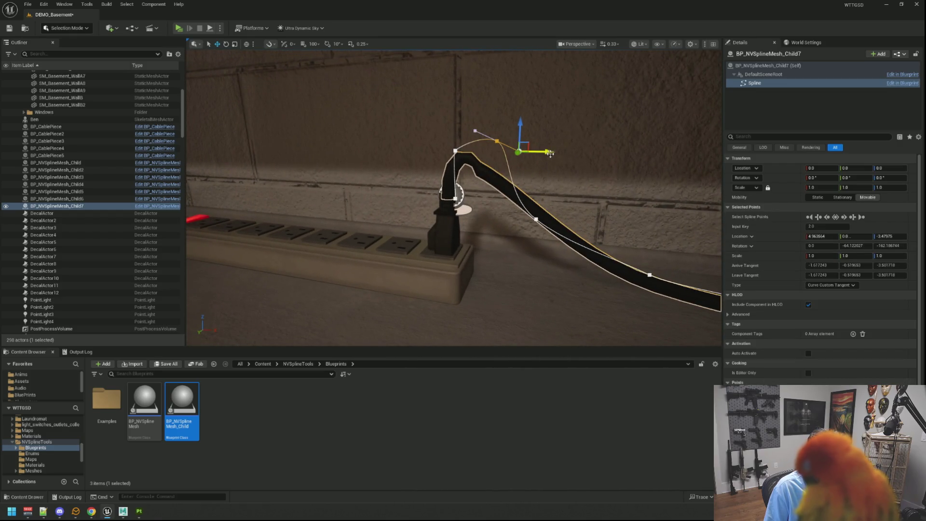
pyautogui.moveTo(550, 154); pyautogui.dragTo(509, 110)
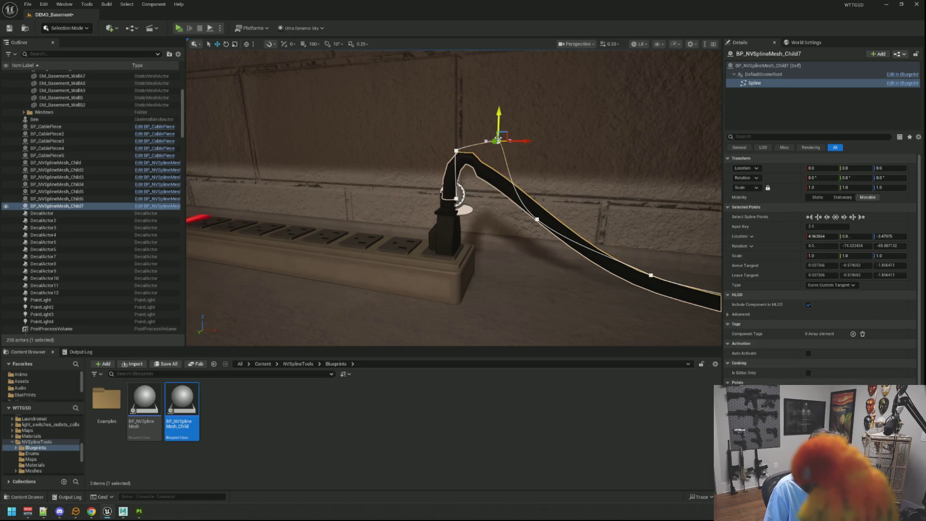
pyautogui.click(522, 143)
pyautogui.click(502, 135)
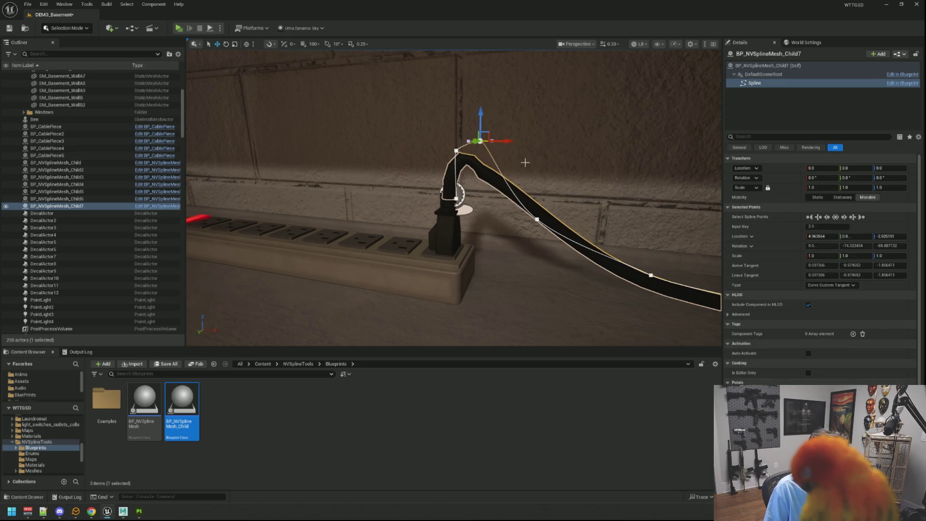
pyautogui.moveTo(502, 136)
pyautogui.mouseDown()
pyautogui.moveTo(356, 73)
pyautogui.moveTo(251, 87)
pyautogui.moveTo(522, 186)
pyautogui.moveTo(367, 176)
pyautogui.moveTo(503, 161)
pyautogui.mouseUp()
pyautogui.scroll(3, 483, 161)
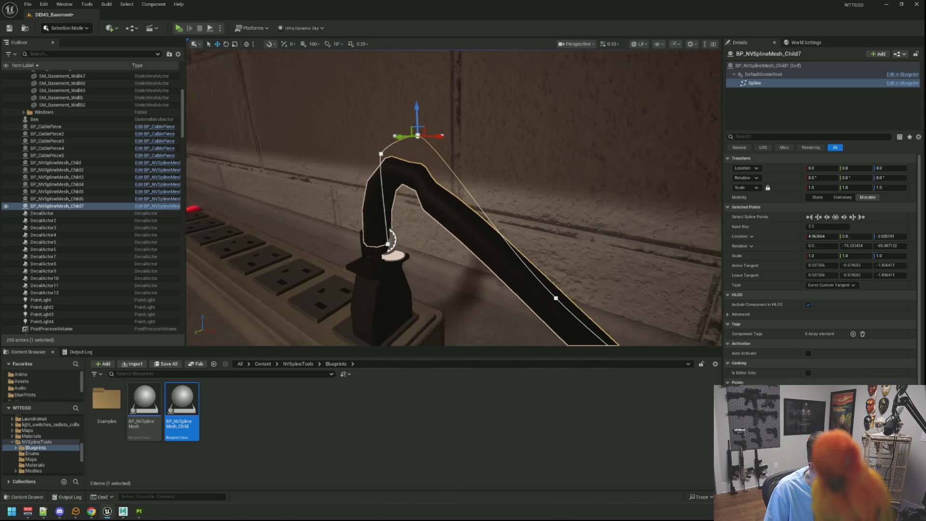
# Lower the top of the cable's arc and rotate the third point to smooth it.
pyautogui.click(414, 113)
pyautogui.click(414, 118)
pyautogui.moveTo(414, 117)
pyautogui.mouseDown()
pyautogui.moveTo(446, 135)
pyautogui.moveTo(426, 138)
pyautogui.moveTo(434, 146)
pyautogui.moveTo(492, 158)
pyautogui.mouseUp()
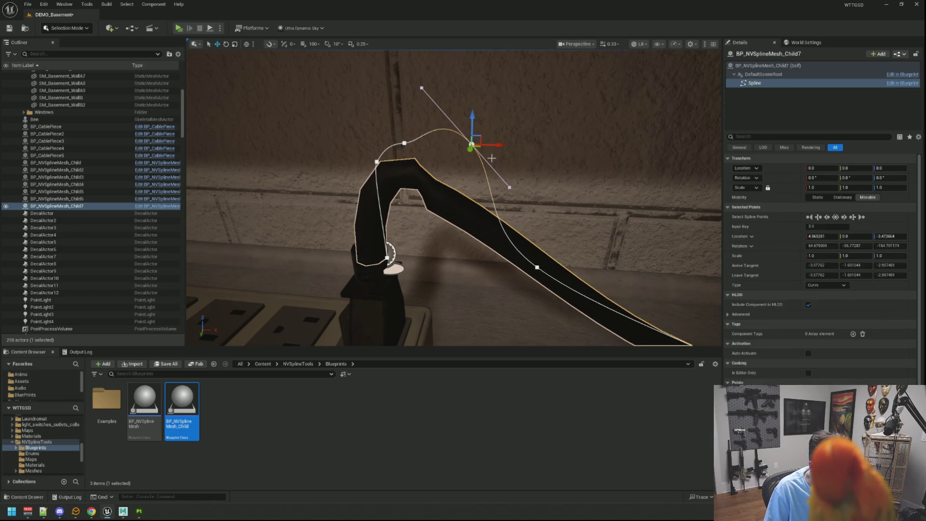
pyautogui.moveTo(473, 116); pyautogui.dragTo(469, 138)
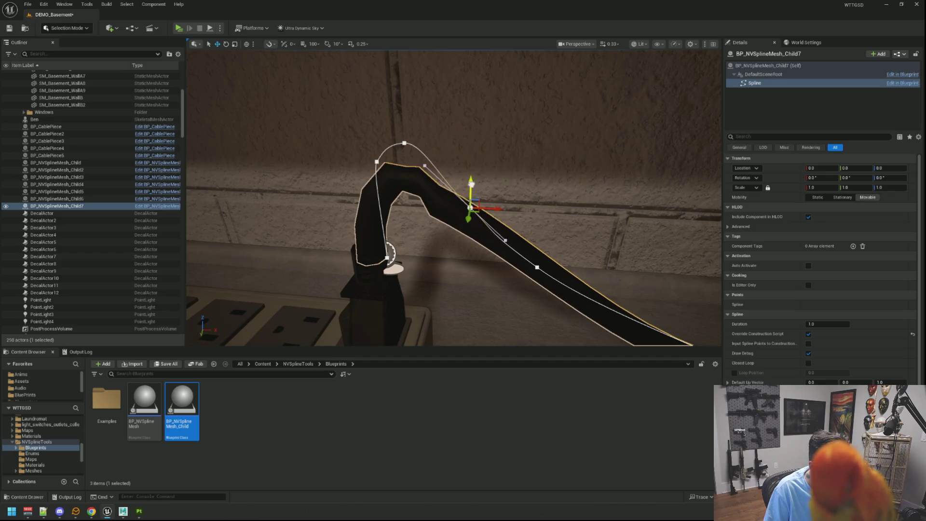
pyautogui.click(470, 213)
pyautogui.moveTo(475, 192); pyautogui.dragTo(521, 174)
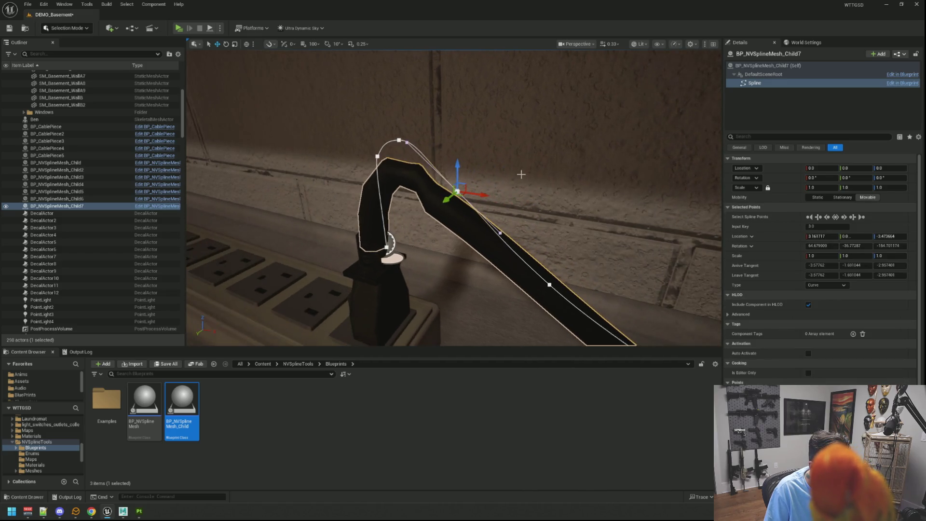
pyautogui.moveTo(509, 234); pyautogui.dragTo(423, 144)
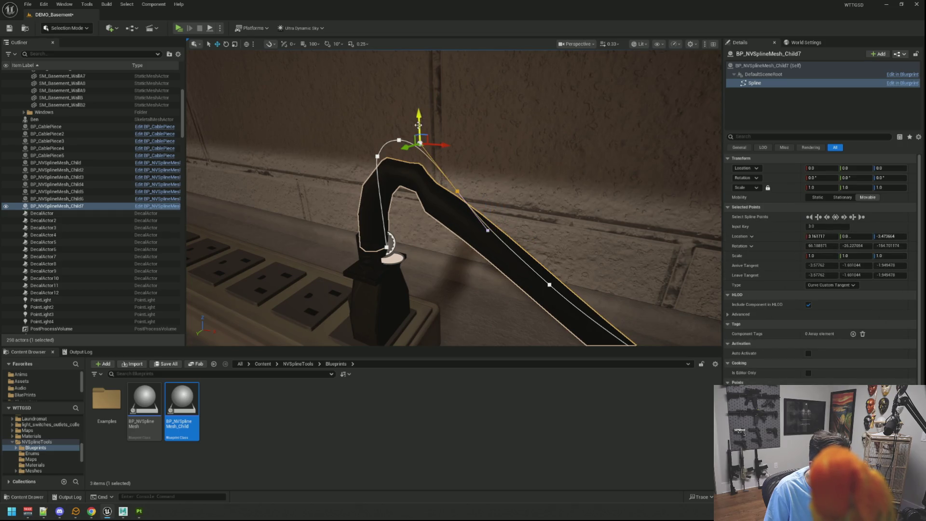
pyautogui.moveTo(419, 125); pyautogui.dragTo(419, 157)
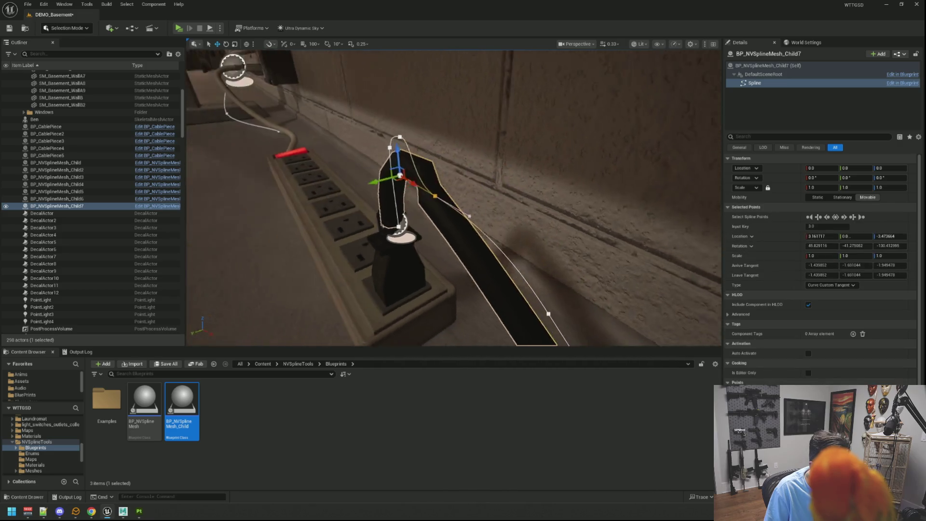
# Nudge the descending cable points to reshape the curve, placing one at Y −1.76.
pyautogui.click(402, 169)
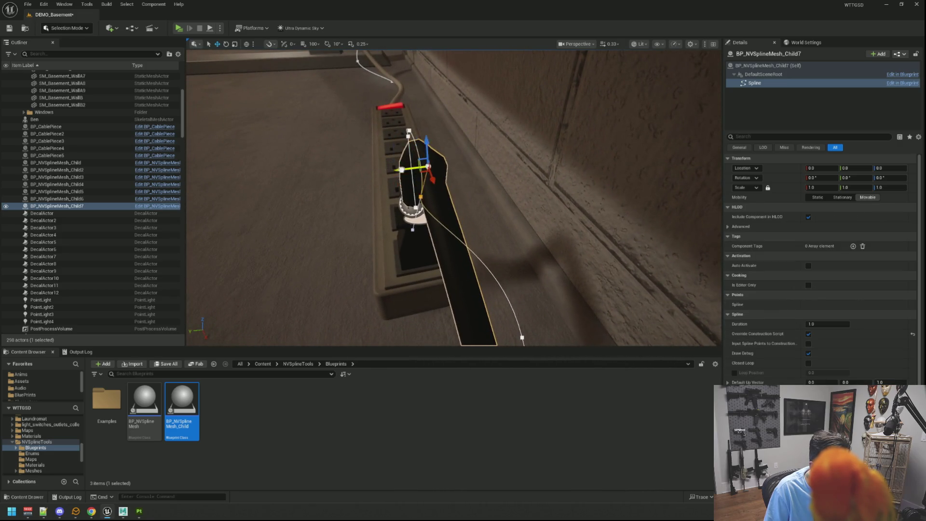
pyautogui.click(394, 169)
pyautogui.press('f')
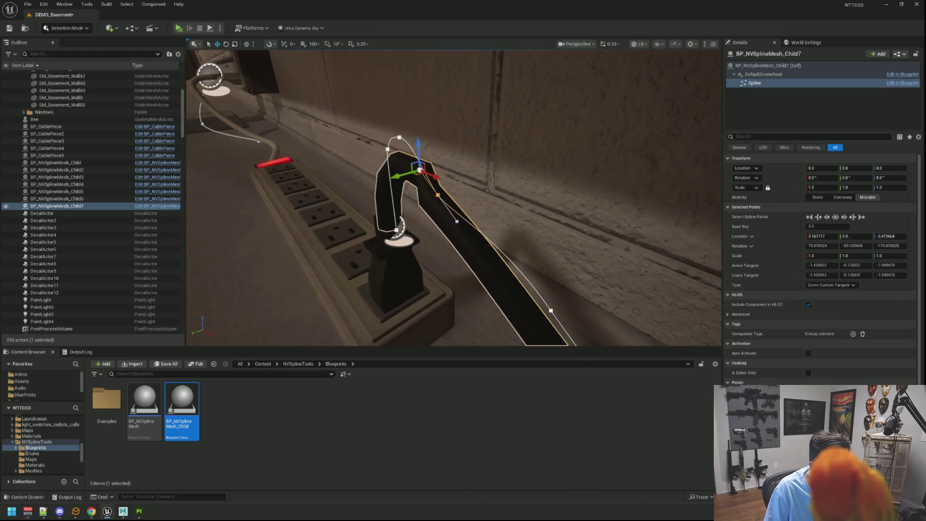
pyautogui.moveTo(443, 186); pyautogui.dragTo(443, 186)
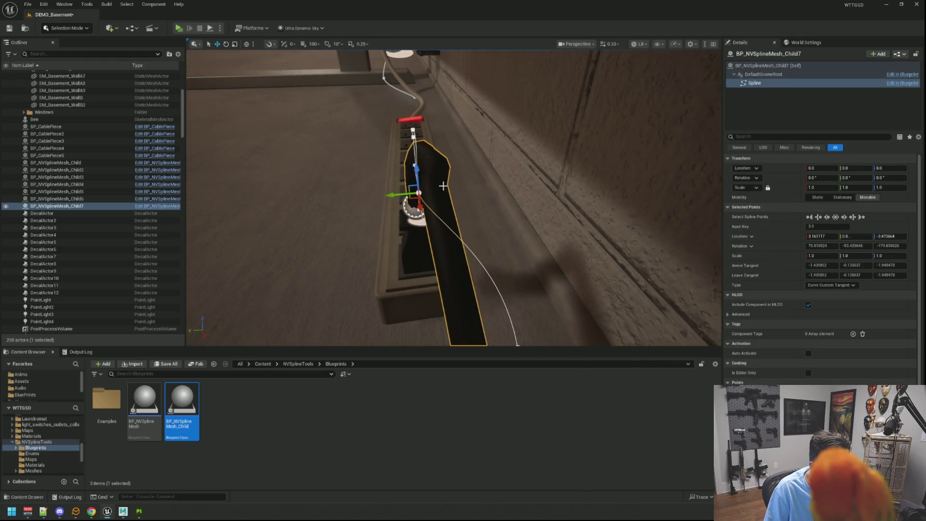
pyautogui.click(429, 191)
pyautogui.click(438, 190)
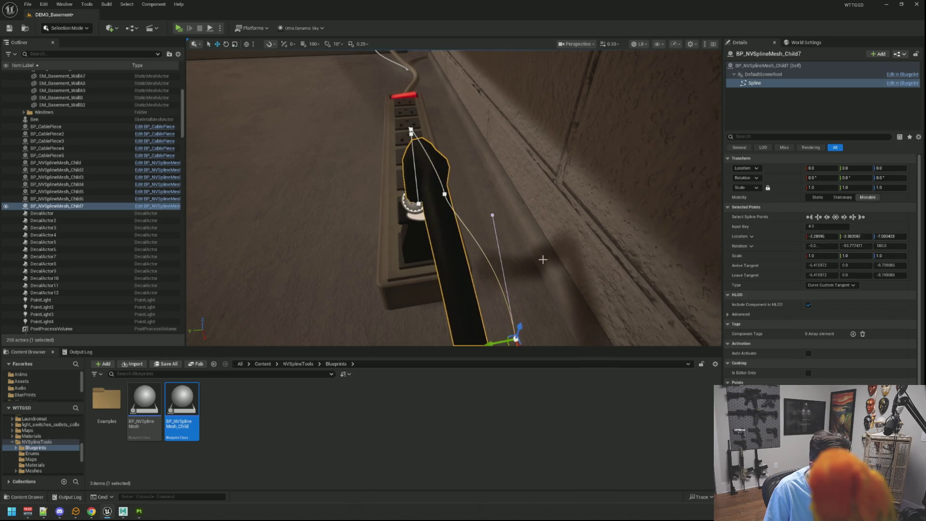
pyautogui.moveTo(543, 259); pyautogui.dragTo(543, 259)
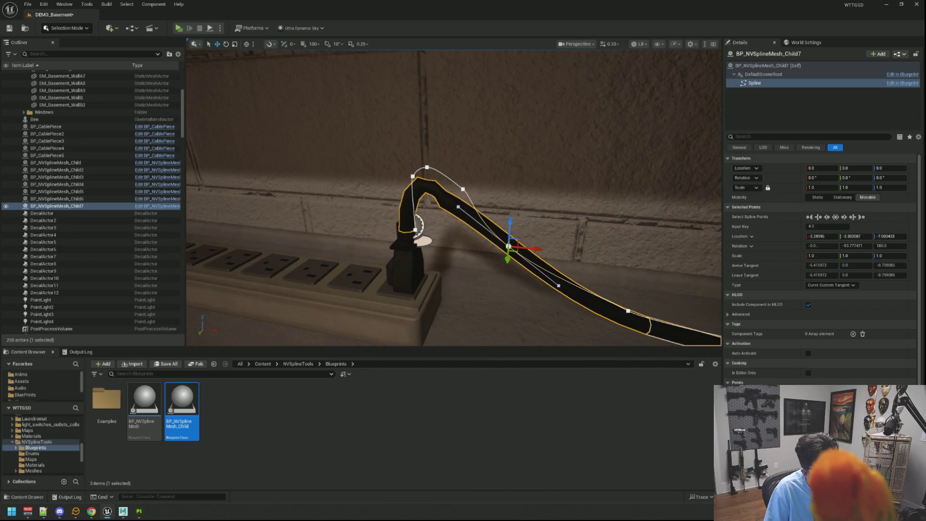
pyautogui.moveTo(479, 213)
pyautogui.mouseDown()
pyautogui.moveTo(500, 240)
pyautogui.moveTo(525, 241)
pyautogui.moveTo(396, 154)
pyautogui.moveTo(243, 76)
pyautogui.mouseUp()
pyautogui.click(460, 207)
pyautogui.moveTo(463, 269)
pyautogui.mouseDown()
pyautogui.moveTo(451, 264)
pyautogui.moveTo(486, 266)
pyautogui.moveTo(447, 284)
pyautogui.mouseUp()
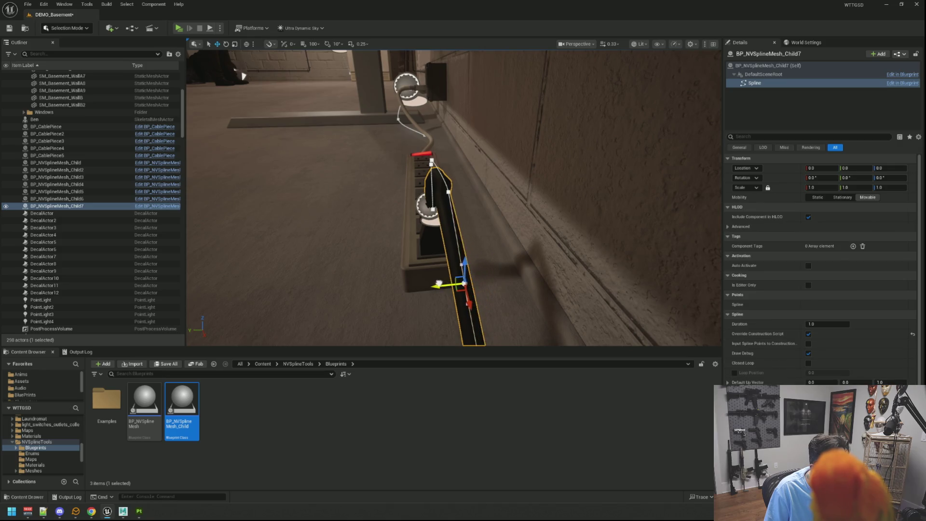
# Raise the focused cable point high above the plug, then ease it back to soften the arc.
pyautogui.press('f')
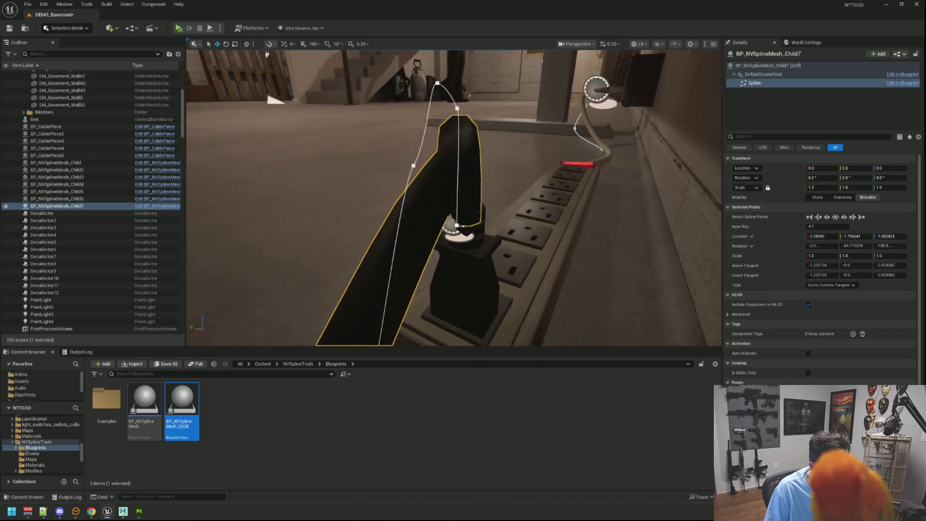
pyautogui.moveTo(454, 197)
pyautogui.mouseDown()
pyautogui.moveTo(408, 202)
pyautogui.moveTo(485, 206)
pyautogui.mouseUp()
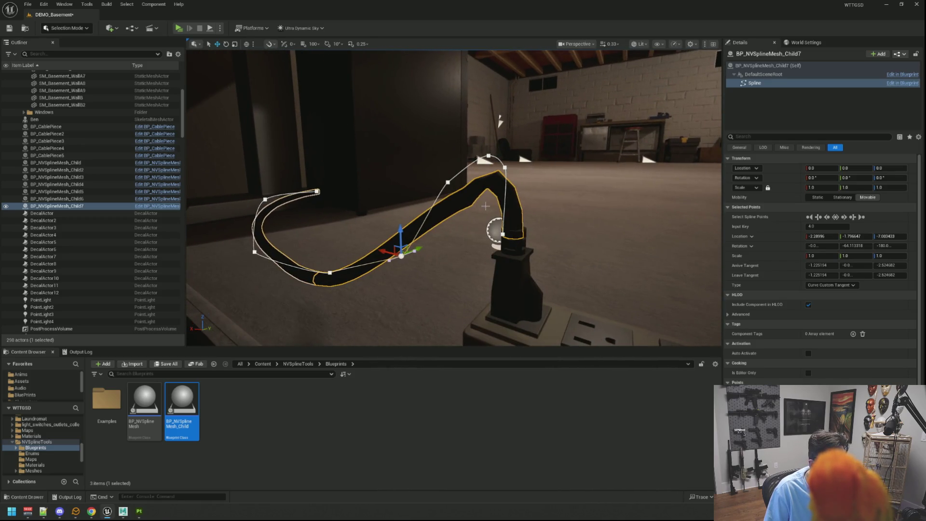
pyautogui.moveTo(402, 230); pyautogui.dragTo(390, 156)
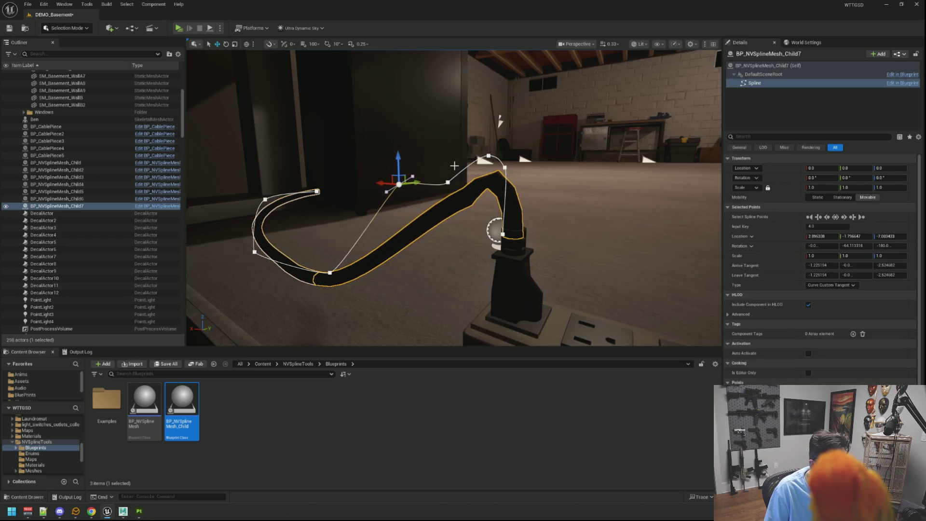
pyautogui.moveTo(445, 153); pyautogui.dragTo(441, 120)
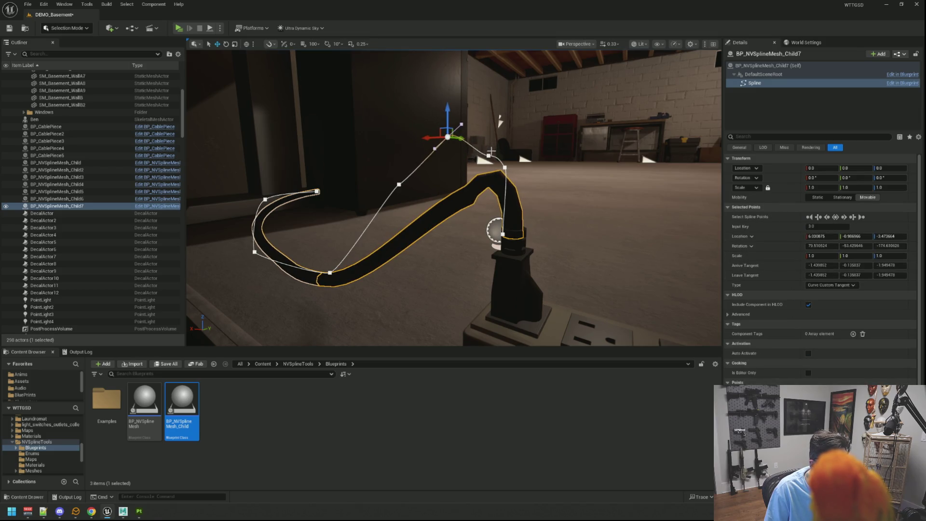
pyautogui.moveTo(488, 129); pyautogui.dragTo(489, 111)
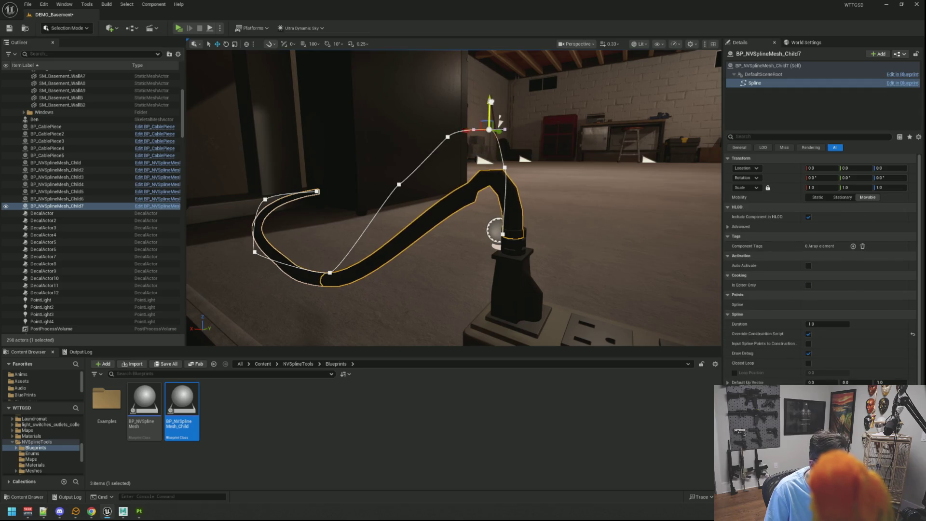
pyautogui.scroll(5, 505, 222)
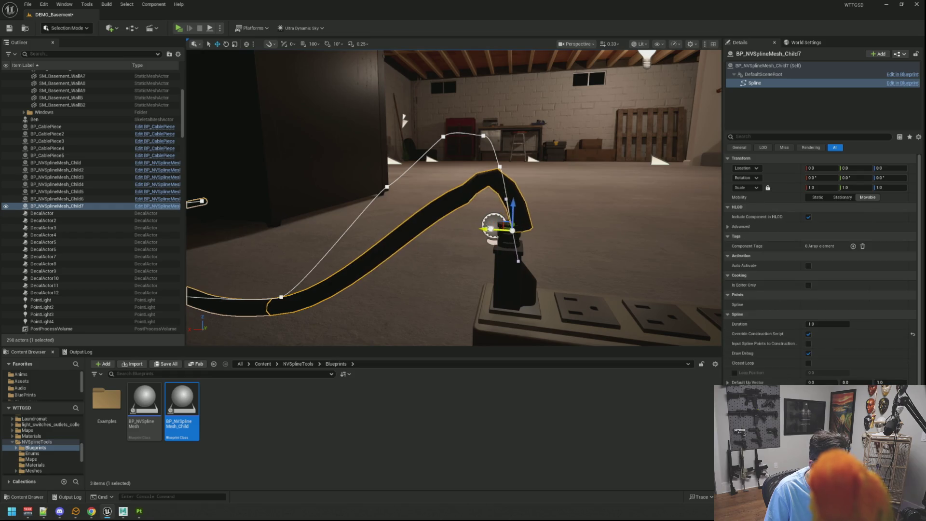
pyautogui.moveTo(476, 227)
pyautogui.mouseDown()
pyautogui.moveTo(530, 225)
pyautogui.moveTo(496, 228)
pyautogui.mouseUp()
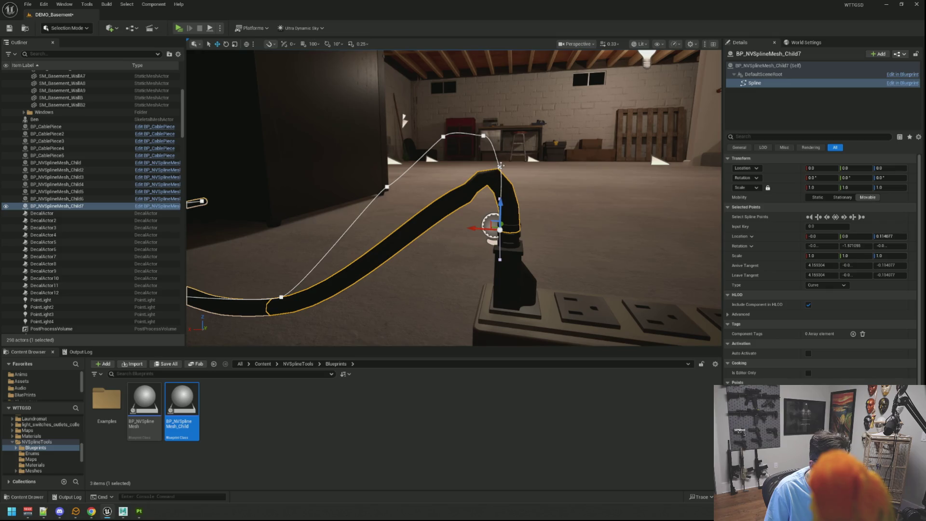
pyautogui.moveTo(479, 165)
pyautogui.mouseDown()
pyautogui.moveTo(428, 176)
pyautogui.moveTo(482, 185)
pyautogui.mouseUp()
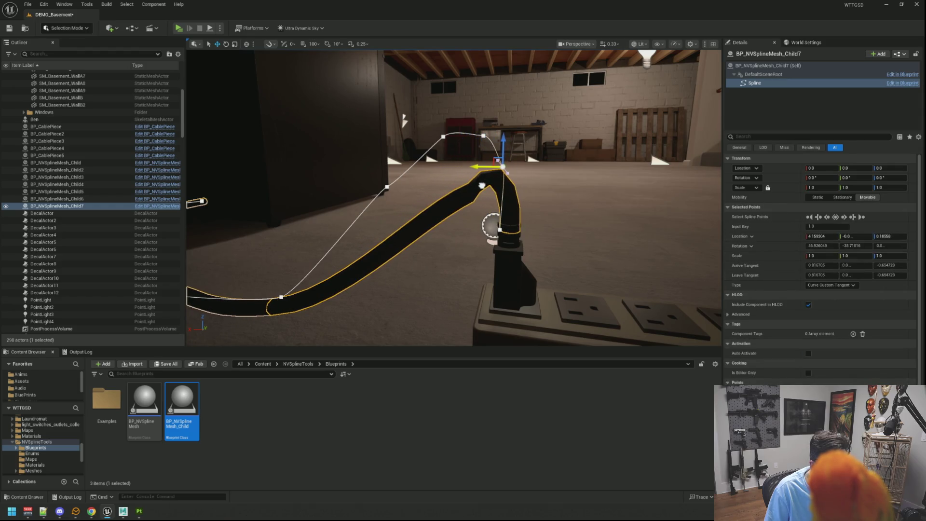
pyautogui.moveTo(502, 137); pyautogui.dragTo(503, 153)
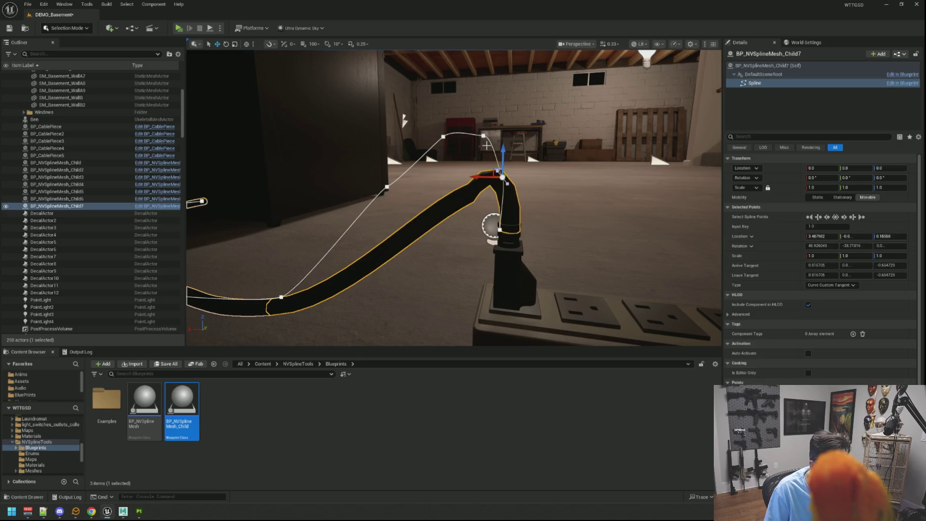
pyautogui.moveTo(482, 110)
pyautogui.mouseDown()
pyautogui.moveTo(482, 140)
pyautogui.moveTo(457, 166)
pyautogui.moveTo(476, 164)
pyautogui.moveTo(478, 140)
pyautogui.mouseUp()
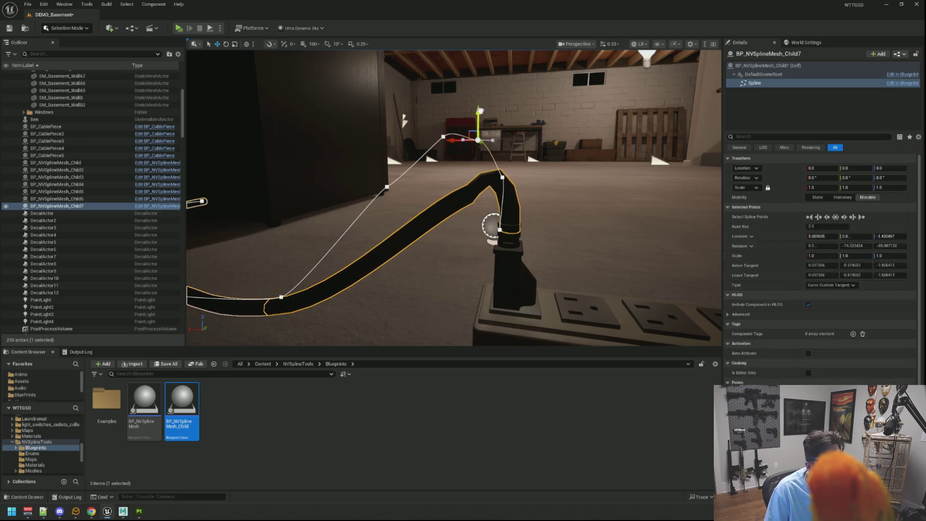
# Lift the next points along the cable to heighten the arc.
pyautogui.click(443, 136)
pyautogui.moveTo(444, 110)
pyautogui.mouseDown()
pyautogui.moveTo(446, 54)
pyautogui.moveTo(447, 72)
pyautogui.mouseUp()
pyautogui.click(385, 187)
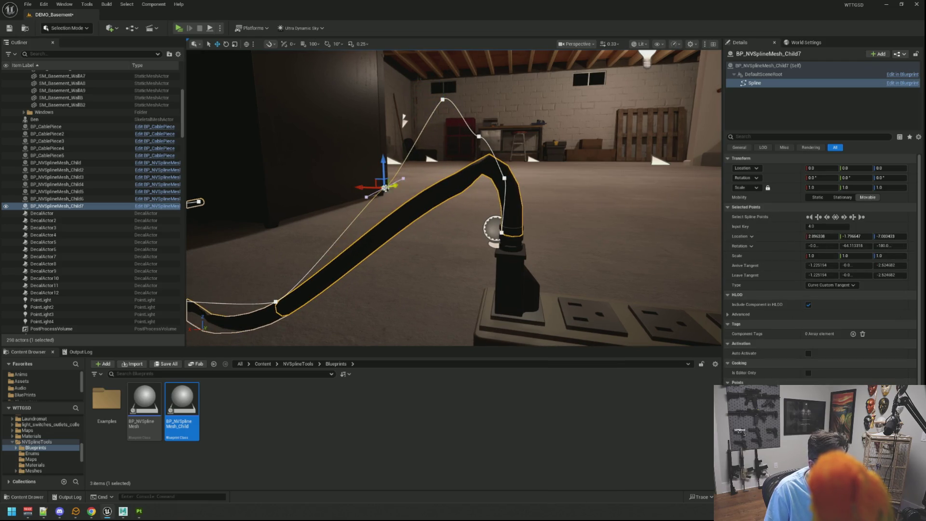
pyautogui.moveTo(395, 185)
pyautogui.mouseDown()
pyautogui.moveTo(370, 171)
pyautogui.moveTo(355, 54)
pyautogui.mouseUp()
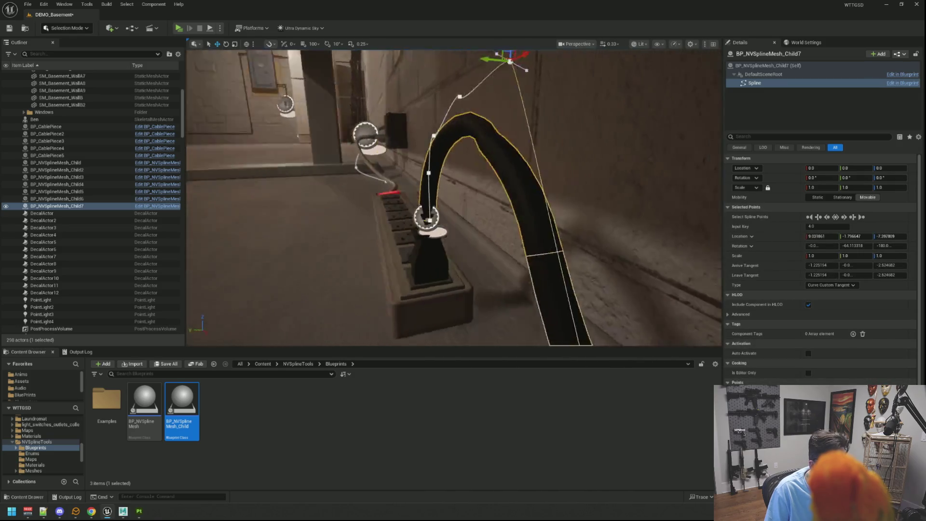
pyautogui.press('s')
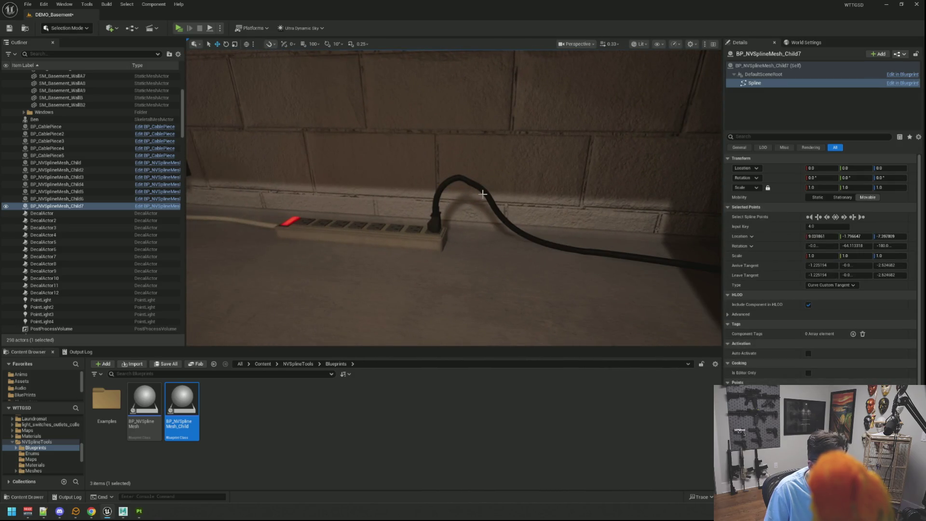
pyautogui.press('w')
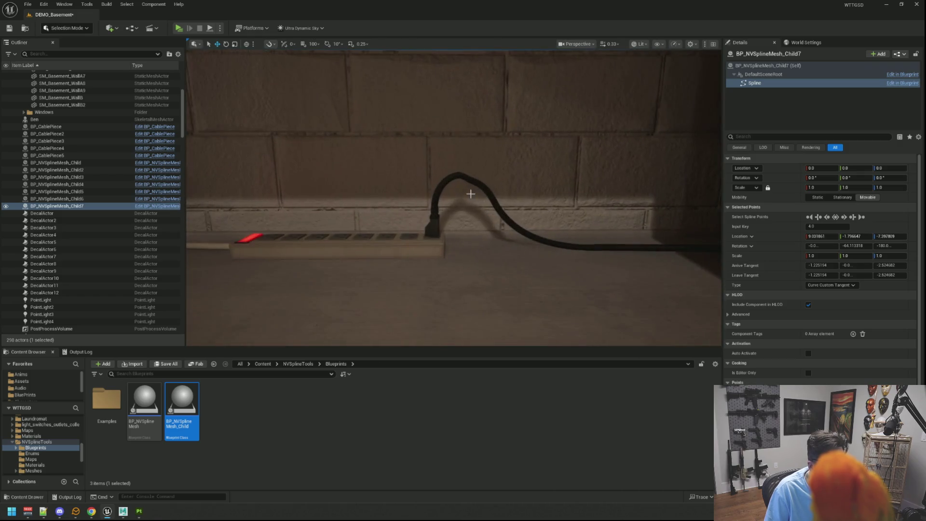
pyautogui.press('a')
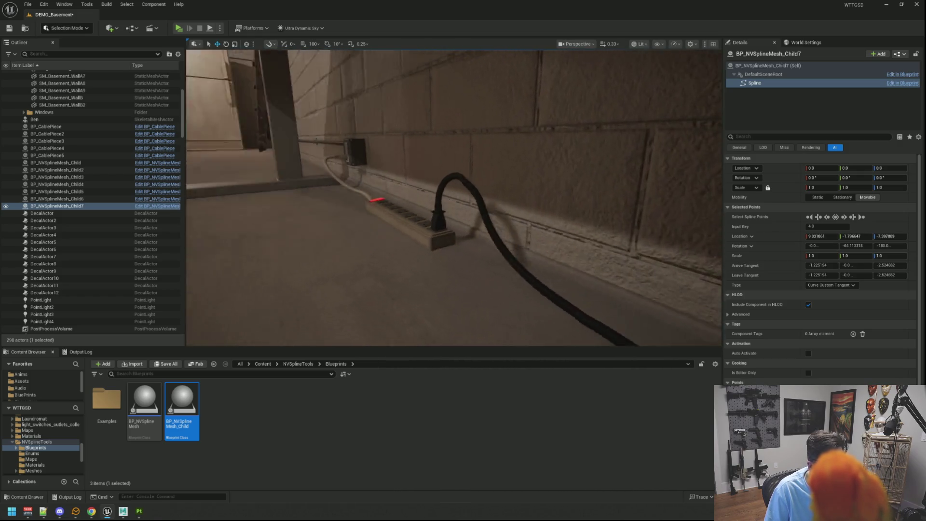
pyautogui.press('w')
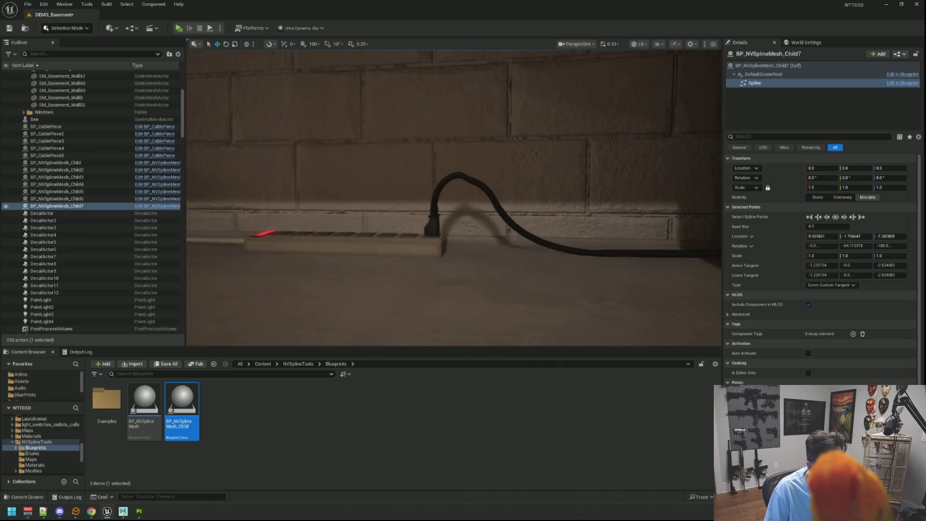
pyautogui.press('s')
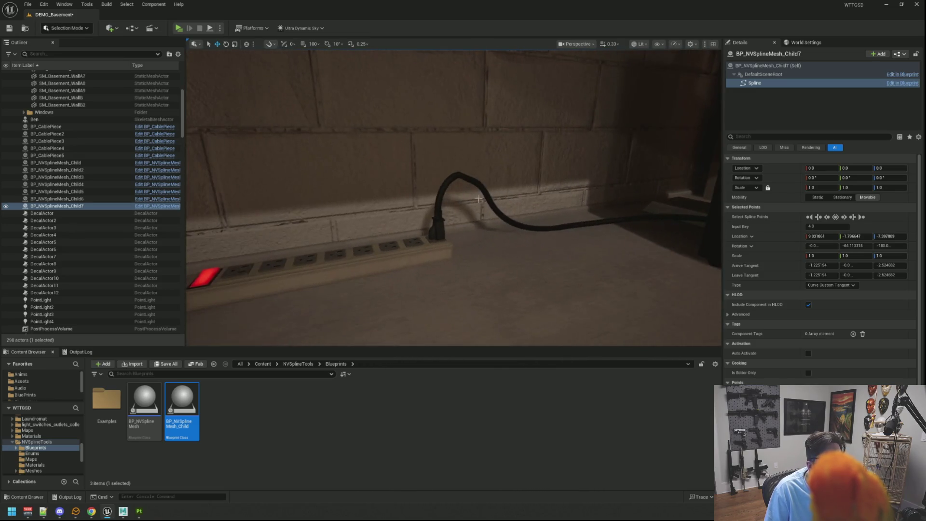
pyautogui.press('d')
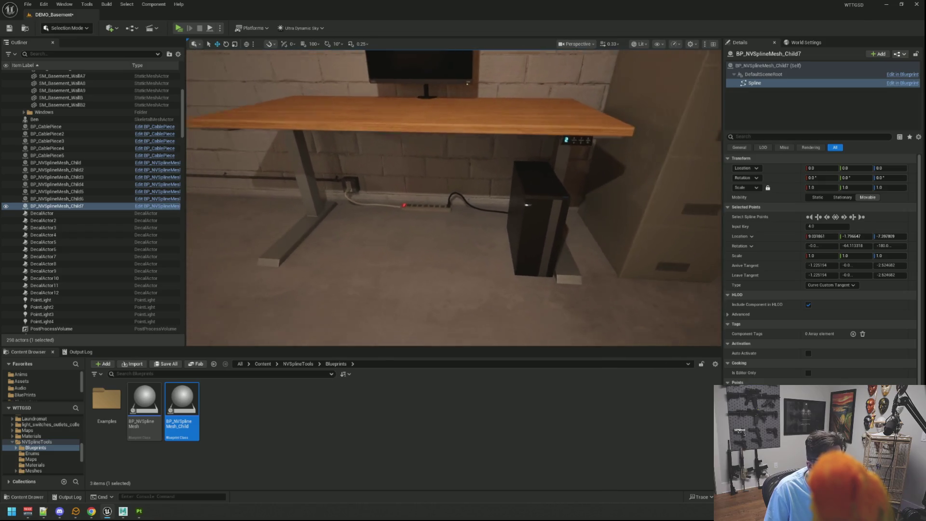
pyautogui.press('w')
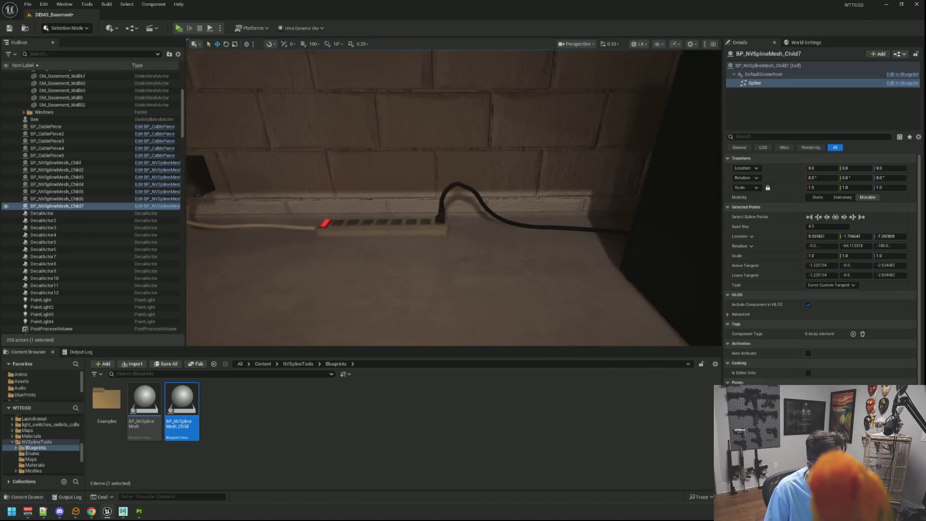
pyautogui.press('a')
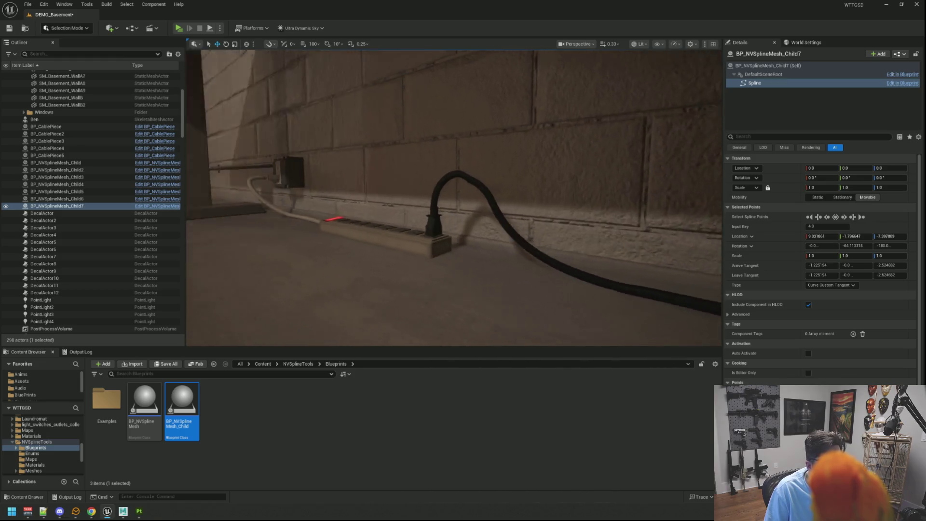
pyautogui.press('a')
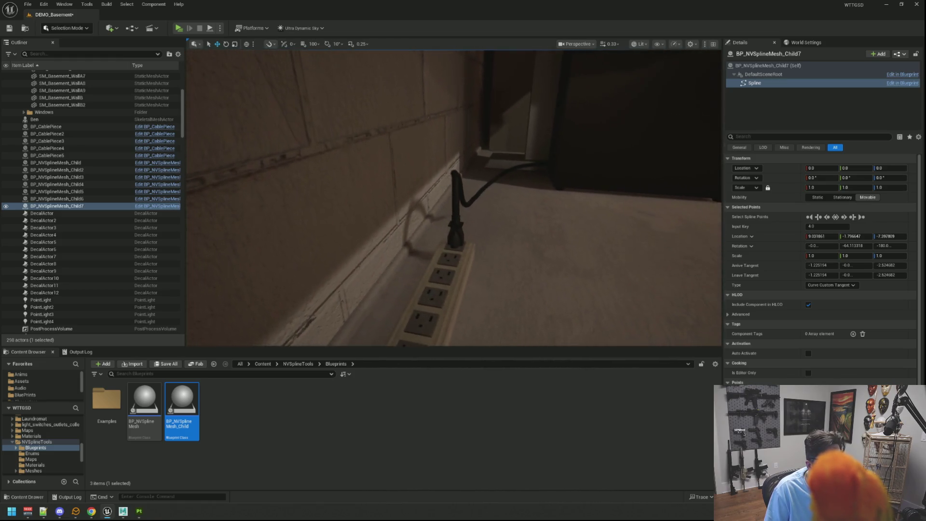
pyautogui.press('d')
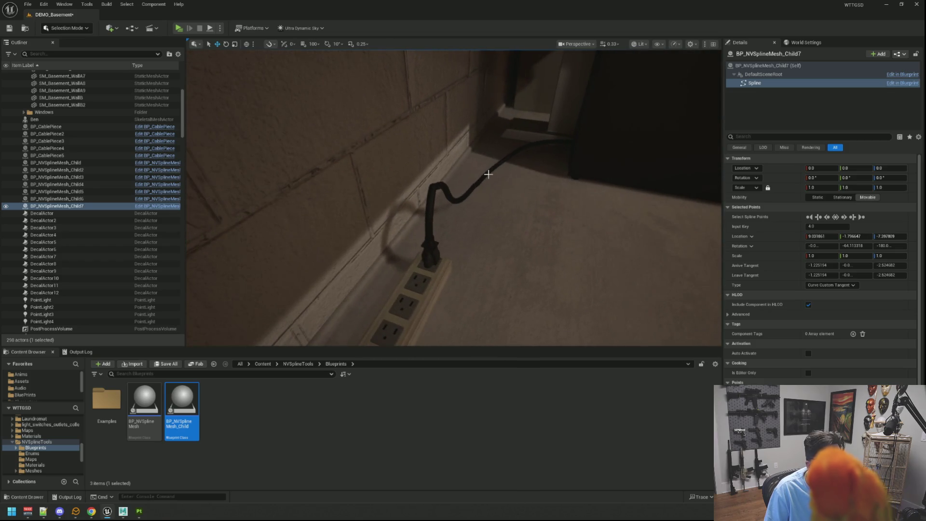
pyautogui.press('a')
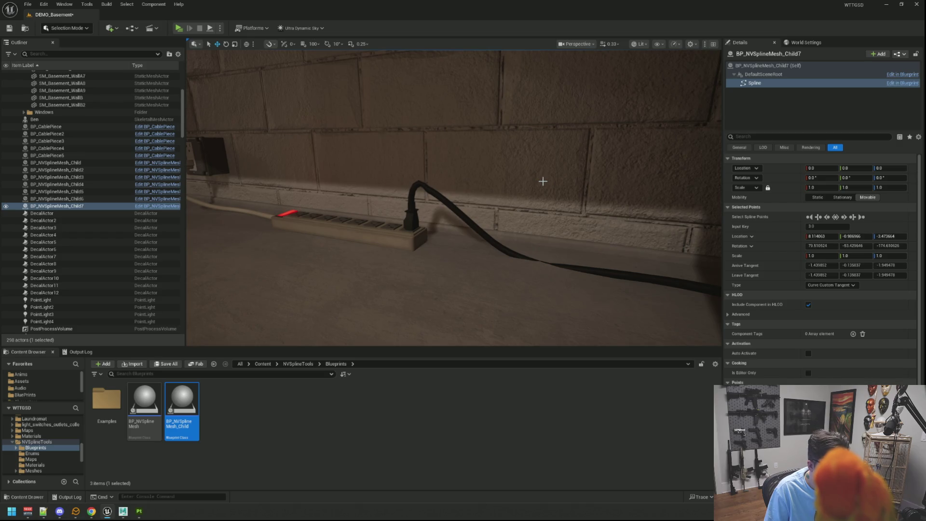
pyautogui.press('g')
pyautogui.press(',')
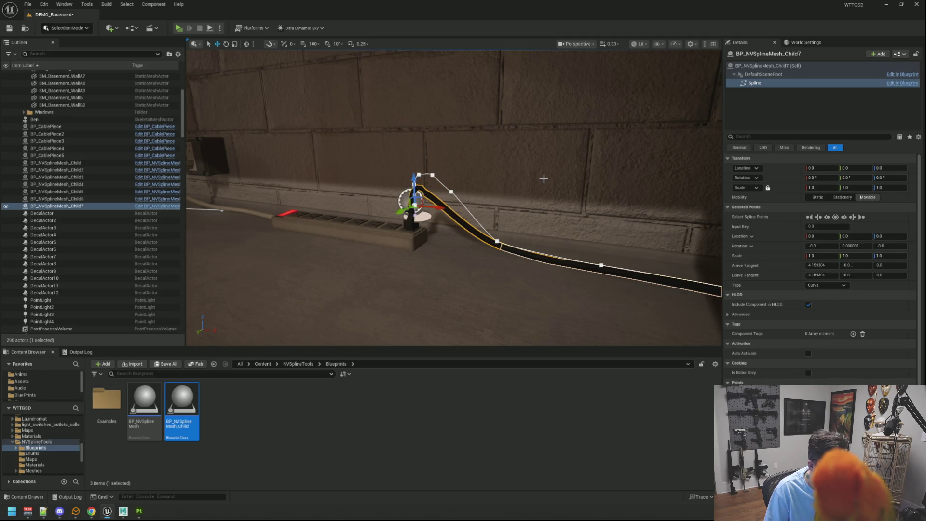
pyautogui.press(',')
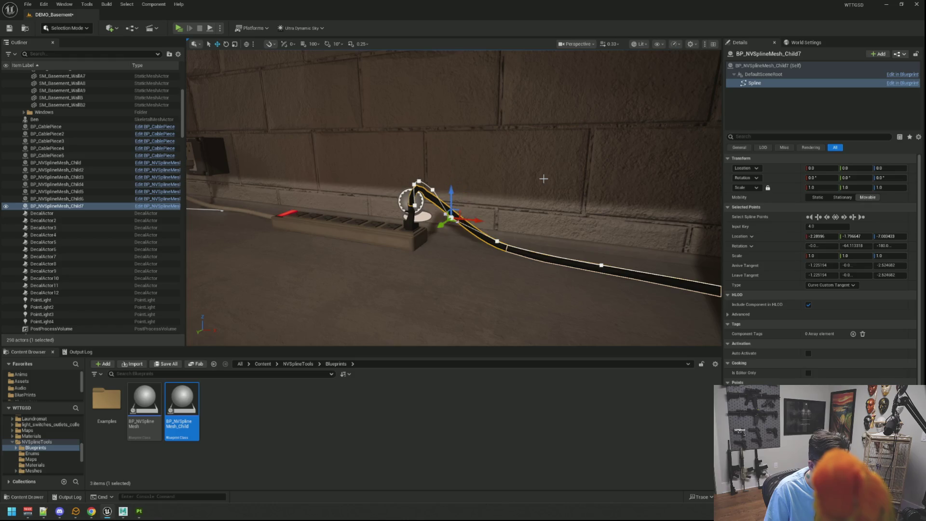
pyautogui.press('g')
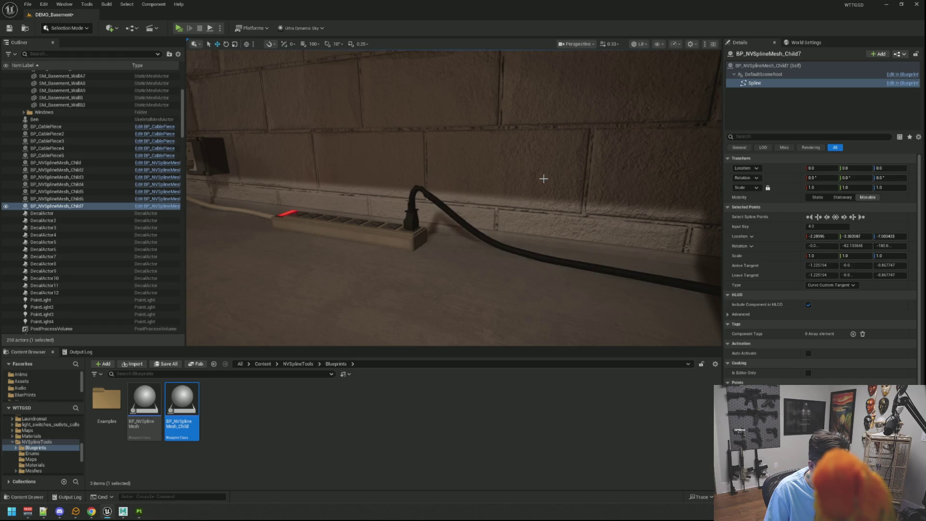
pyautogui.scroll(-10, 541, 180)
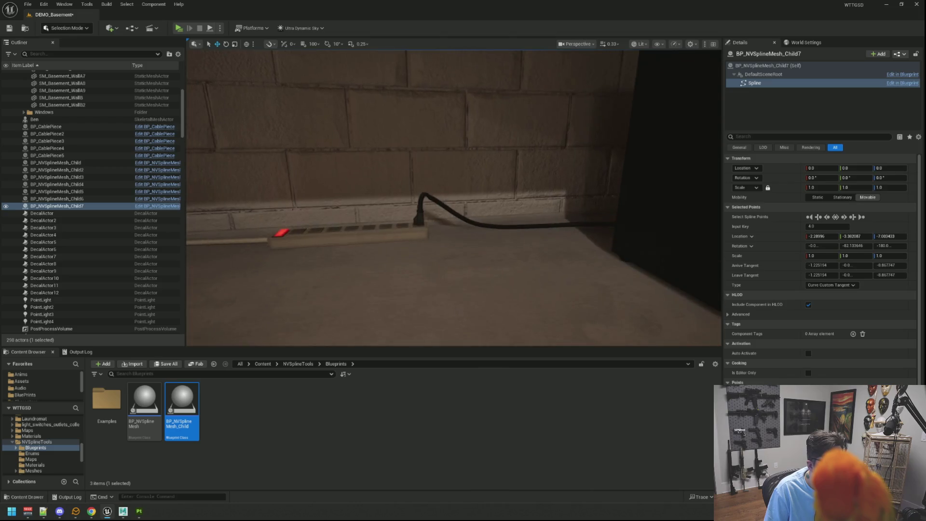
pyautogui.scroll(10, 542, 181)
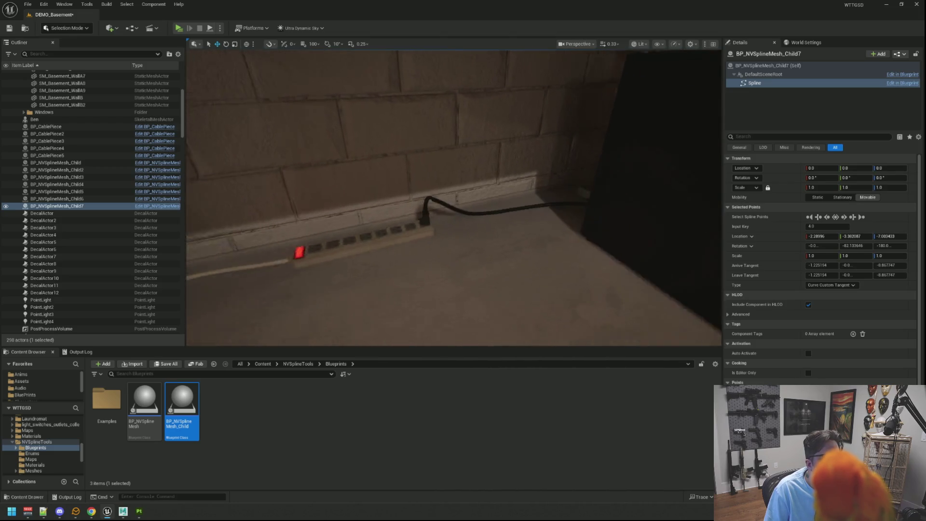
pyautogui.moveTo(541, 181)
pyautogui.mouseDown()
pyautogui.moveTo(465, 183)
pyautogui.moveTo(483, 203)
pyautogui.moveTo(482, 241)
pyautogui.moveTo(453, 121)
pyautogui.moveTo(495, 160)
pyautogui.mouseUp()
# Select the cable's spline component and shorten the top point's tangent to tighten the curve.
pyautogui.press('f')
pyautogui.click(483, 185)
pyautogui.click(452, 140)
pyautogui.click(454, 106)
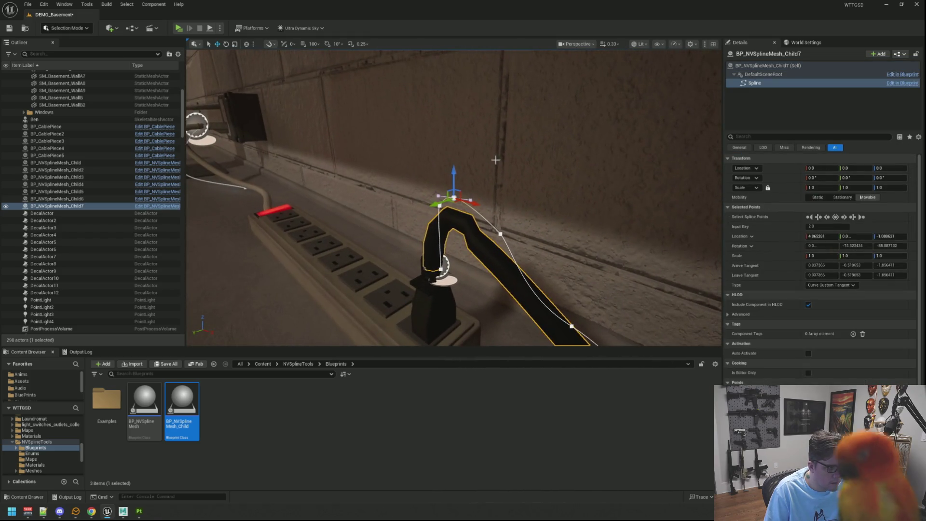
pyautogui.click(457, 195)
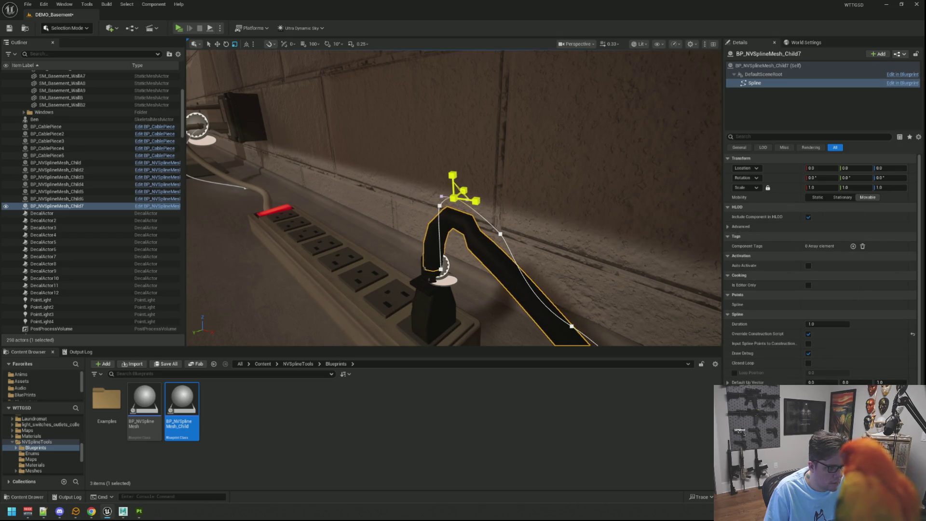
pyautogui.click(500, 233)
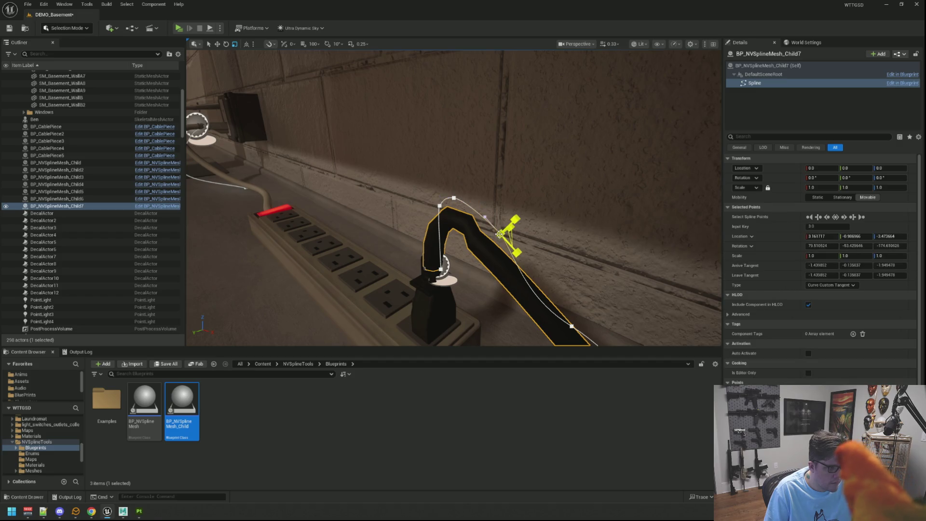
pyautogui.click(499, 234)
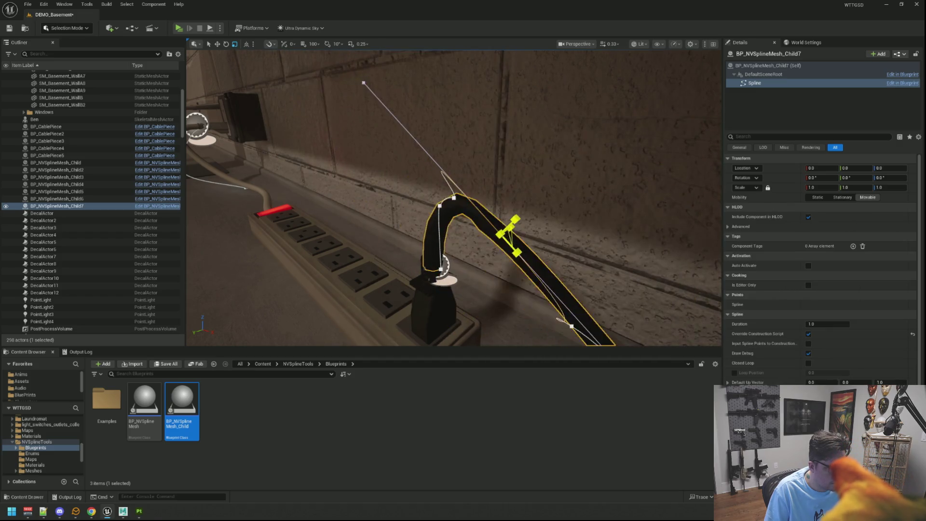
pyautogui.moveTo(364, 83)
pyautogui.mouseDown()
pyautogui.moveTo(413, 121)
pyautogui.moveTo(467, 197)
pyautogui.mouseUp()
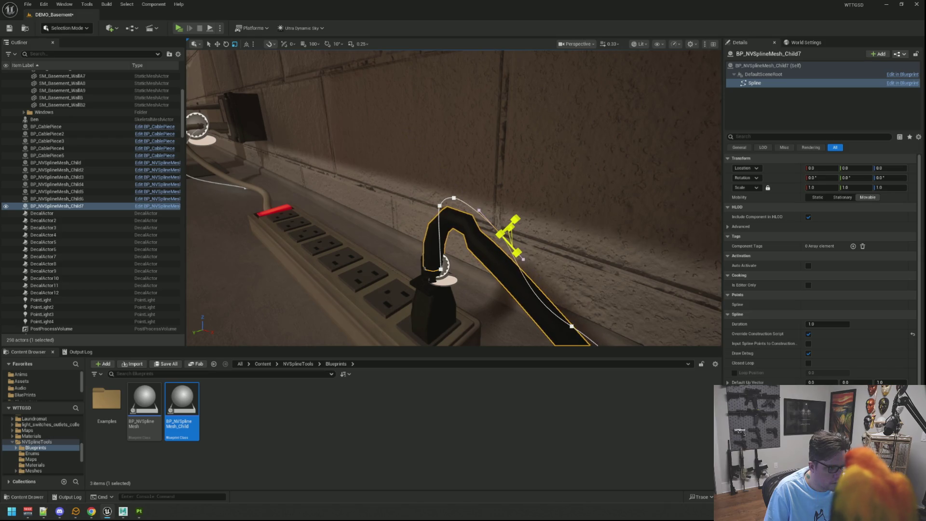
# Angle the next point's tangent downward, leaving that point near Y −1.73.
pyautogui.click(501, 234)
pyautogui.scroll(5, 516, 193)
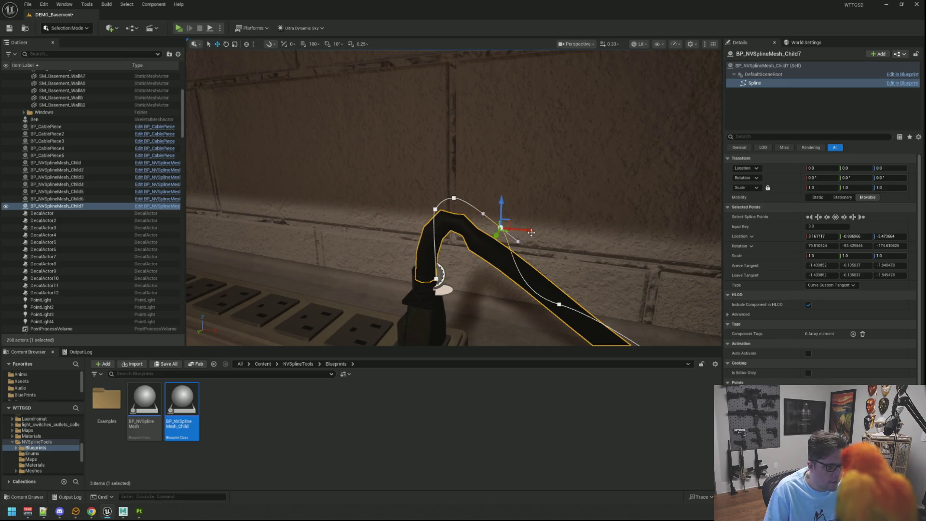
pyautogui.scroll(-3, 531, 233)
pyautogui.scroll(3, 519, 269)
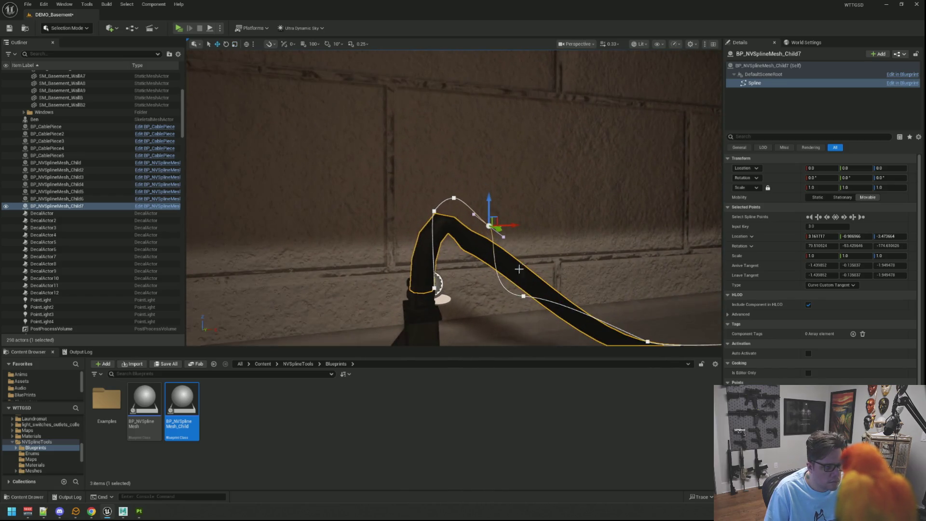
pyautogui.click(528, 270)
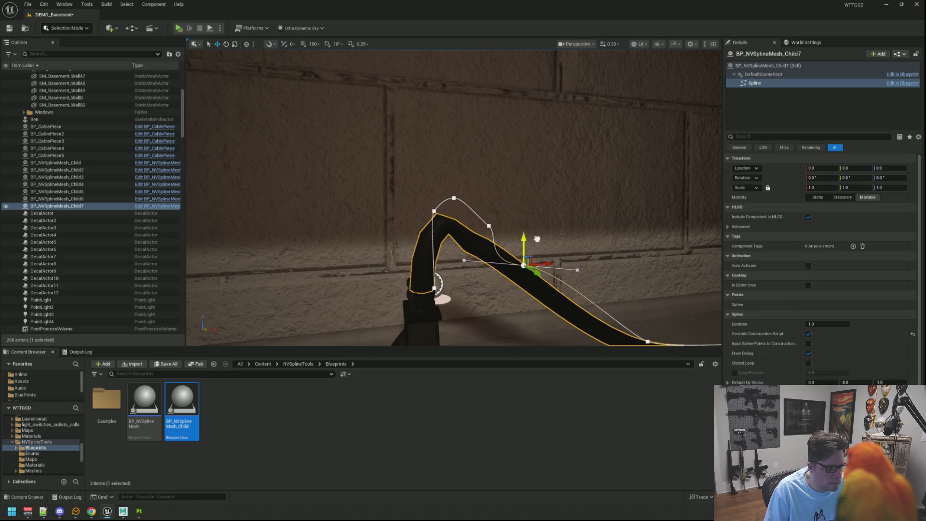
pyautogui.hotkey('ctrl', 'z')
pyautogui.moveTo(579, 249); pyautogui.dragTo(614, 299)
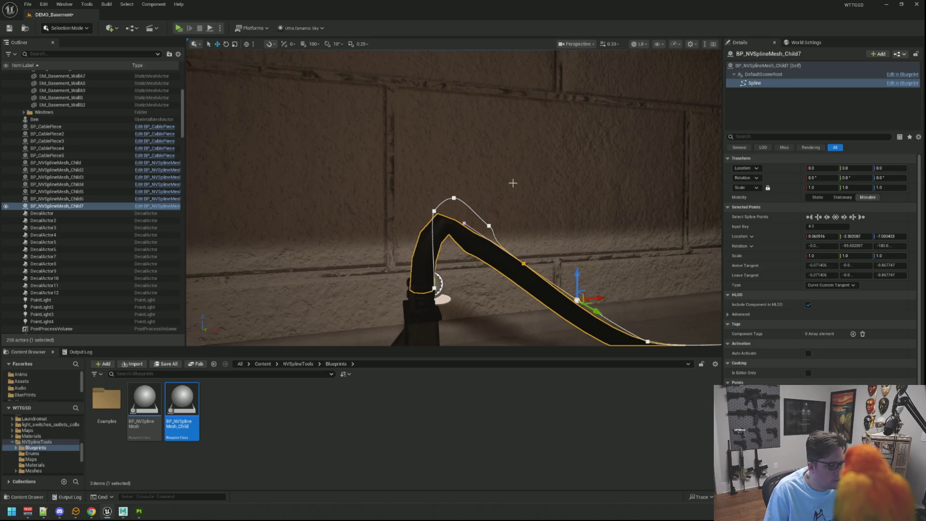
pyautogui.moveTo(512, 183)
pyautogui.mouseDown()
pyautogui.moveTo(554, 205)
pyautogui.moveTo(477, 217)
pyautogui.moveTo(473, 231)
pyautogui.mouseUp()
pyautogui.moveTo(549, 217)
pyautogui.mouseDown()
pyautogui.moveTo(456, 177)
pyautogui.moveTo(336, 195)
pyautogui.mouseUp()
pyautogui.click(456, 180)
# Lower the plug-end point, then add a new spline point and raise it into an arch.
pyautogui.click(336, 195)
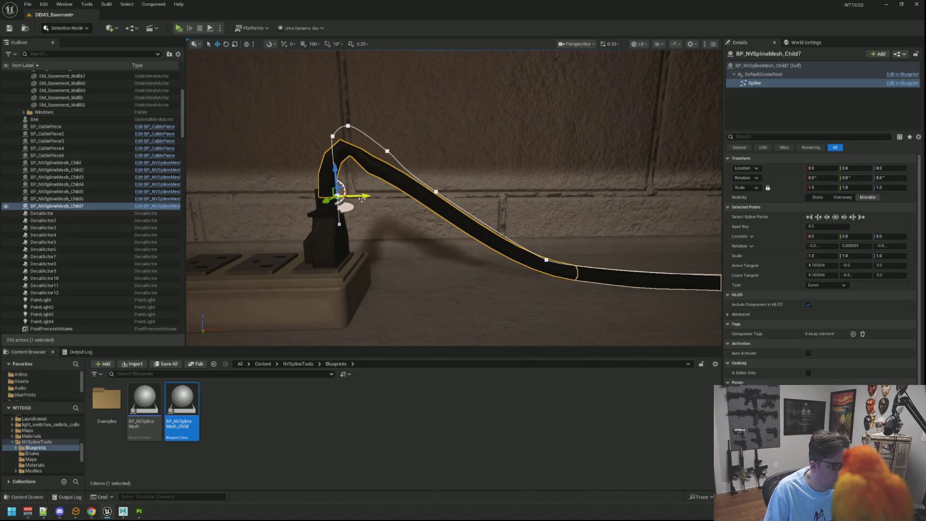
pyautogui.moveTo(333, 169); pyautogui.dragTo(333, 172)
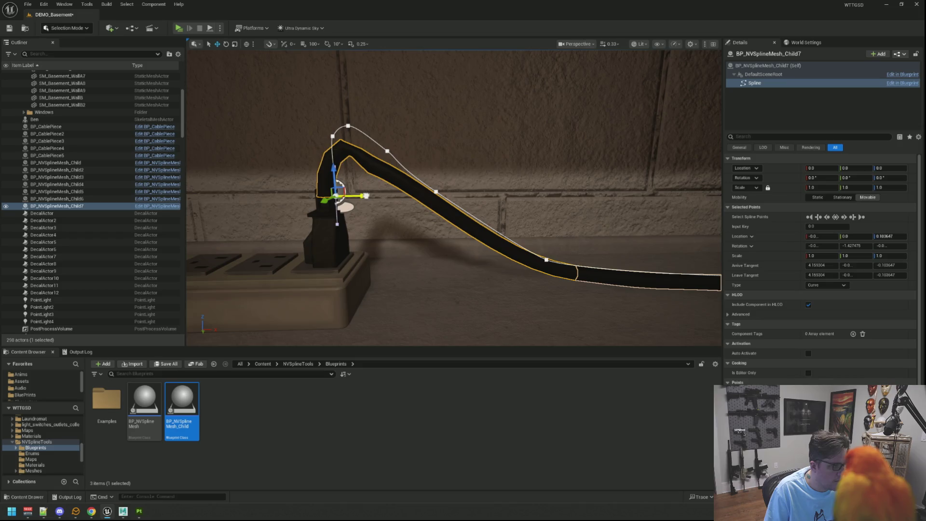
pyautogui.click(387, 151)
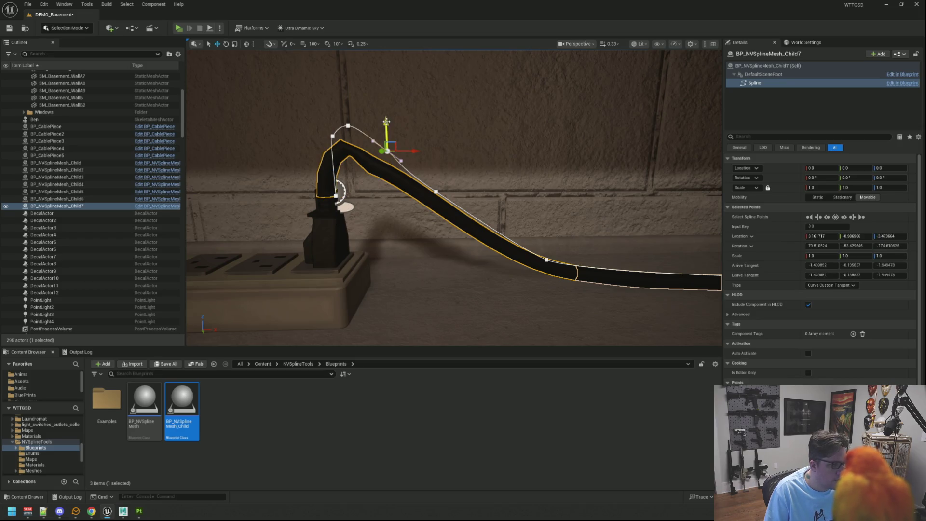
pyautogui.moveTo(386, 120)
pyautogui.mouseDown()
pyautogui.moveTo(385, 76)
pyautogui.moveTo(345, 68)
pyautogui.moveTo(341, 58)
pyautogui.mouseUp()
pyautogui.click(349, 125)
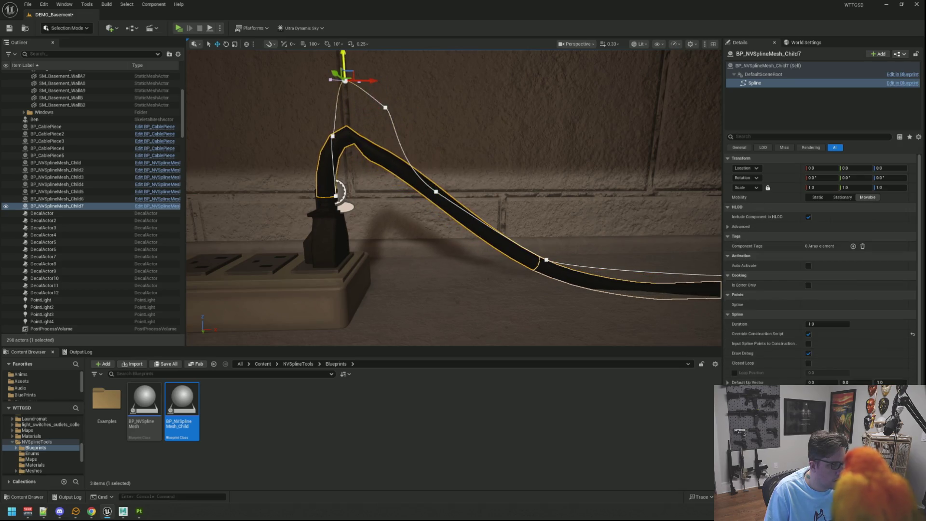
pyautogui.hotkey('ctrl', 'z')
pyautogui.moveTo(357, 103); pyautogui.dragTo(349, 67)
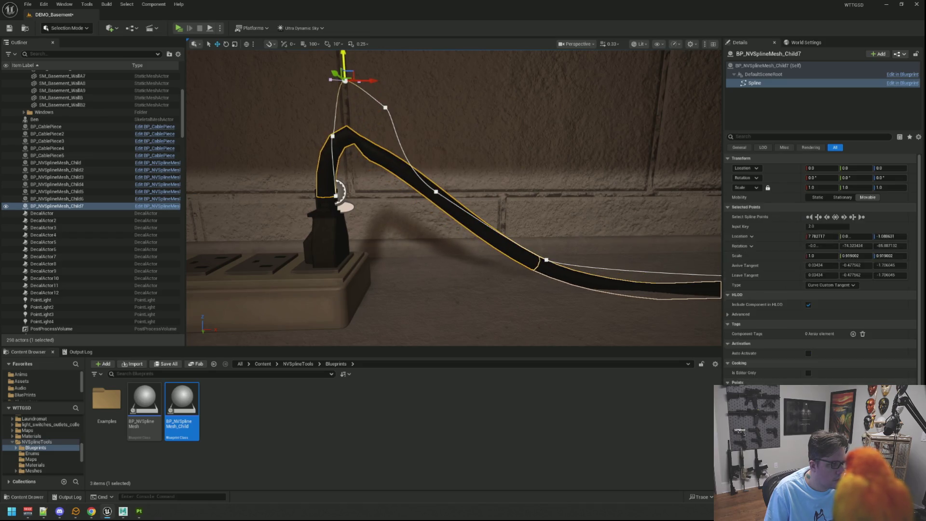
pyautogui.scroll(-2, 411, 108)
pyautogui.moveTo(398, 108); pyautogui.dragTo(393, 59)
# Raise the bend point and lower the arch top to flatten the arch.
pyautogui.click(418, 151)
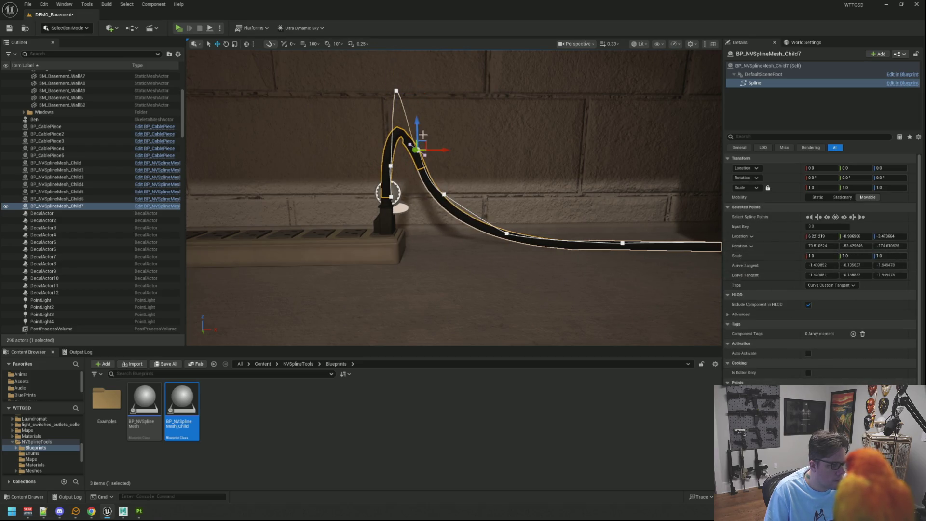
pyautogui.moveTo(419, 120); pyautogui.dragTo(418, 65)
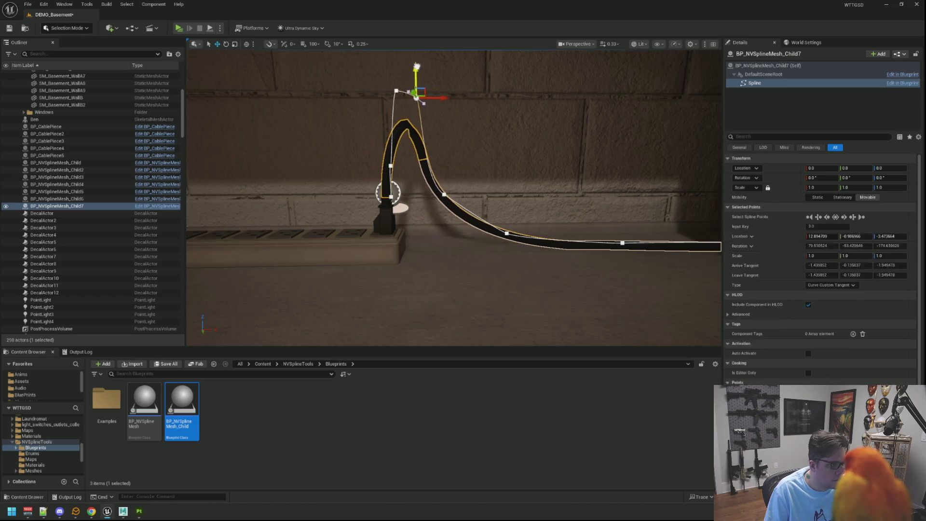
pyautogui.moveTo(445, 93)
pyautogui.mouseDown()
pyautogui.moveTo(483, 93)
pyautogui.moveTo(439, 101)
pyautogui.mouseUp()
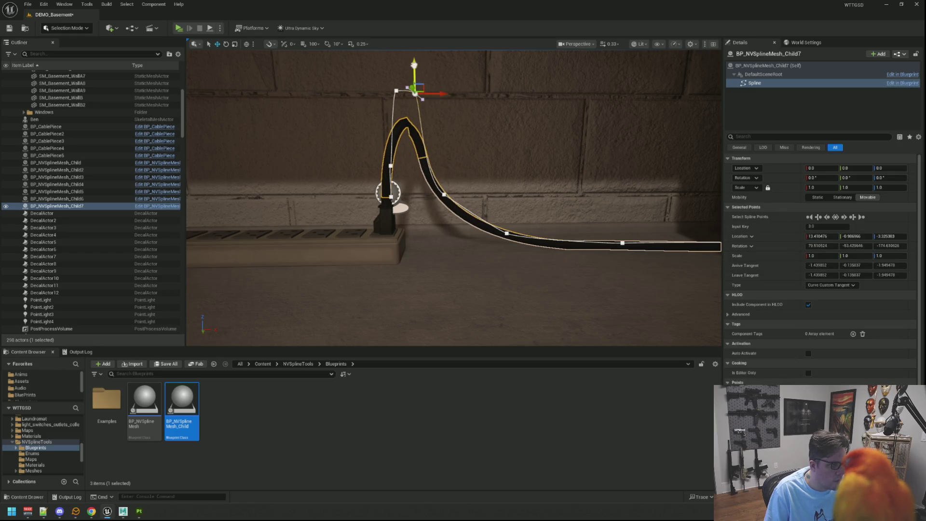
pyautogui.click(412, 116)
pyautogui.click(396, 90)
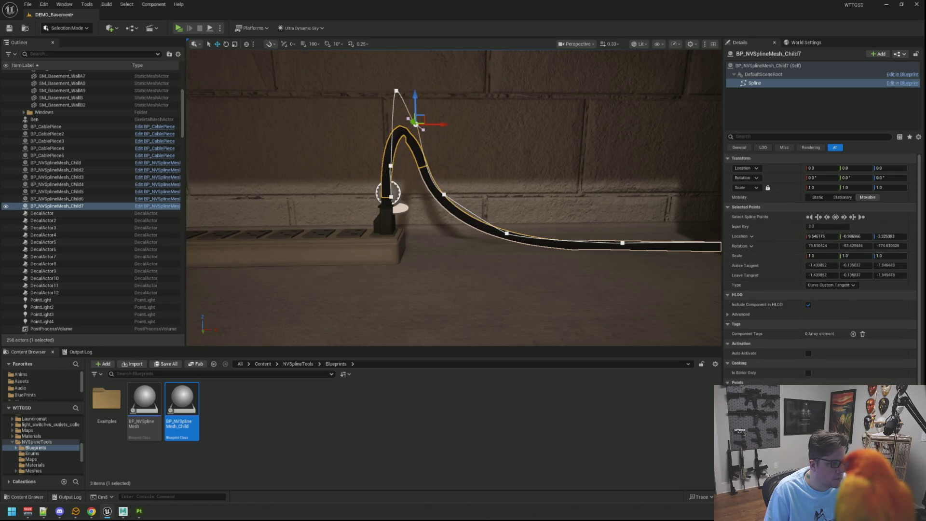
pyautogui.moveTo(397, 70)
pyautogui.mouseDown()
pyautogui.moveTo(395, 62)
pyautogui.moveTo(397, 118)
pyautogui.moveTo(417, 129)
pyautogui.mouseUp()
# Smooth the downslope and fine-tune the arch top's height, then save the level.
pyautogui.click(417, 124)
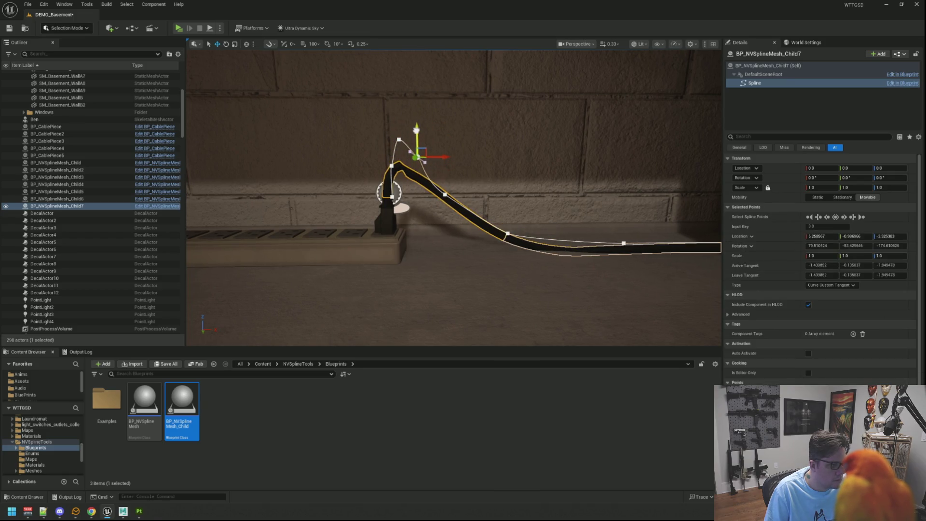
pyautogui.moveTo(441, 159)
pyautogui.mouseDown()
pyautogui.moveTo(457, 159)
pyautogui.moveTo(439, 158)
pyautogui.mouseUp()
pyautogui.click(398, 140)
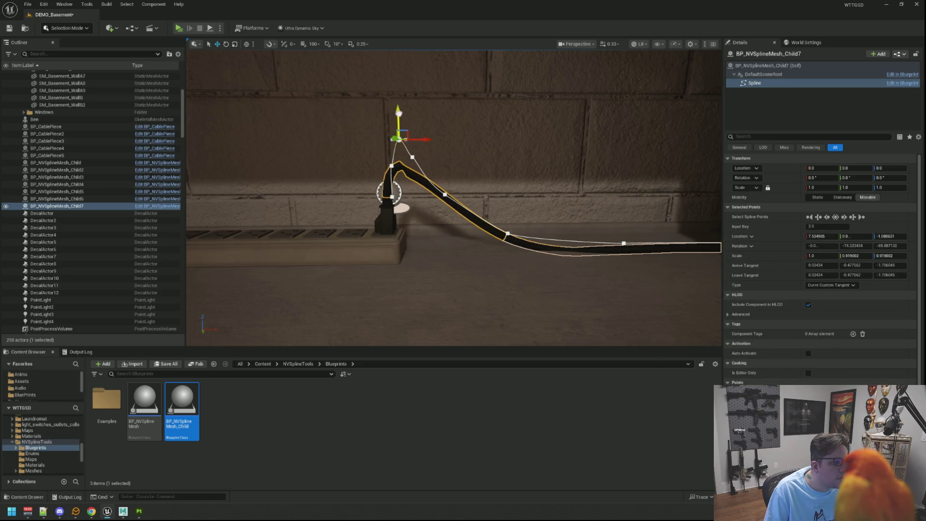
pyautogui.moveTo(398, 112); pyautogui.dragTo(401, 129)
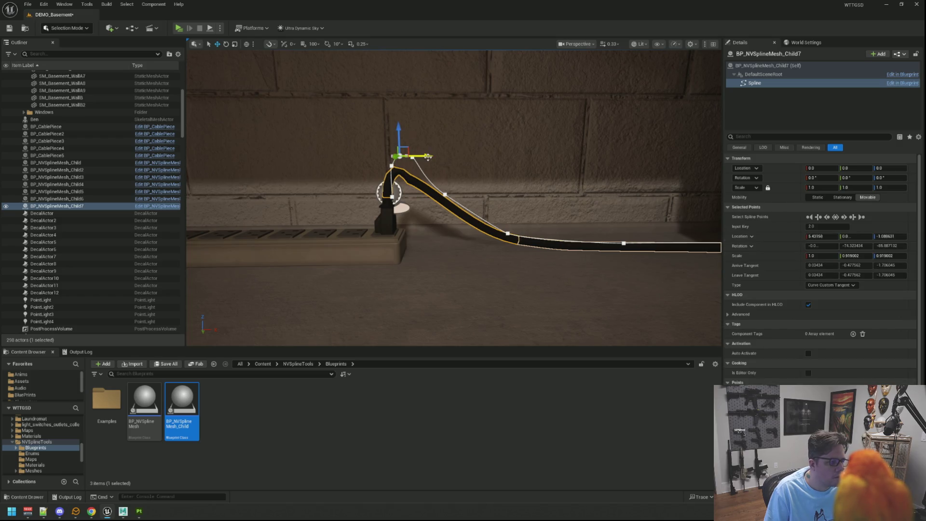
pyautogui.moveTo(428, 157); pyautogui.dragTo(425, 156)
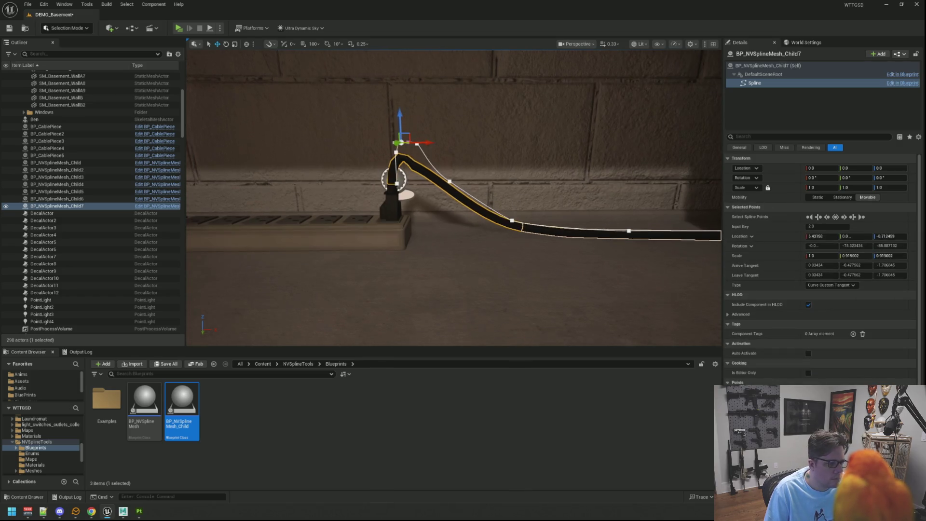
pyautogui.press('g')
pyautogui.press('1')
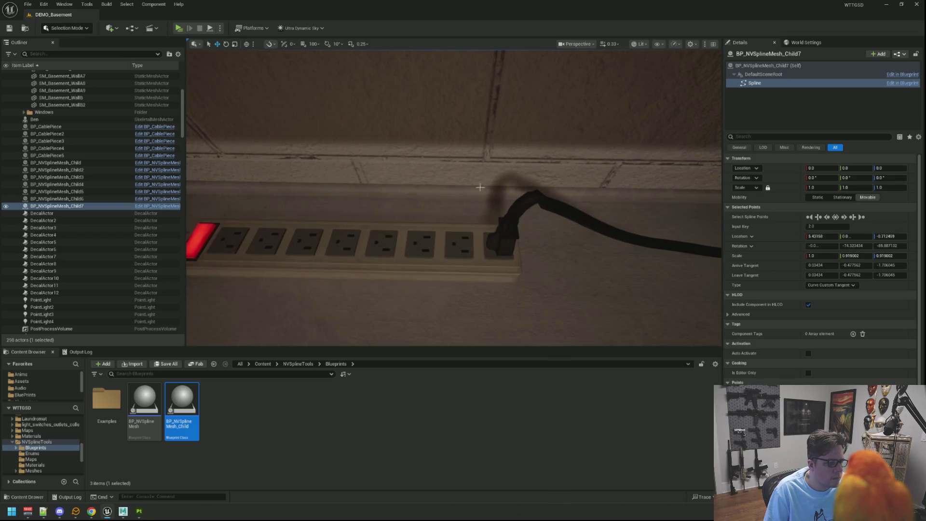
# Alt-drag SM_PowerPlugA along X to create SM_PowerPlugA2 in the next socket at X ≈ 680.
pyautogui.click(501, 236)
pyautogui.keyDown('alt'); pyautogui.moveTo(528, 231); pyautogui.dragTo(474, 230); pyautogui.keyUp('alt')
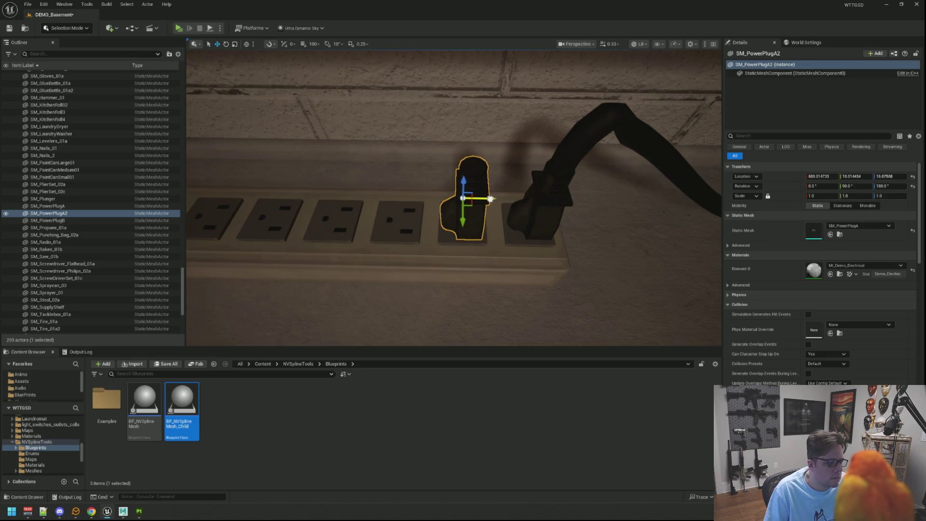
pyautogui.press('Escape')
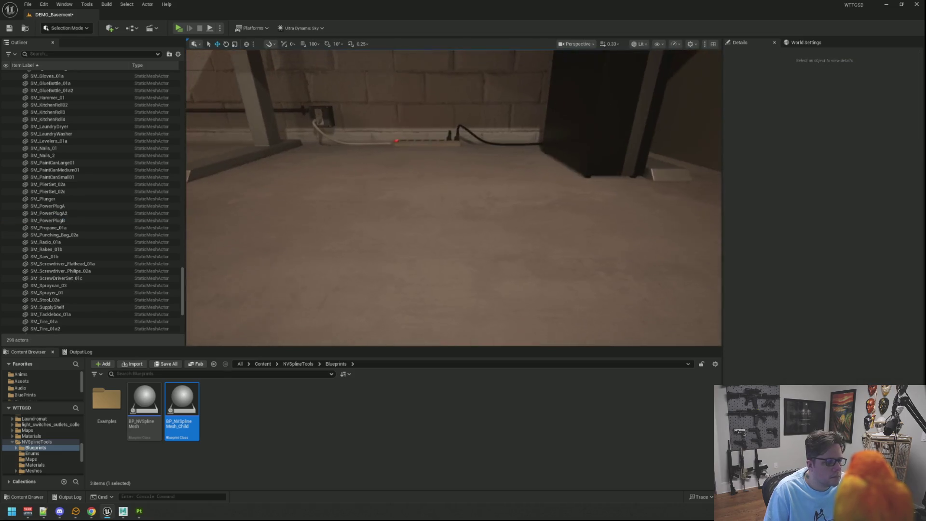
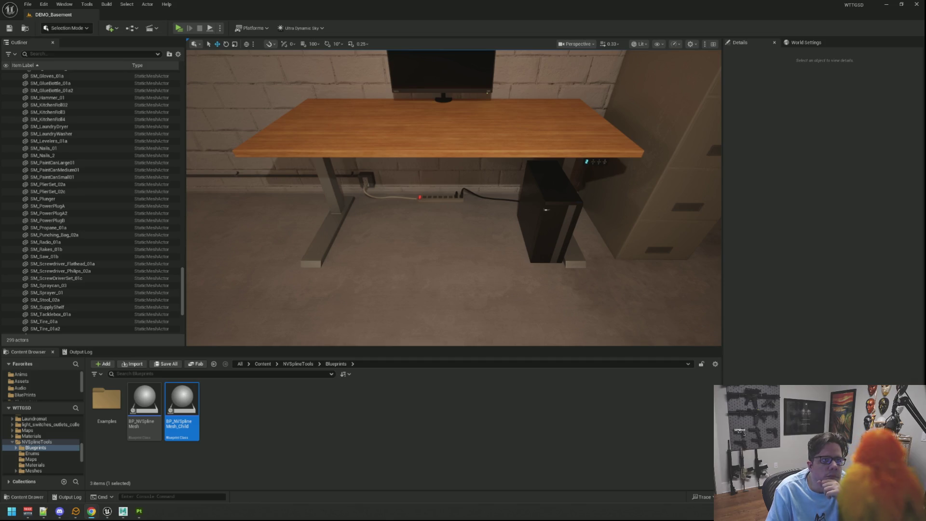
# Place a BP_NVSplineMesh_Child actor on the basement floor under the desk, near the power strip.
pyautogui.moveTo(555, 120)
pyautogui.mouseDown()
pyautogui.moveTo(540, 104)
pyautogui.moveTo(501, 97)
pyautogui.moveTo(541, 118)
pyautogui.moveTo(559, 116)
pyautogui.moveTo(545, 121)
pyautogui.mouseUp()
pyautogui.moveTo(204, 402)
pyautogui.mouseDown()
pyautogui.moveTo(477, 208)
pyautogui.moveTo(376, 201)
pyautogui.moveTo(385, 197)
pyautogui.mouseUp()
pyautogui.scroll(-5, 385, 197)
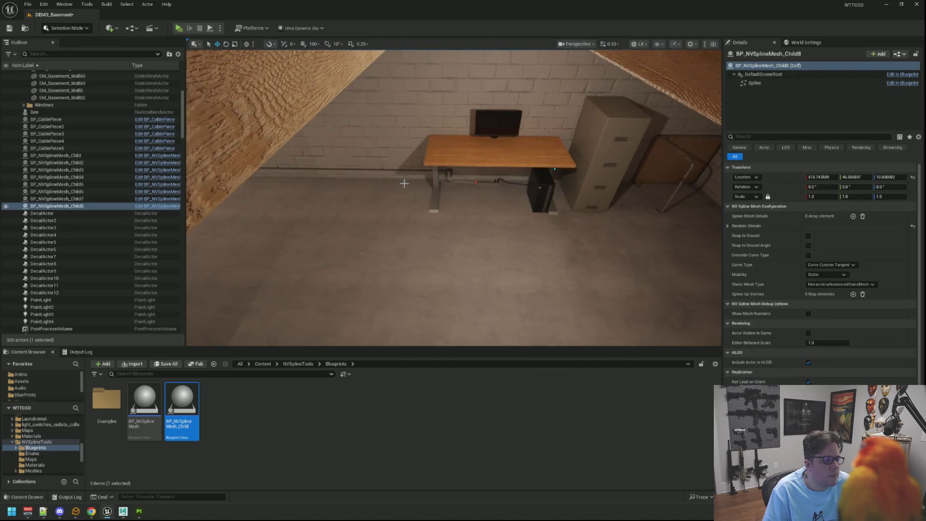
pyautogui.scroll(5, 406, 181)
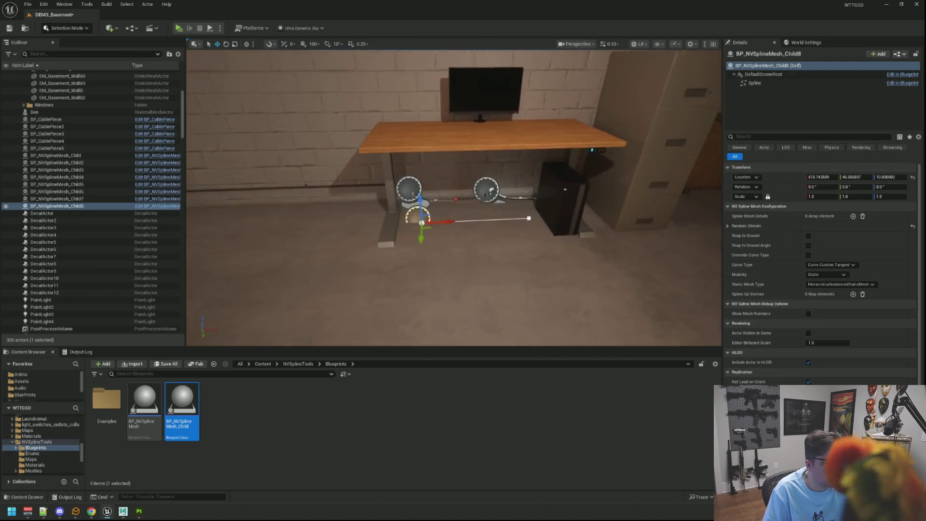
pyautogui.scroll(5, 452, 192)
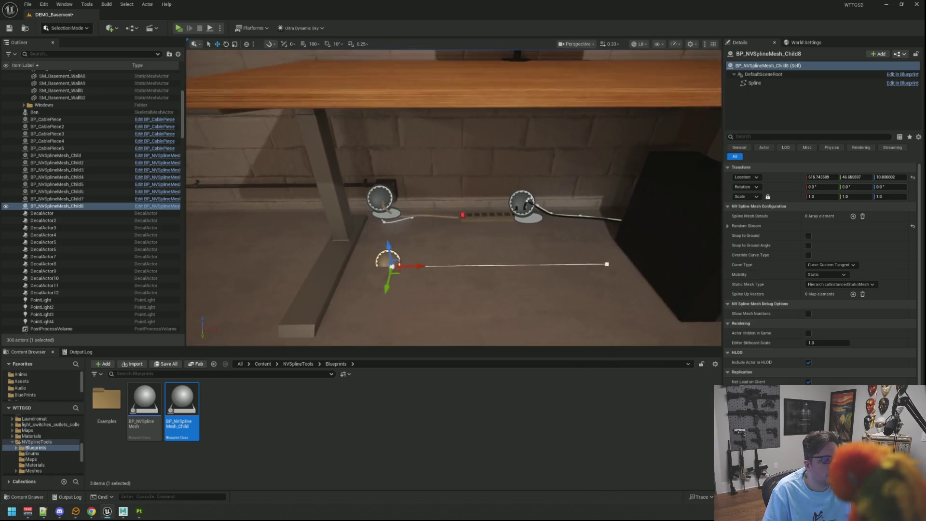
pyautogui.scroll(4, 454, 192)
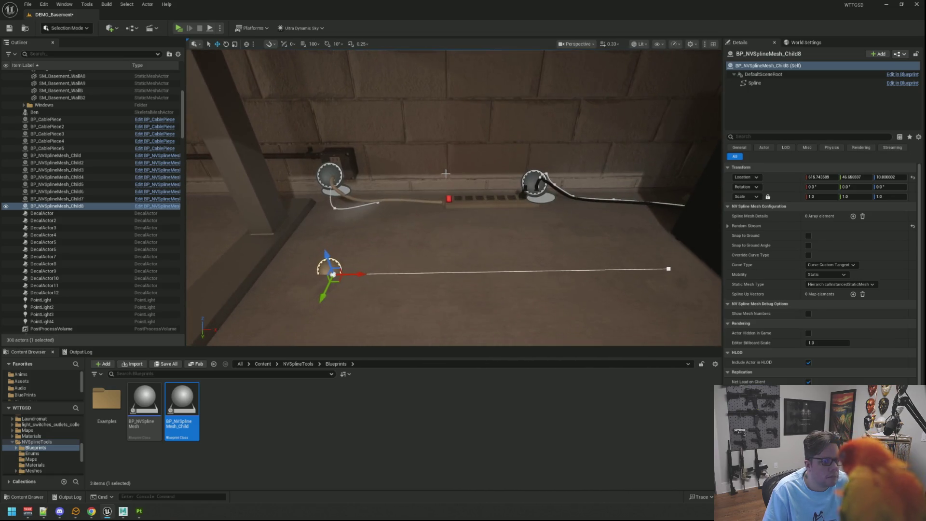
# Add a Spline Mesh Details entry with a Meshes slot set to SM_PowerWireA.
pyautogui.click(853, 216)
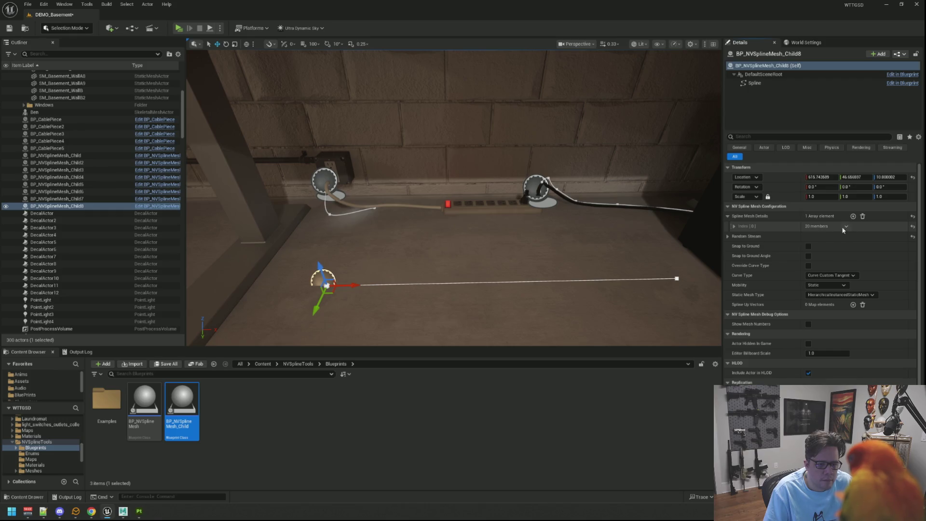
pyautogui.click(734, 226)
pyautogui.click(853, 237)
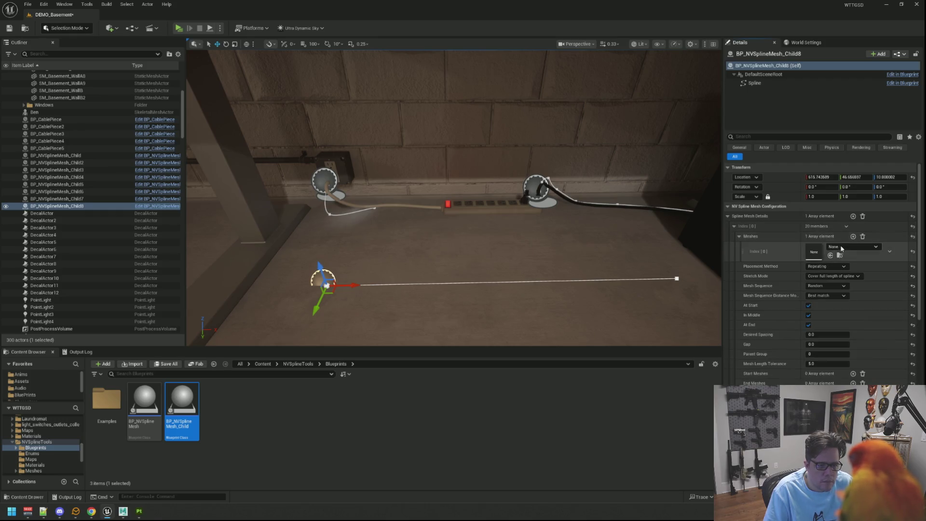
pyautogui.click(837, 247)
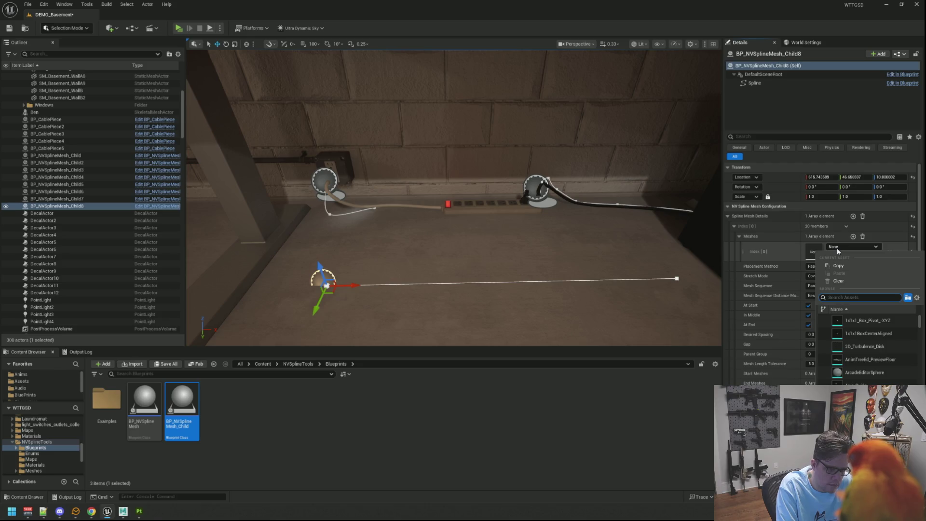
pyautogui.write('SM_Wire')
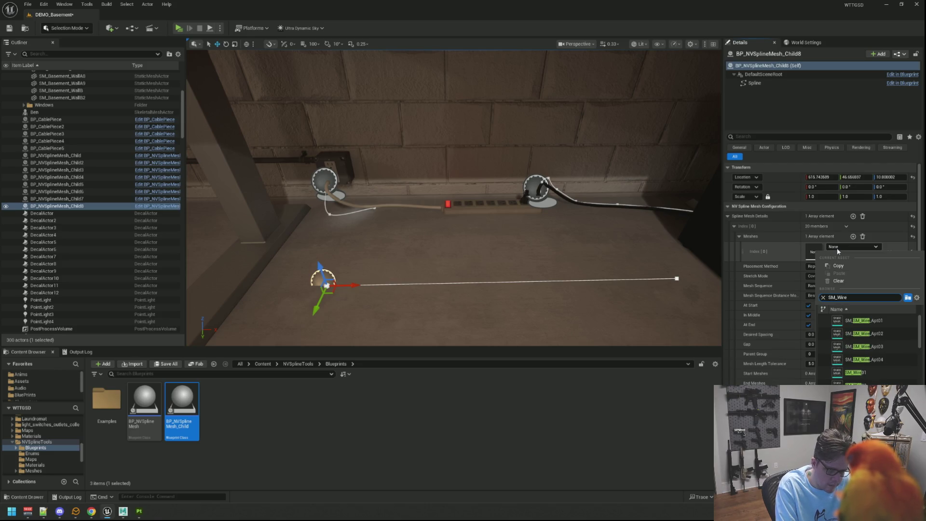
pyautogui.press('BackSpace')
pyautogui.press('BackSpace')
pyautogui.press('BackSpace')
pyautogui.press('BackSpace')
pyautogui.write('PowerWireA')
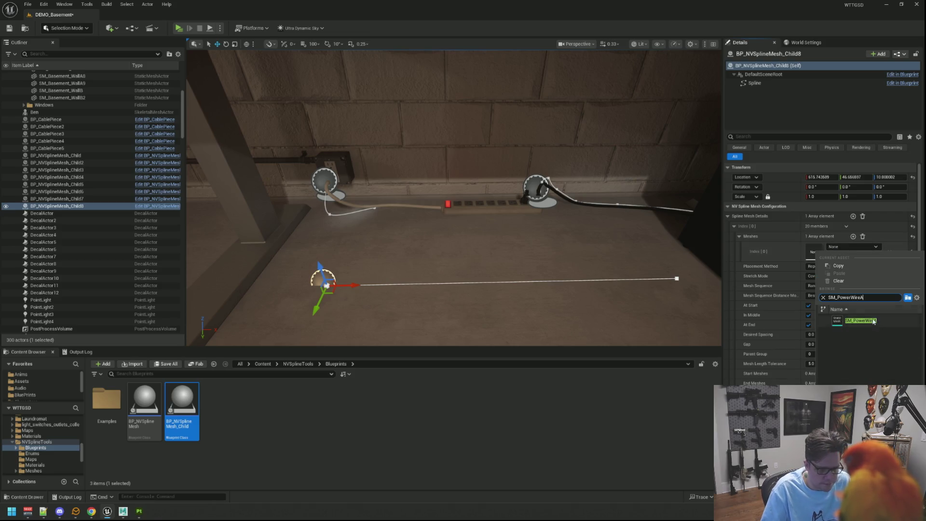
pyautogui.press('Return')
# Pull the spline's end point inward to shorten the cable.
pyautogui.moveTo(606, 249); pyautogui.dragTo(609, 245)
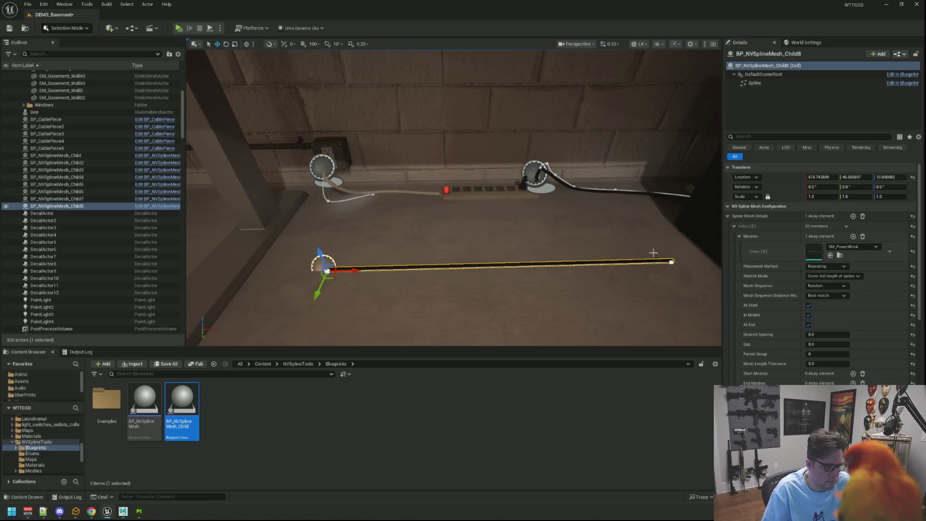
pyautogui.click(672, 262)
pyautogui.moveTo(702, 262); pyautogui.dragTo(388, 260)
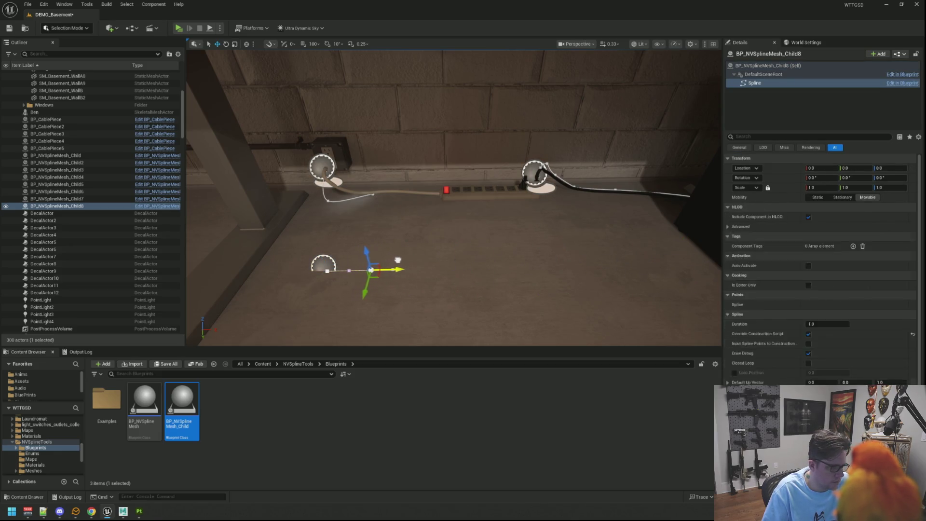
# Select the new cable actor and move it onto the power strip.
pyautogui.click(90, 200)
pyautogui.doubleClick(90, 206)
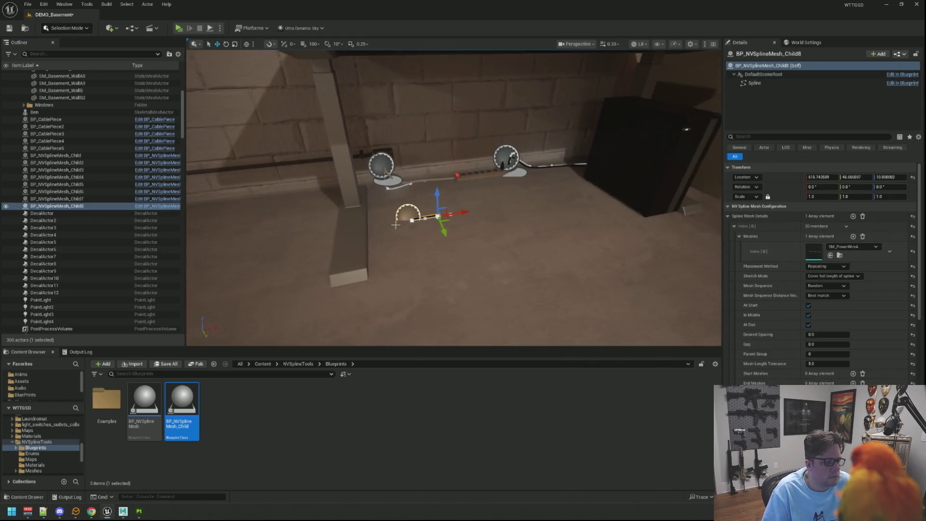
pyautogui.moveTo(467, 206); pyautogui.dragTo(419, 199)
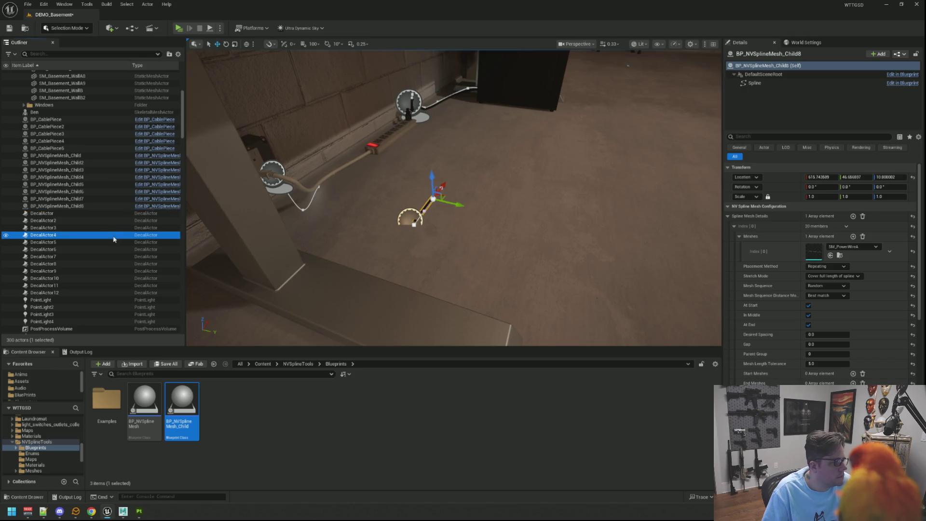
pyautogui.click(128, 204)
pyautogui.moveTo(437, 233)
pyautogui.mouseDown()
pyautogui.moveTo(390, 209)
pyautogui.moveTo(452, 139)
pyautogui.moveTo(436, 202)
pyautogui.moveTo(554, 164)
pyautogui.moveTo(696, 137)
pyautogui.mouseUp()
# Rotate the cable 90 degrees on Y so it stands upright beside the other plug.
pyautogui.press('e')
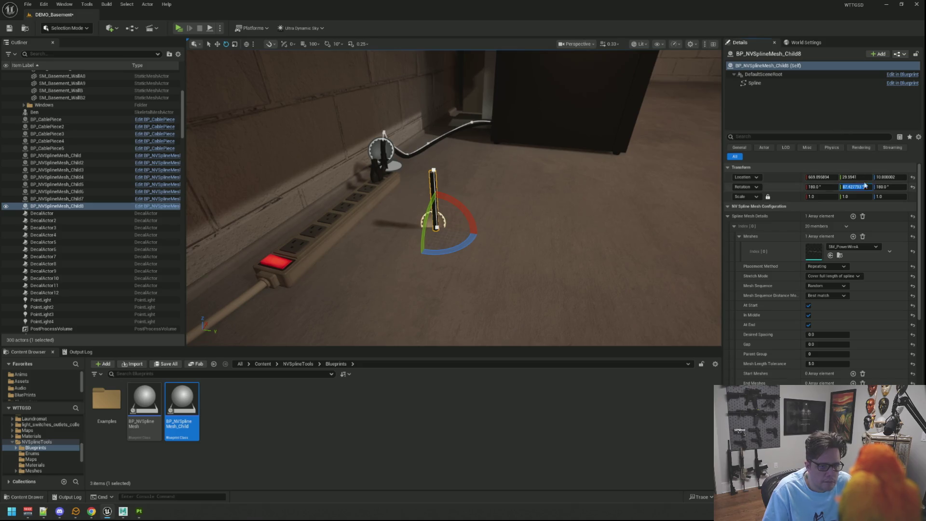
pyautogui.press('Return')
pyautogui.moveTo(452, 193); pyautogui.dragTo(452, 193)
pyautogui.scroll(5, 453, 198)
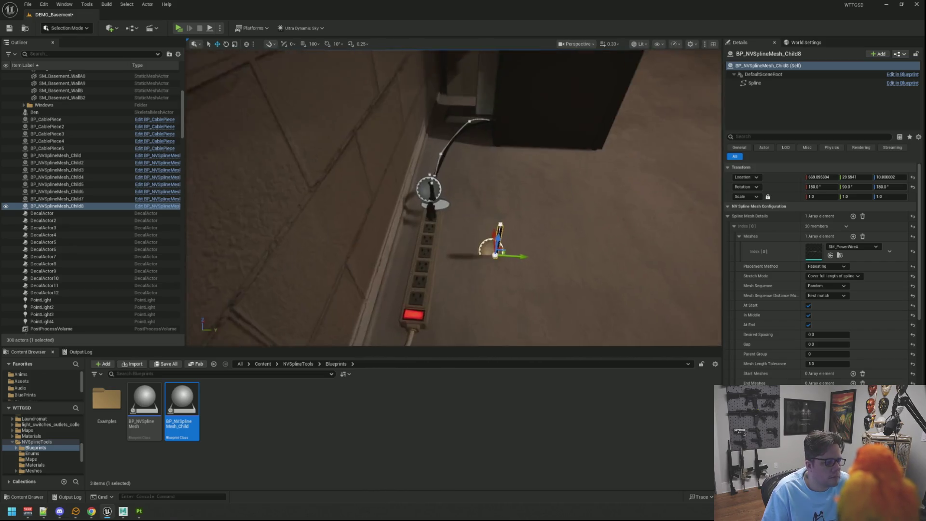
pyautogui.scroll(3, 454, 198)
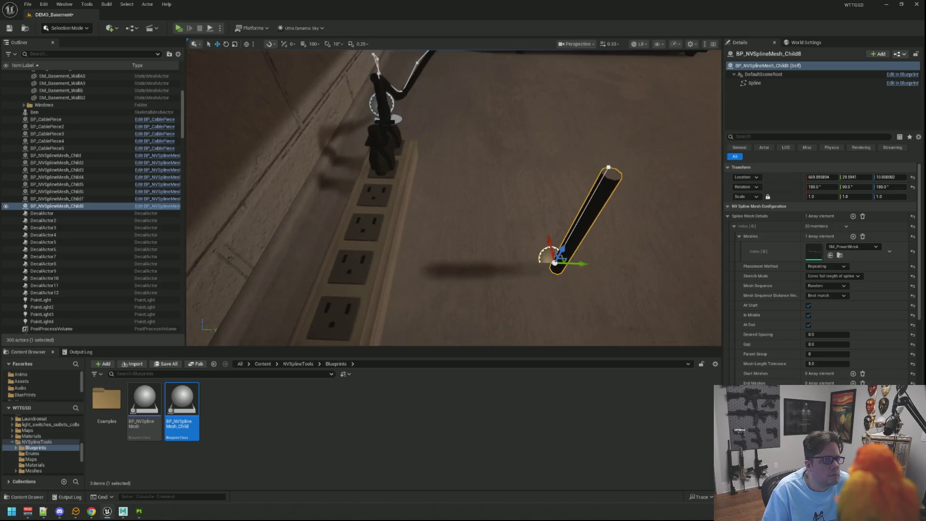
pyautogui.scroll(-2, 453, 198)
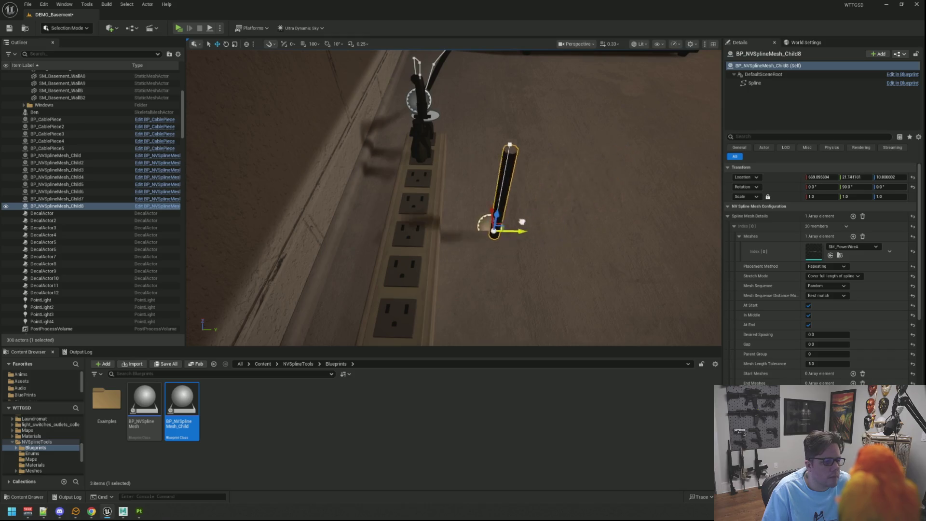
pyautogui.moveTo(446, 204)
pyautogui.mouseDown()
pyautogui.moveTo(514, 140)
pyautogui.moveTo(514, 165)
pyautogui.mouseUp()
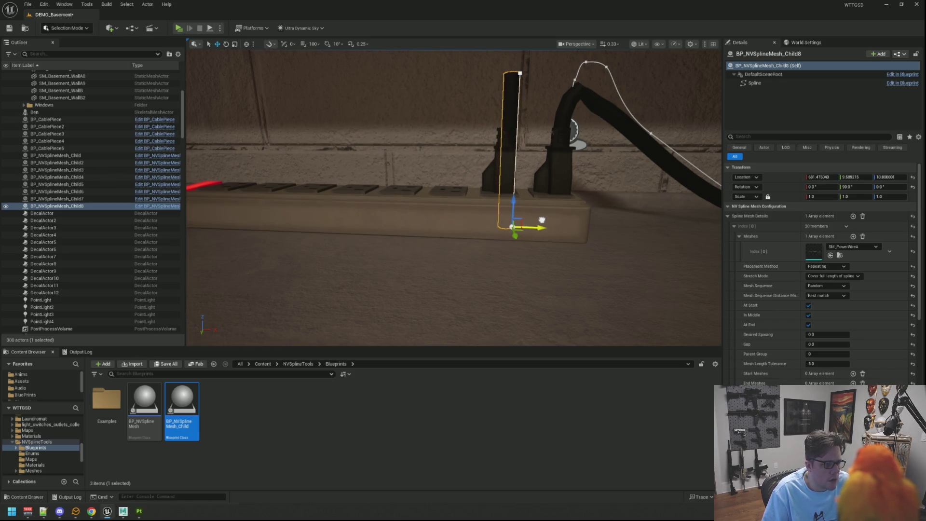
# Nudge the upright plug into a power-strip outlet, then select the cable's Spline component.
pyautogui.moveTo(540, 219)
pyautogui.mouseDown()
pyautogui.moveTo(523, 155)
pyautogui.moveTo(493, 137)
pyautogui.moveTo(485, 150)
pyautogui.moveTo(462, 151)
pyautogui.moveTo(463, 136)
pyautogui.mouseUp()
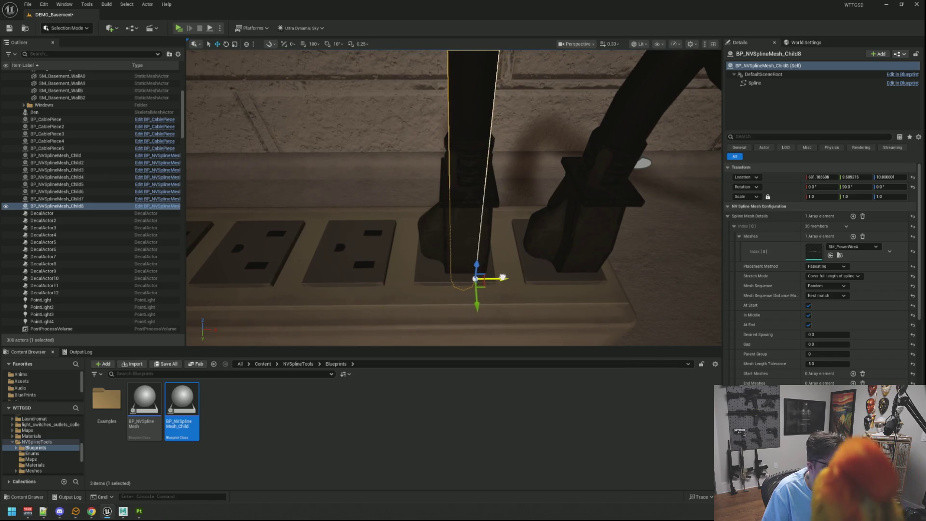
pyautogui.moveTo(463, 137)
pyautogui.mouseDown()
pyautogui.moveTo(329, 158)
pyautogui.moveTo(357, 155)
pyautogui.moveTo(361, 183)
pyautogui.mouseUp()
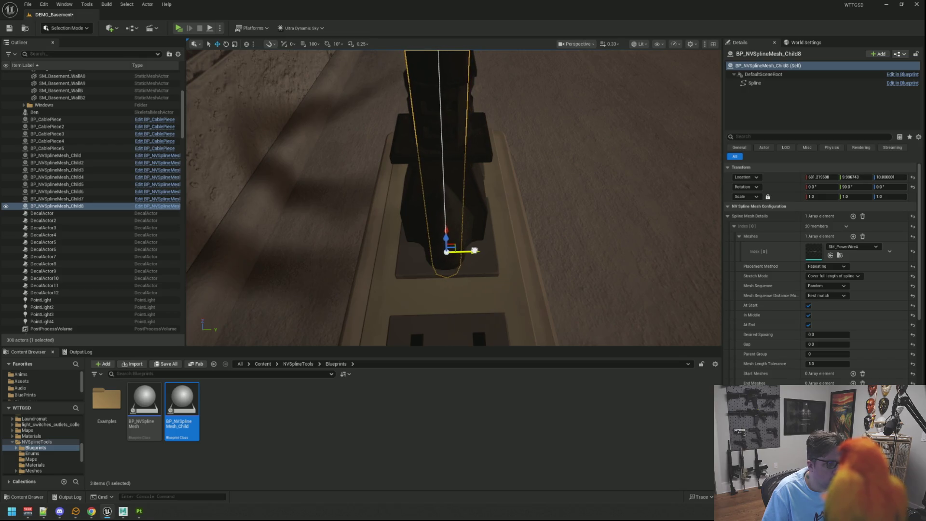
pyautogui.moveTo(551, 232)
pyautogui.mouseDown()
pyautogui.moveTo(560, 191)
pyautogui.moveTo(489, 181)
pyautogui.mouseUp()
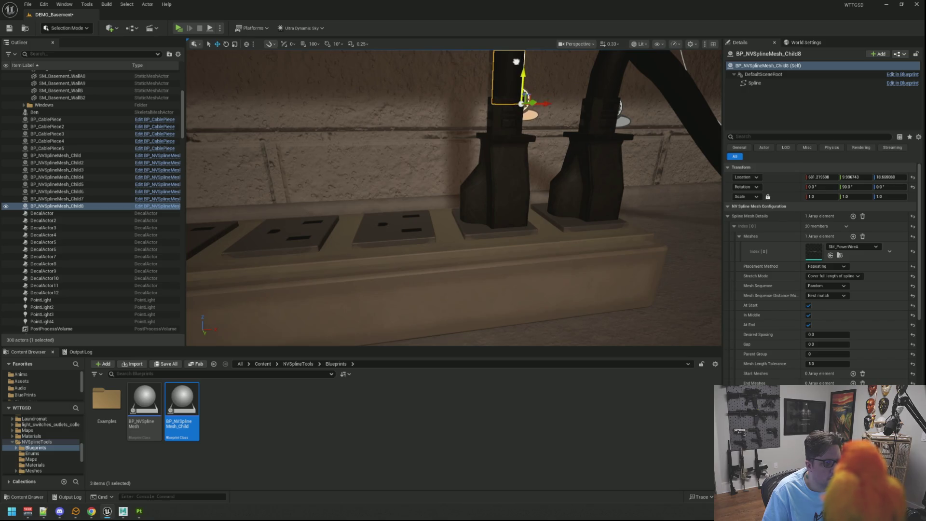
pyautogui.moveTo(516, 62); pyautogui.dragTo(475, 85)
pyautogui.click(755, 83)
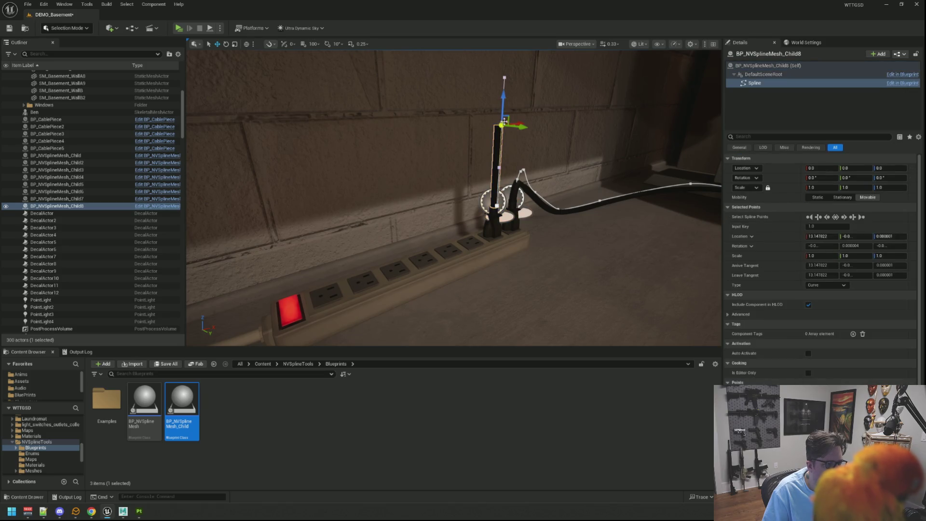
# Bend the cable's top spline point down and curve it toward the wall.
pyautogui.moveTo(555, 111)
pyautogui.mouseDown()
pyautogui.moveTo(565, 101)
pyautogui.moveTo(542, 88)
pyautogui.moveTo(506, 114)
pyautogui.moveTo(497, 186)
pyautogui.moveTo(501, 114)
pyautogui.mouseUp()
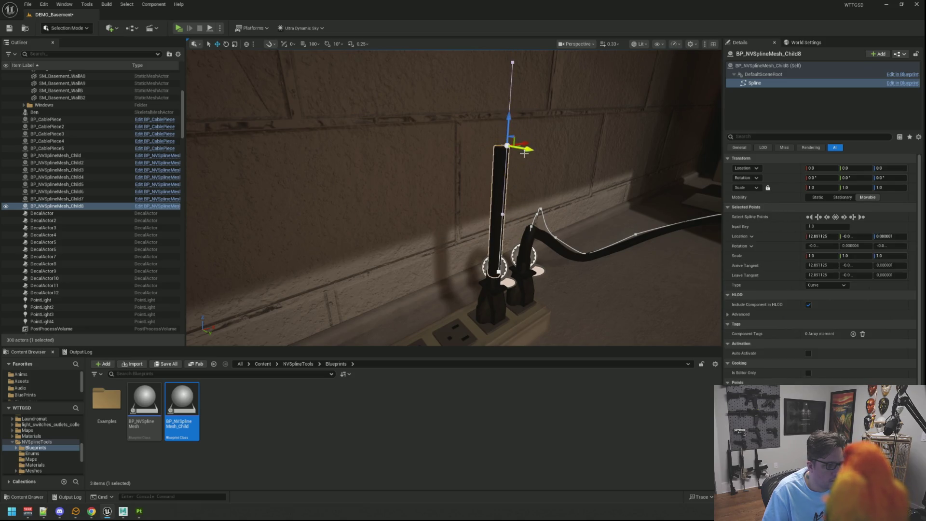
pyautogui.moveTo(528, 149); pyautogui.dragTo(515, 144)
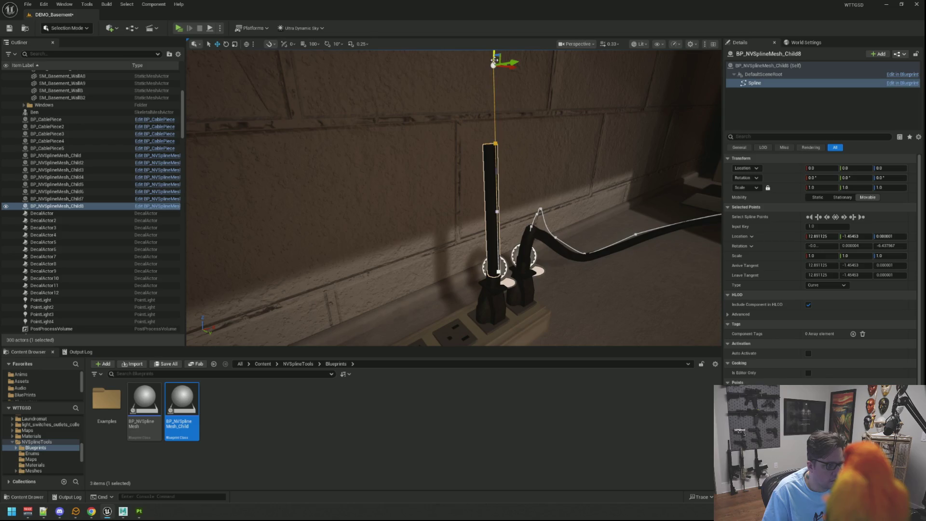
pyautogui.moveTo(494, 52)
pyautogui.mouseDown()
pyautogui.moveTo(484, 130)
pyautogui.moveTo(490, 119)
pyautogui.moveTo(491, 139)
pyautogui.moveTo(465, 136)
pyautogui.moveTo(491, 142)
pyautogui.moveTo(499, 119)
pyautogui.mouseUp()
pyautogui.click(496, 144)
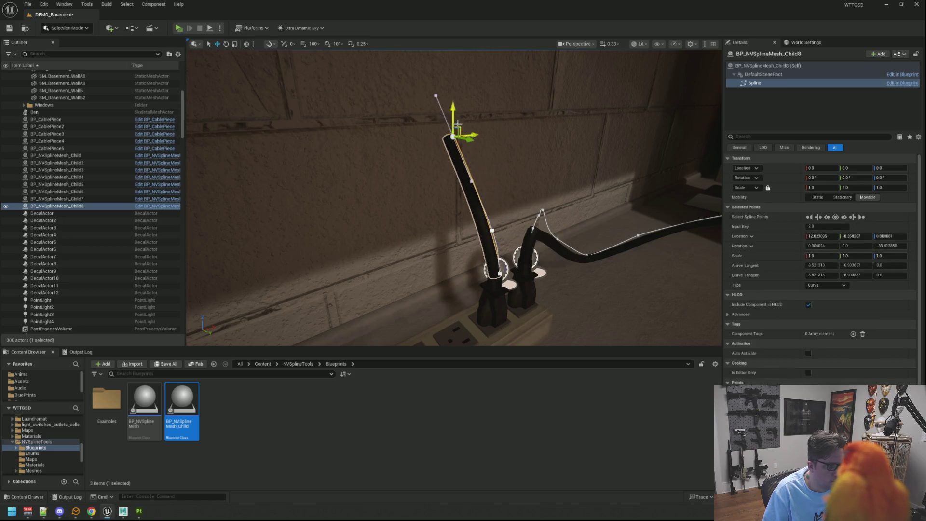
pyautogui.moveTo(457, 124)
pyautogui.mouseDown()
pyautogui.moveTo(464, 188)
pyautogui.moveTo(464, 179)
pyautogui.mouseUp()
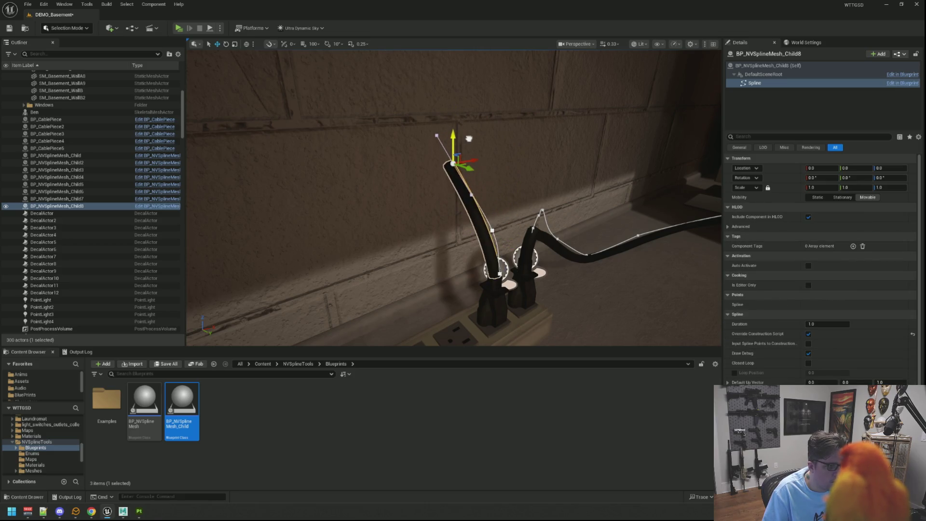
pyautogui.moveTo(444, 122); pyautogui.dragTo(444, 150)
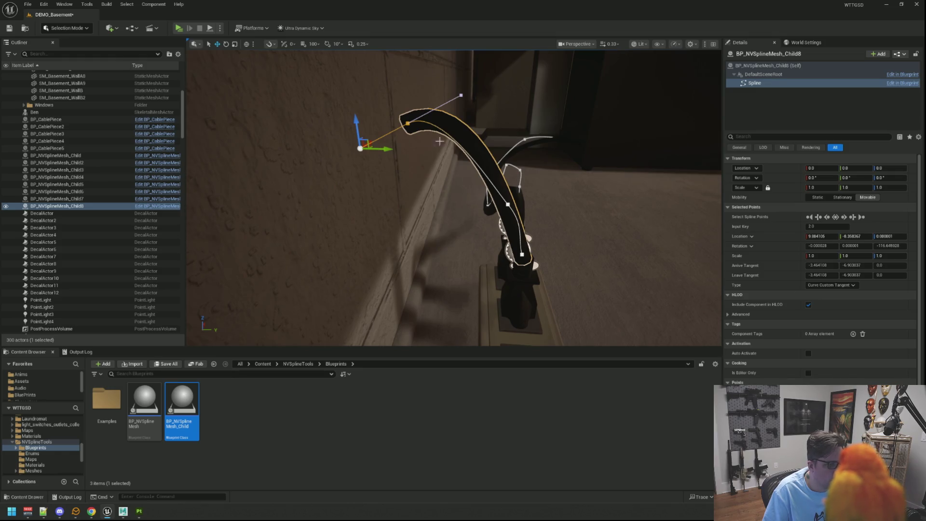
# Move the cable's end point sideways and down so the cable runs along the wall.
pyautogui.moveTo(510, 197); pyautogui.dragTo(548, 253)
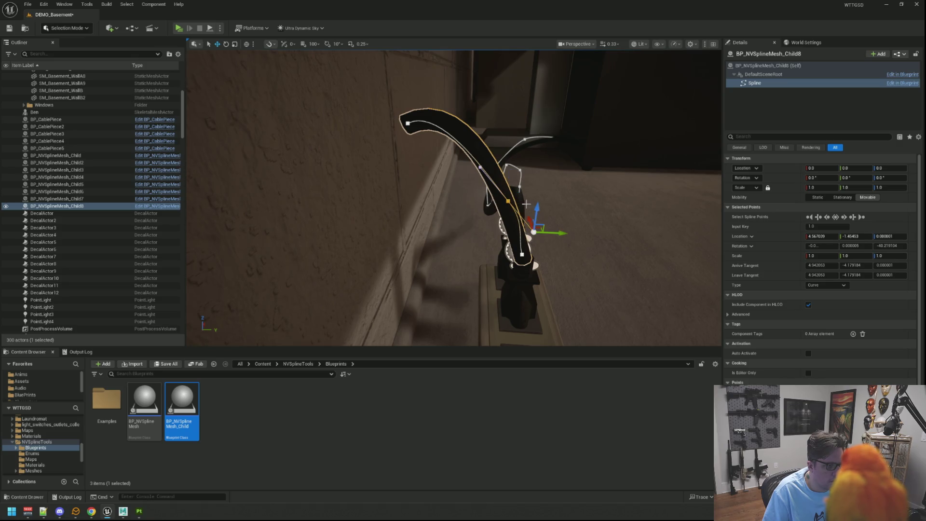
pyautogui.moveTo(563, 230); pyautogui.dragTo(555, 235)
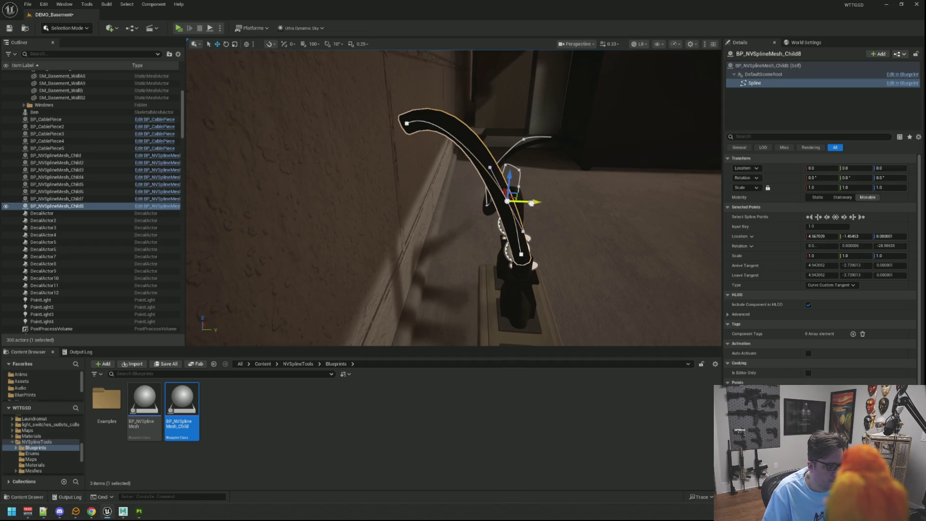
pyautogui.moveTo(531, 203); pyautogui.dragTo(548, 207)
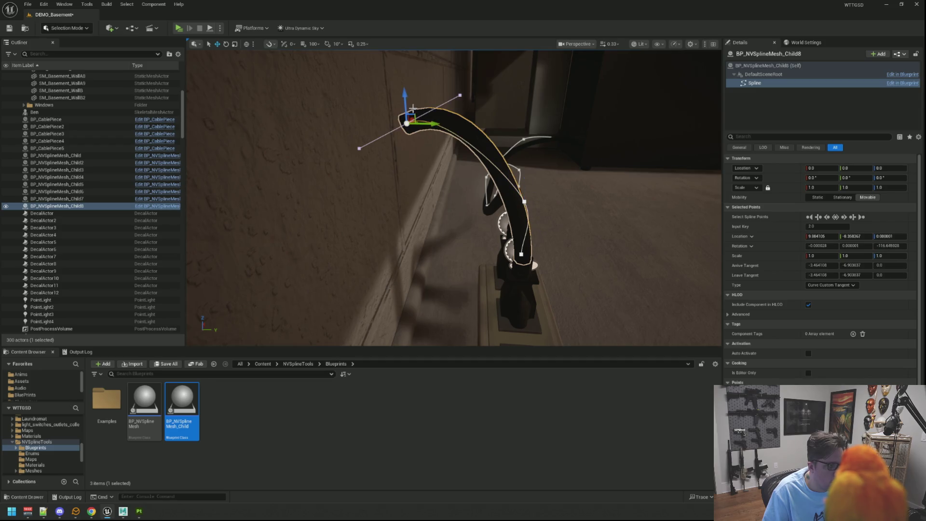
pyautogui.moveTo(403, 96)
pyautogui.mouseDown()
pyautogui.moveTo(423, 260)
pyautogui.moveTo(425, 251)
pyautogui.mouseUp()
pyautogui.moveTo(559, 226)
pyautogui.mouseDown()
pyautogui.moveTo(519, 232)
pyautogui.moveTo(637, 243)
pyautogui.moveTo(702, 236)
pyautogui.mouseUp()
# Adjust the cable's far end point along X, Y and Z so it lies straight against the wall base.
pyautogui.press('f')
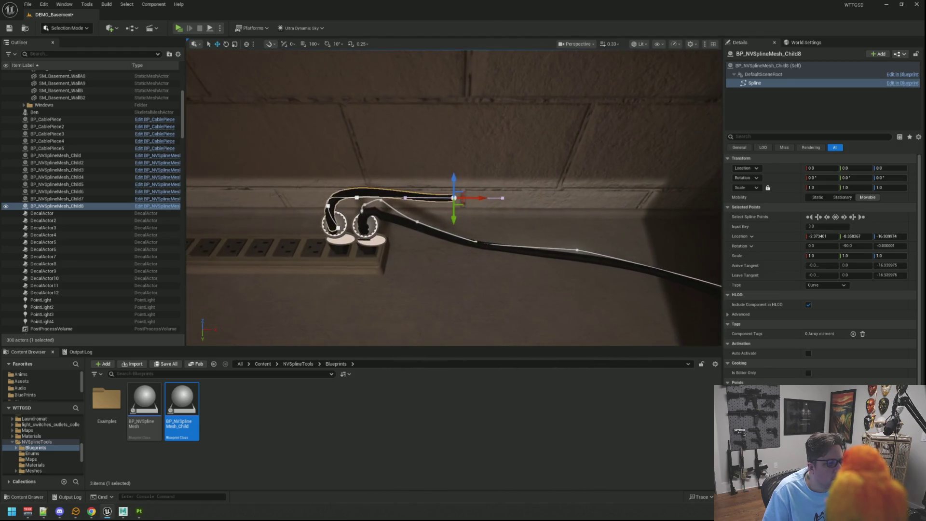
pyautogui.moveTo(429, 203)
pyautogui.mouseDown()
pyautogui.moveTo(419, 203)
pyautogui.moveTo(480, 158)
pyautogui.moveTo(450, 155)
pyautogui.mouseUp()
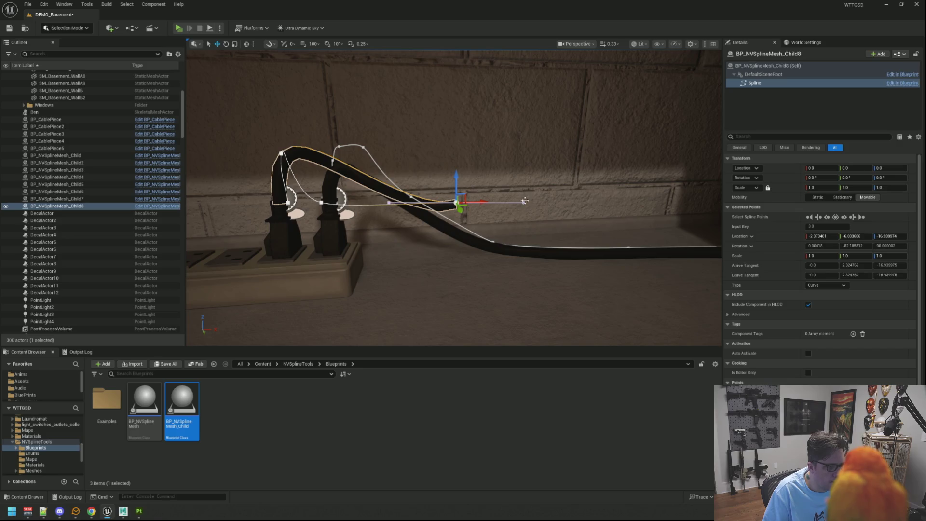
pyautogui.moveTo(544, 202)
pyautogui.mouseDown()
pyautogui.moveTo(488, 204)
pyautogui.moveTo(504, 204)
pyautogui.moveTo(455, 186)
pyautogui.moveTo(456, 200)
pyautogui.moveTo(556, 217)
pyautogui.mouseUp()
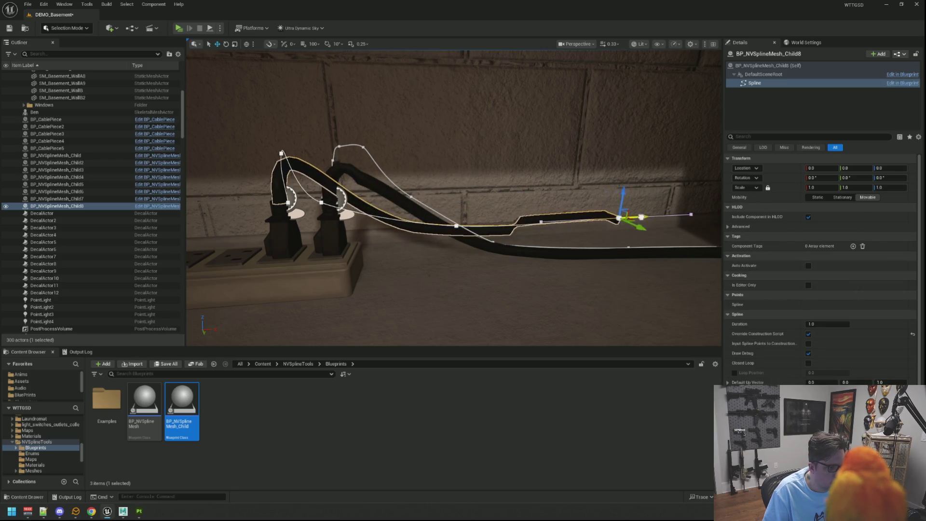
pyautogui.moveTo(623, 218); pyautogui.dragTo(670, 215)
pyautogui.moveTo(533, 182); pyautogui.dragTo(533, 182)
pyautogui.moveTo(411, 181)
pyautogui.mouseDown()
pyautogui.moveTo(411, 172)
pyautogui.moveTo(338, 169)
pyautogui.mouseUp()
pyautogui.moveTo(355, 118); pyautogui.dragTo(421, 135)
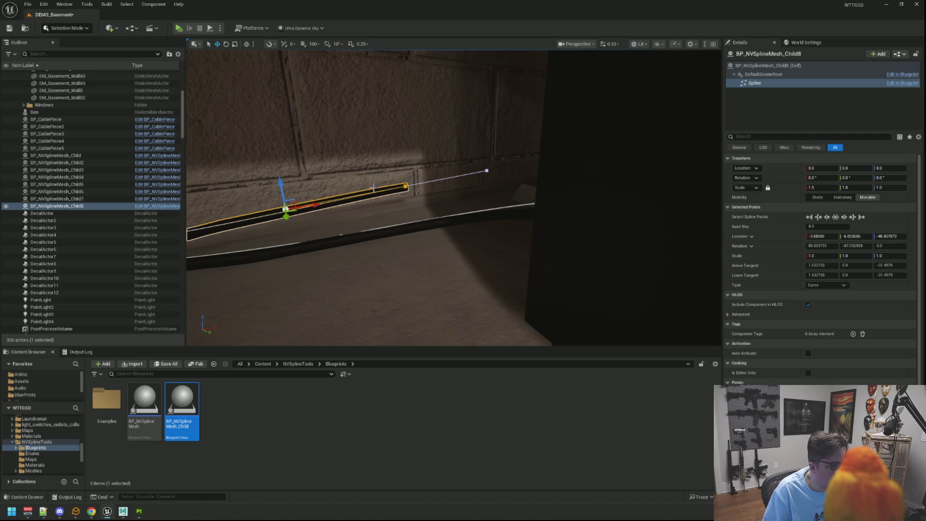
pyautogui.moveTo(313, 206); pyautogui.dragTo(398, 193)
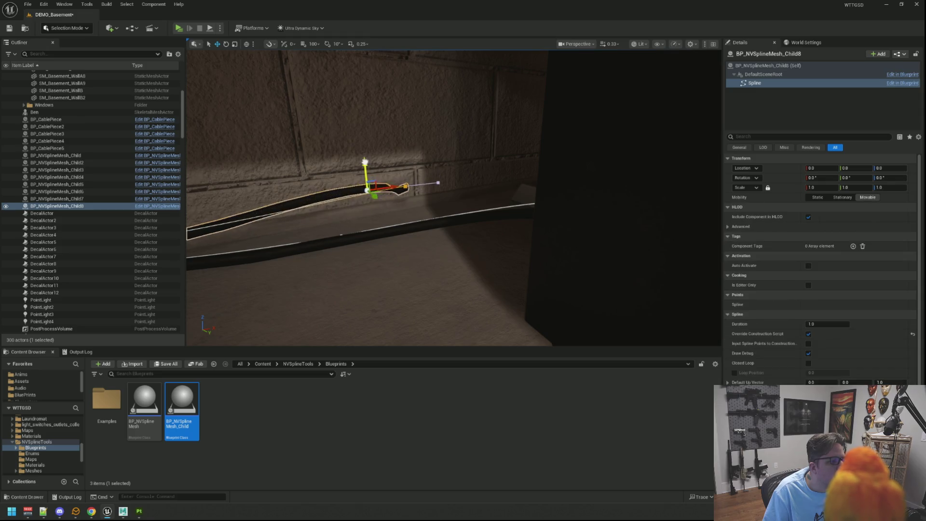
pyautogui.scroll(-3, 364, 169)
pyautogui.moveTo(454, 197)
pyautogui.mouseDown()
pyautogui.moveTo(478, 207)
pyautogui.moveTo(384, 158)
pyautogui.moveTo(369, 167)
pyautogui.mouseUp()
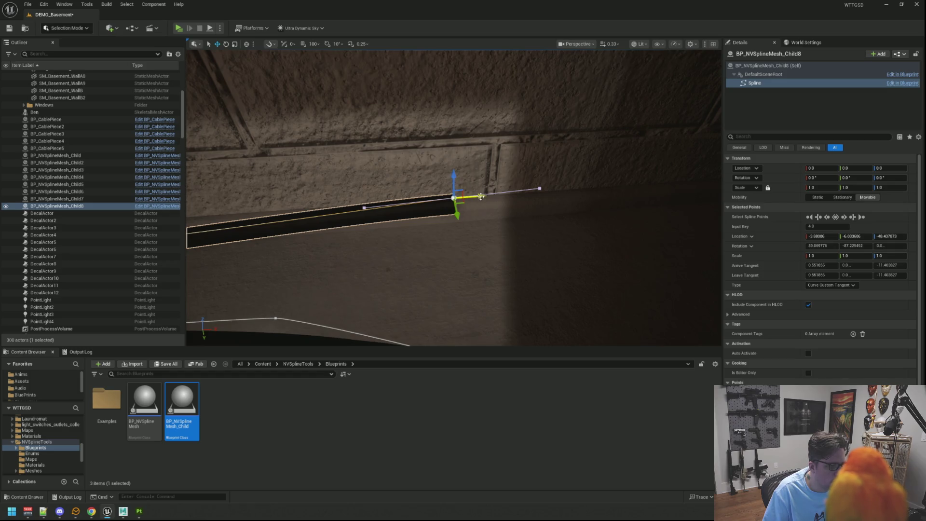
# Alt-drag a new end point along the wall and raise it up tight into the wall corner.
pyautogui.moveTo(481, 196)
pyautogui.mouseDown()
pyautogui.moveTo(666, 182)
pyautogui.moveTo(550, 204)
pyautogui.mouseUp()
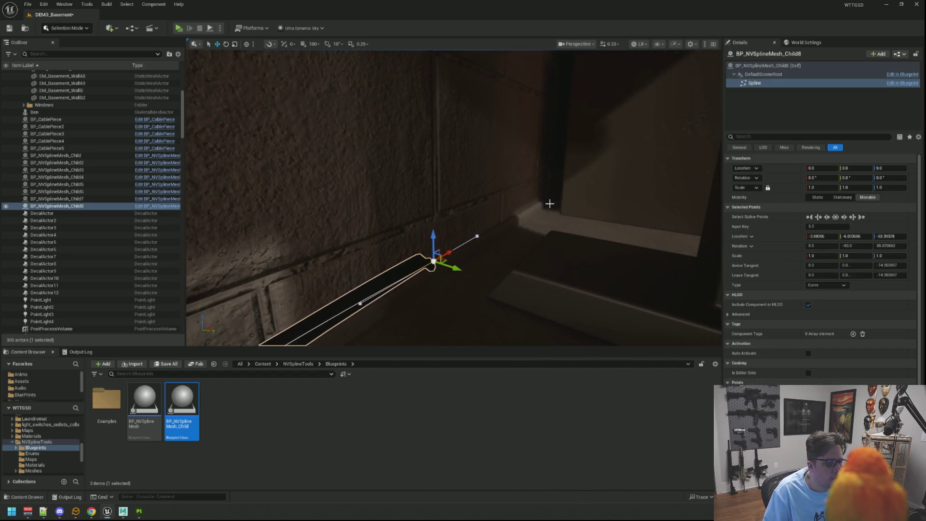
pyautogui.moveTo(449, 252)
pyautogui.mouseDown()
pyautogui.moveTo(502, 211)
pyautogui.moveTo(495, 223)
pyautogui.moveTo(568, 257)
pyautogui.mouseUp()
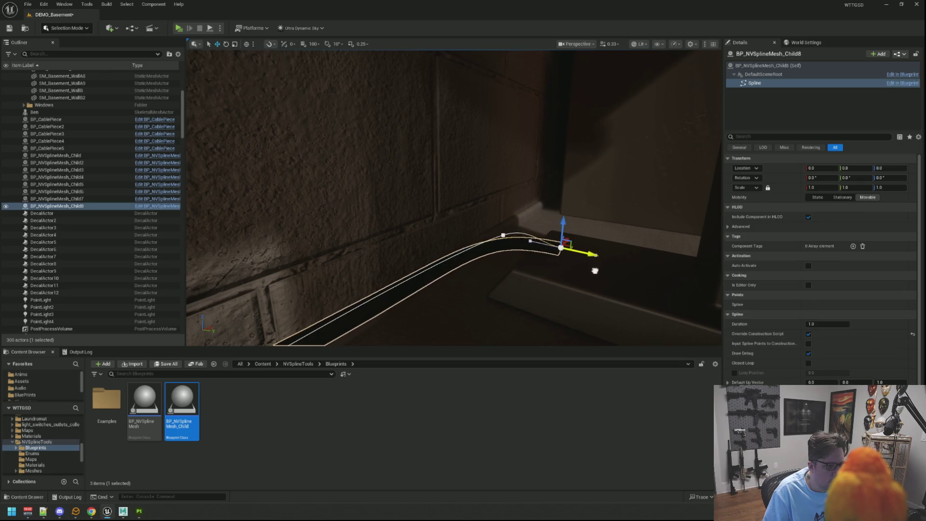
pyautogui.moveTo(563, 225)
pyautogui.mouseDown()
pyautogui.moveTo(564, 215)
pyautogui.moveTo(608, 237)
pyautogui.moveTo(559, 178)
pyautogui.moveTo(575, 191)
pyautogui.mouseUp()
pyautogui.press('f')
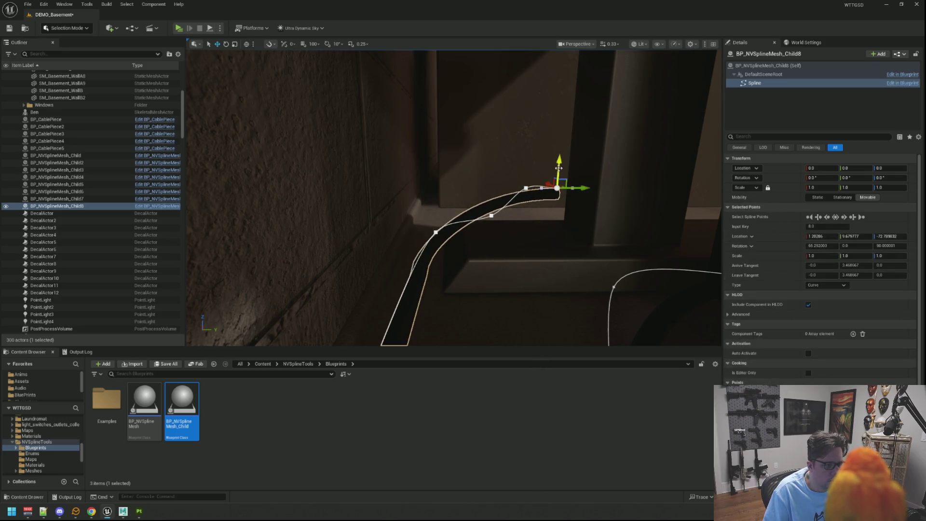
pyautogui.moveTo(559, 167)
pyautogui.mouseDown()
pyautogui.moveTo(555, 138)
pyautogui.moveTo(621, 165)
pyautogui.mouseUp()
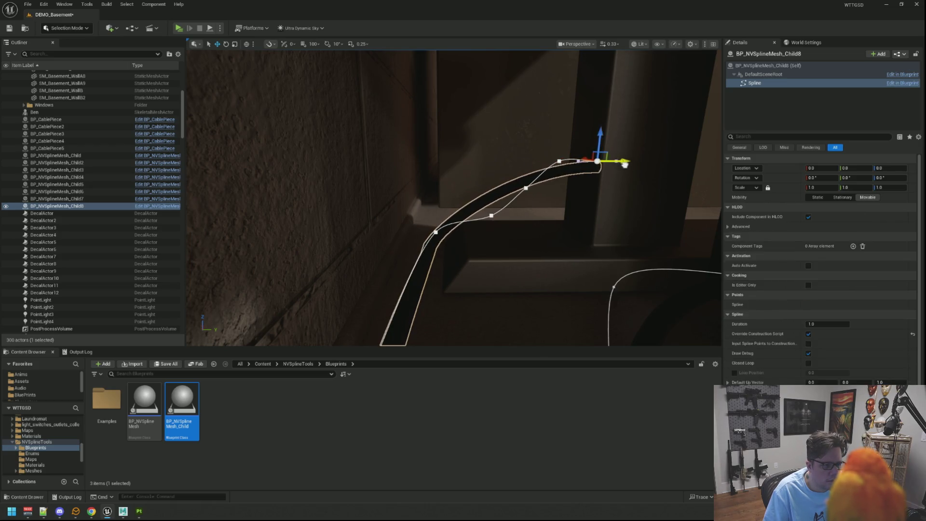
pyautogui.moveTo(536, 225)
pyautogui.mouseDown()
pyautogui.moveTo(502, 237)
pyautogui.moveTo(487, 256)
pyautogui.mouseUp()
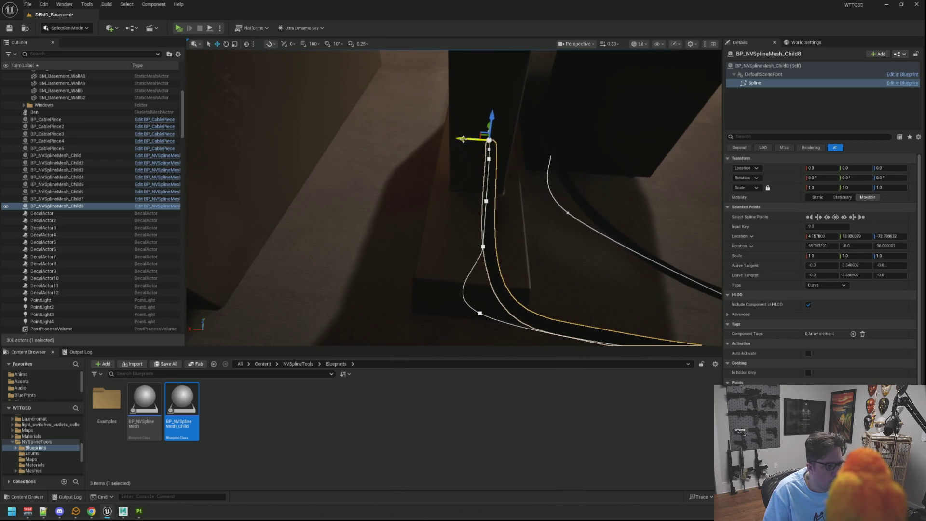
pyautogui.moveTo(464, 139); pyautogui.dragTo(458, 160)
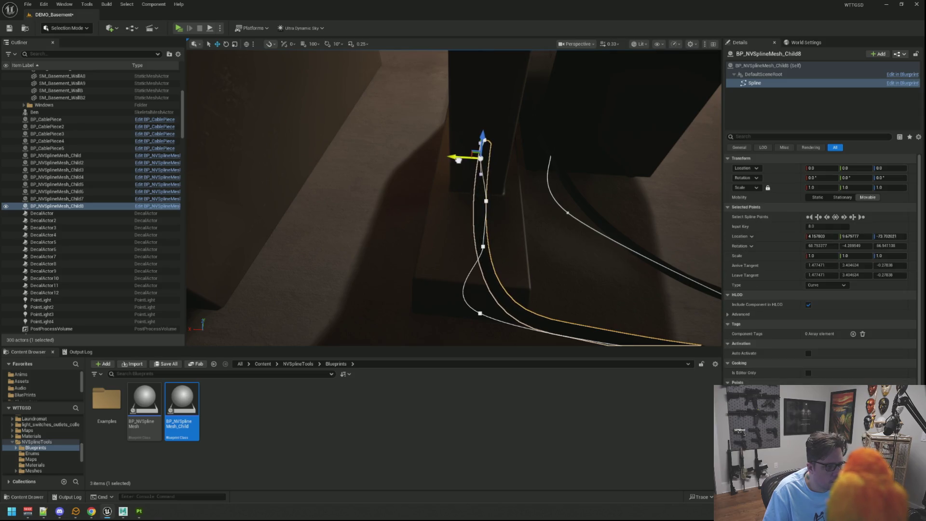
pyautogui.moveTo(463, 196); pyautogui.dragTo(449, 201)
# Shift the point below the top so the cable hugs the corner.
pyautogui.click(482, 247)
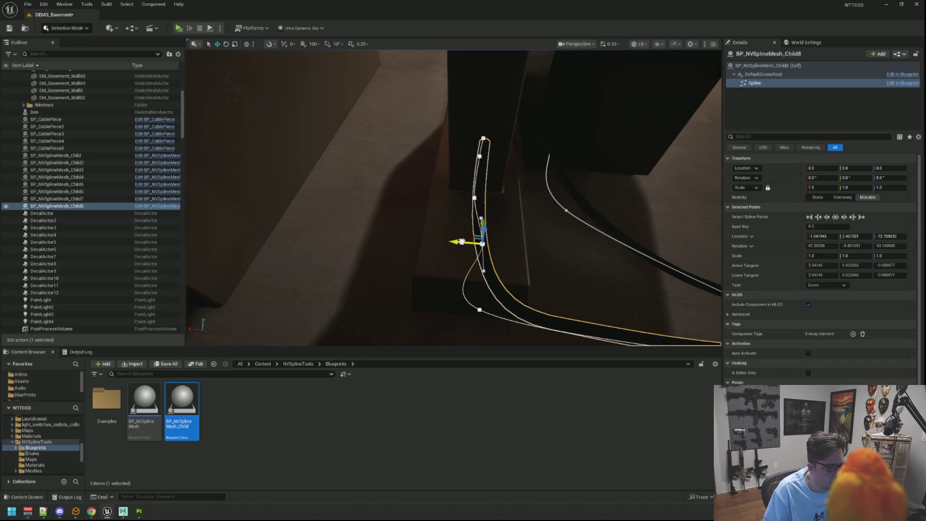
pyautogui.moveTo(462, 242); pyautogui.dragTo(447, 241)
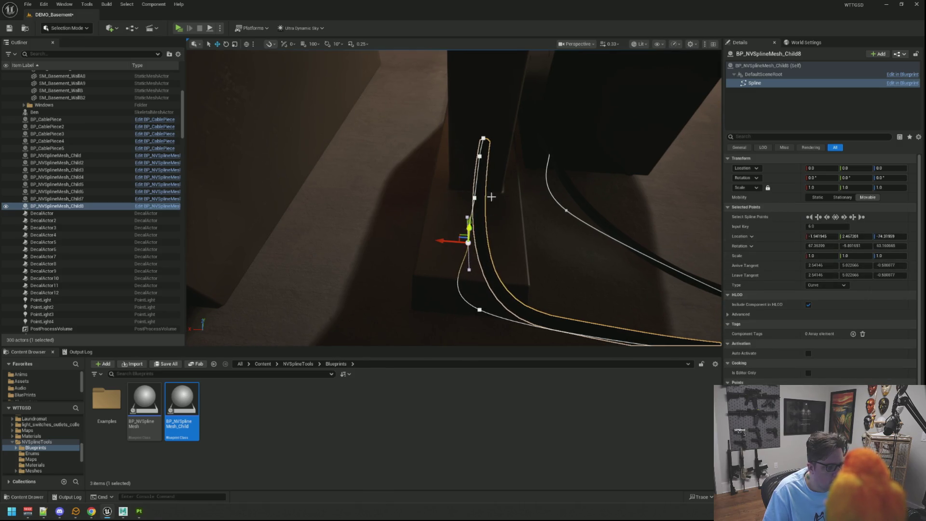
pyautogui.click(483, 138)
pyautogui.press('f')
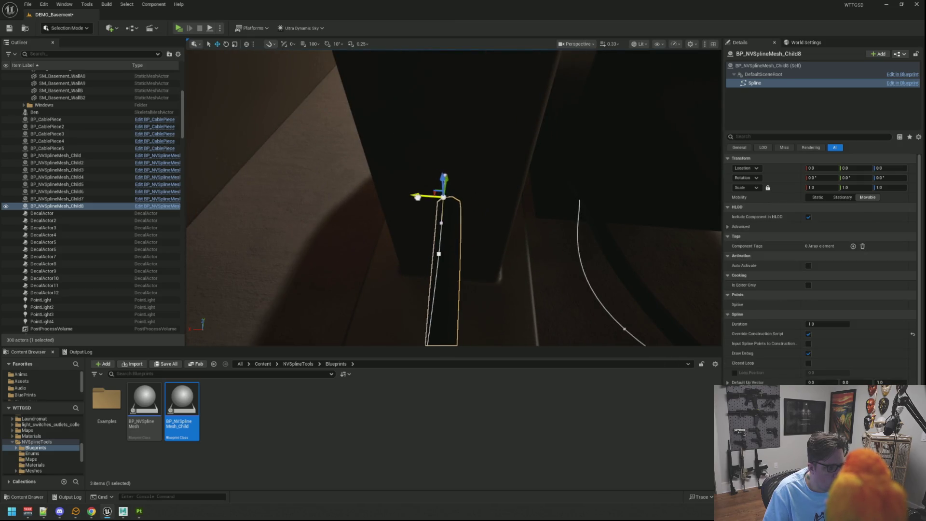
pyautogui.moveTo(482, 217)
pyautogui.mouseDown()
pyautogui.moveTo(506, 217)
pyautogui.moveTo(701, 72)
pyautogui.moveTo(526, 216)
pyautogui.mouseUp()
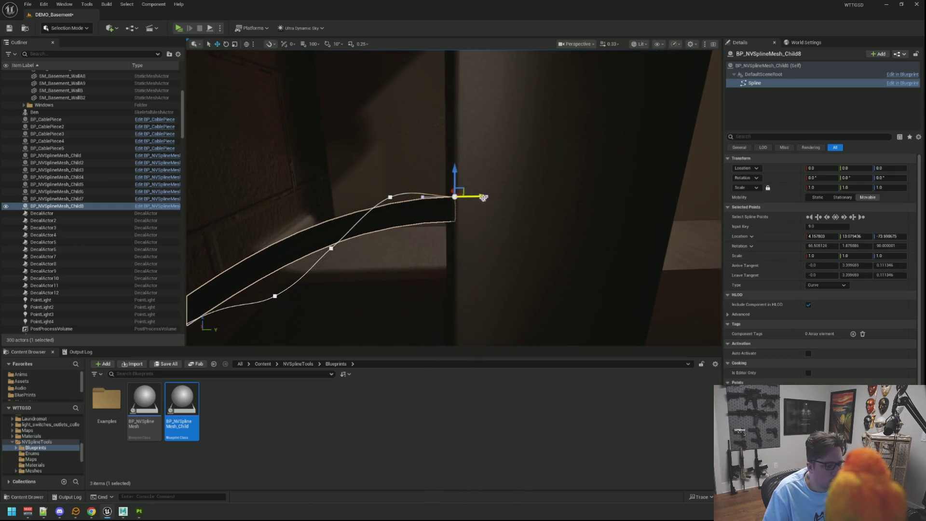
pyautogui.press('Escape')
# Reselect the Child8 cable and lower its wall-base point to tuck it tighter.
pyautogui.moveTo(429, 174)
pyautogui.mouseDown()
pyautogui.moveTo(434, 184)
pyautogui.moveTo(444, 179)
pyautogui.moveTo(429, 184)
pyautogui.moveTo(437, 201)
pyautogui.moveTo(444, 195)
pyautogui.moveTo(420, 172)
pyautogui.moveTo(523, 219)
pyautogui.moveTo(530, 213)
pyautogui.mouseUp()
pyautogui.click(542, 170)
pyautogui.press('f')
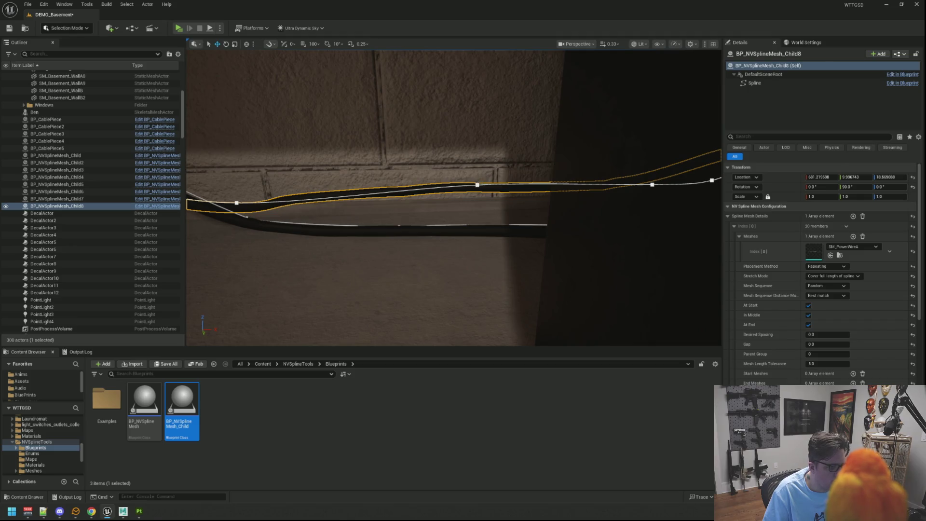
pyautogui.click(477, 185)
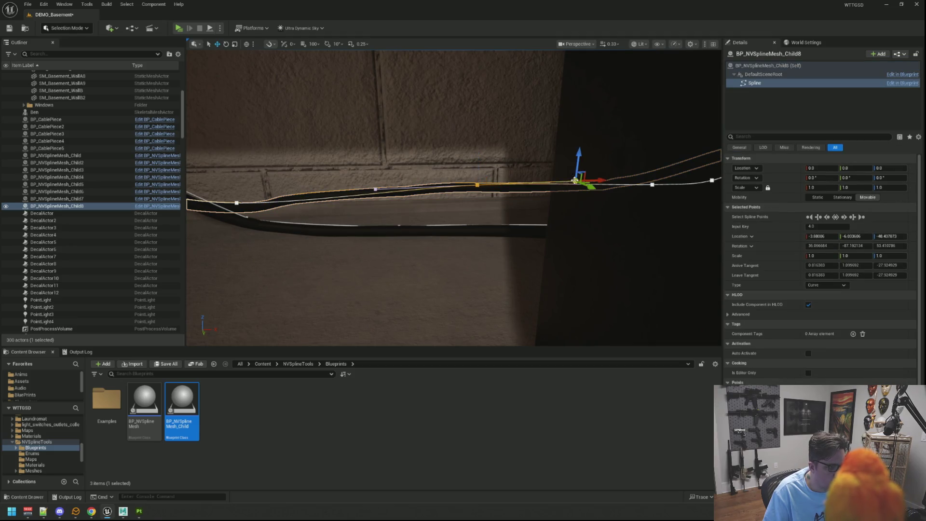
pyautogui.click(598, 180)
pyautogui.click(502, 182)
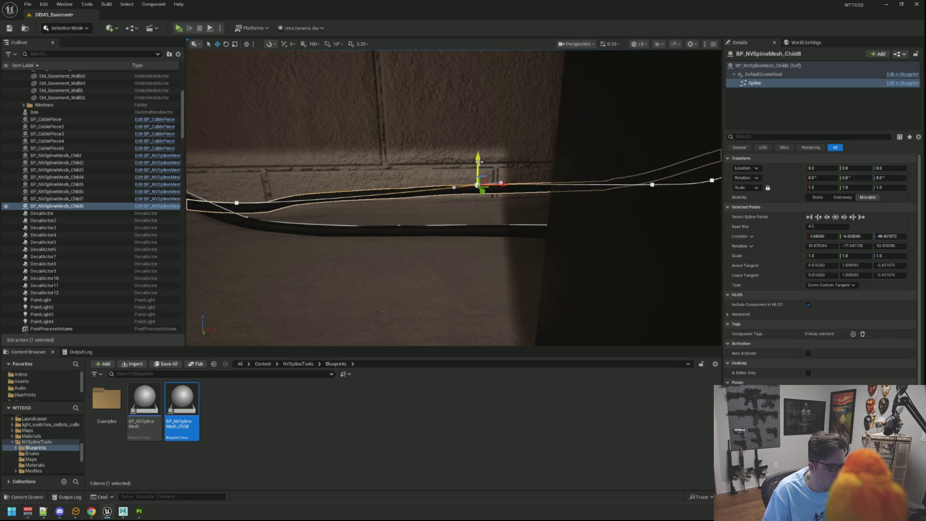
pyautogui.moveTo(479, 162)
pyautogui.mouseDown()
pyautogui.moveTo(483, 219)
pyautogui.moveTo(484, 172)
pyautogui.moveTo(503, 175)
pyautogui.mouseUp()
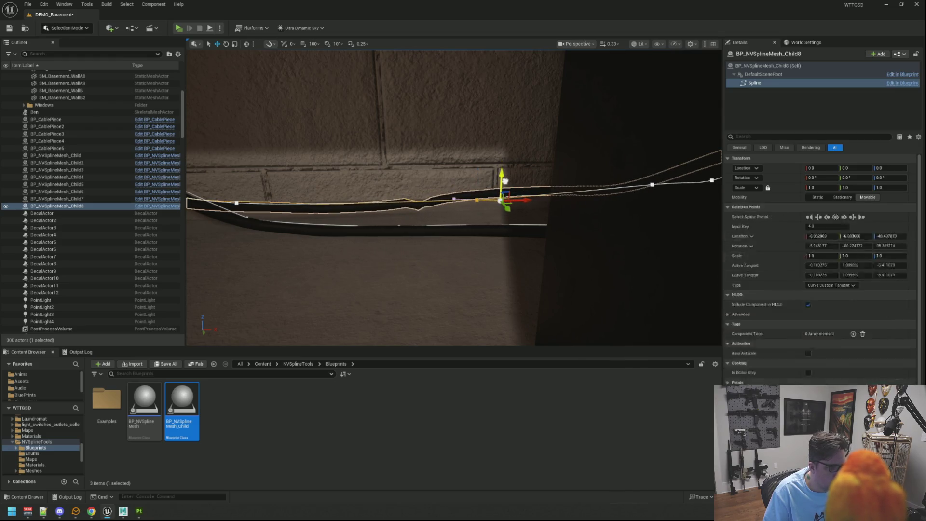
pyautogui.moveTo(427, 200); pyautogui.dragTo(427, 200)
pyautogui.moveTo(477, 220)
pyautogui.mouseDown()
pyautogui.moveTo(496, 197)
pyautogui.moveTo(471, 211)
pyautogui.moveTo(511, 210)
pyautogui.mouseUp()
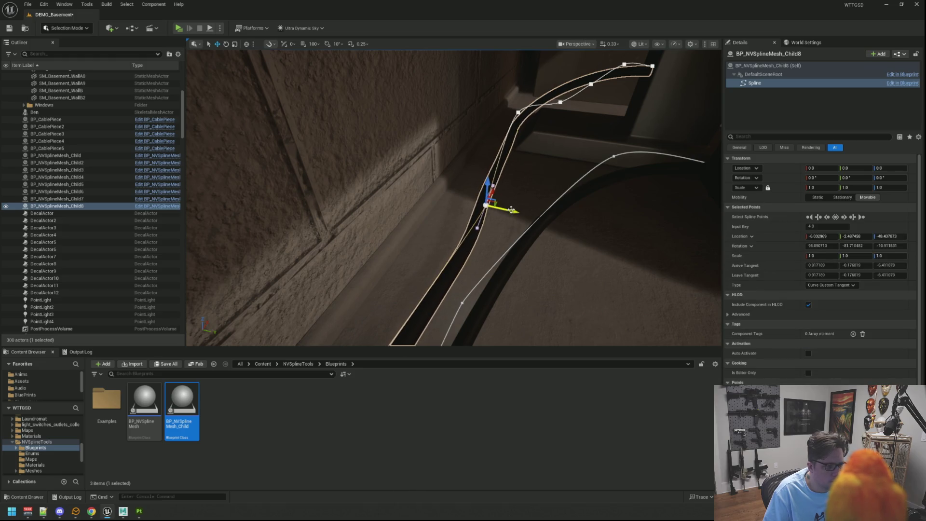
pyautogui.press('f')
pyautogui.moveTo(453, 193); pyautogui.dragTo(357, 200)
pyautogui.moveTo(554, 193); pyautogui.dragTo(560, 192)
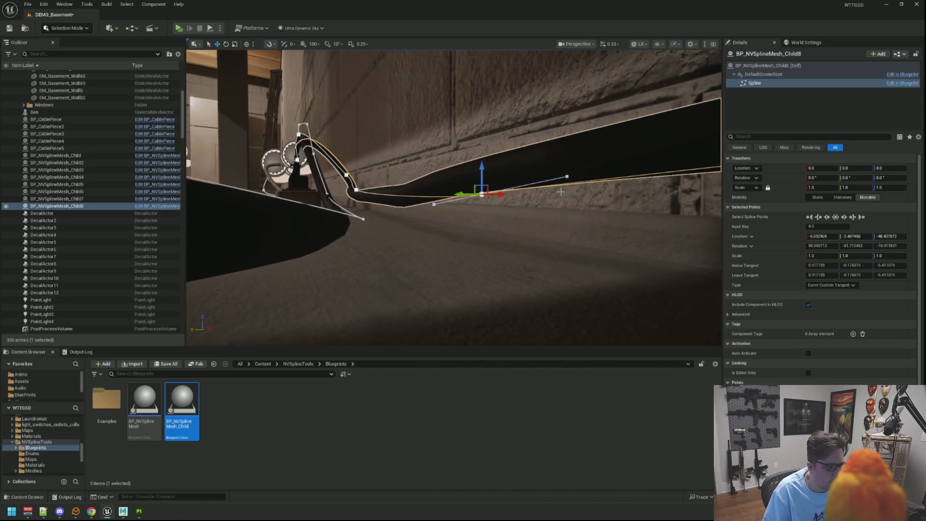
pyautogui.click(483, 171)
pyautogui.moveTo(484, 210); pyautogui.dragTo(484, 229)
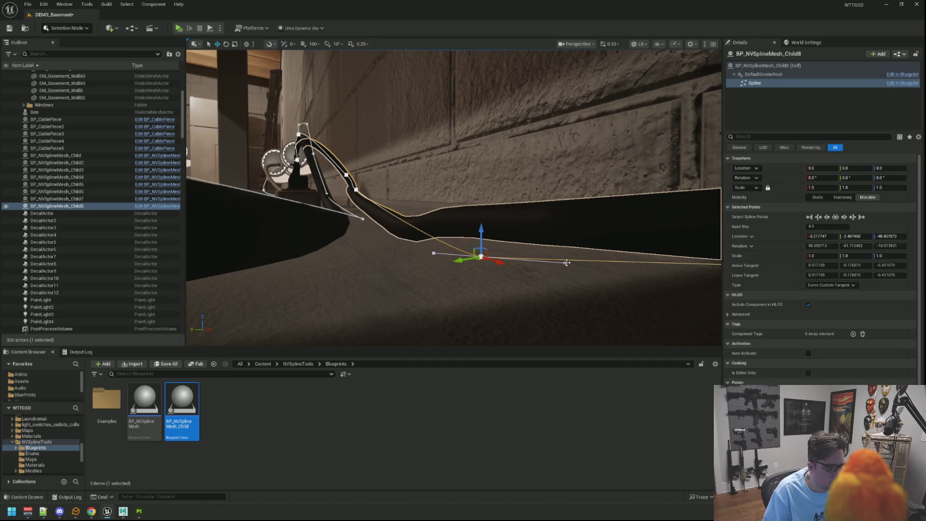
pyautogui.moveTo(563, 233); pyautogui.dragTo(560, 237)
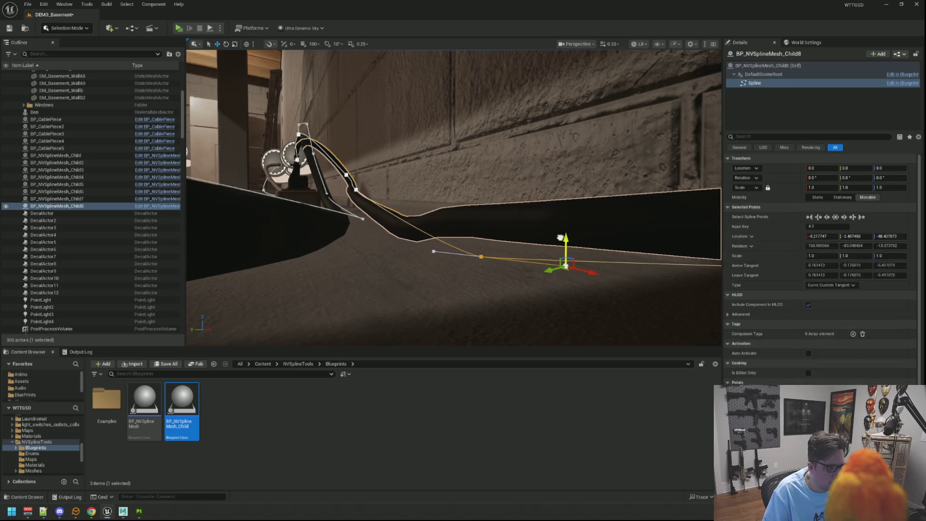
pyautogui.scroll(1, 365, 187)
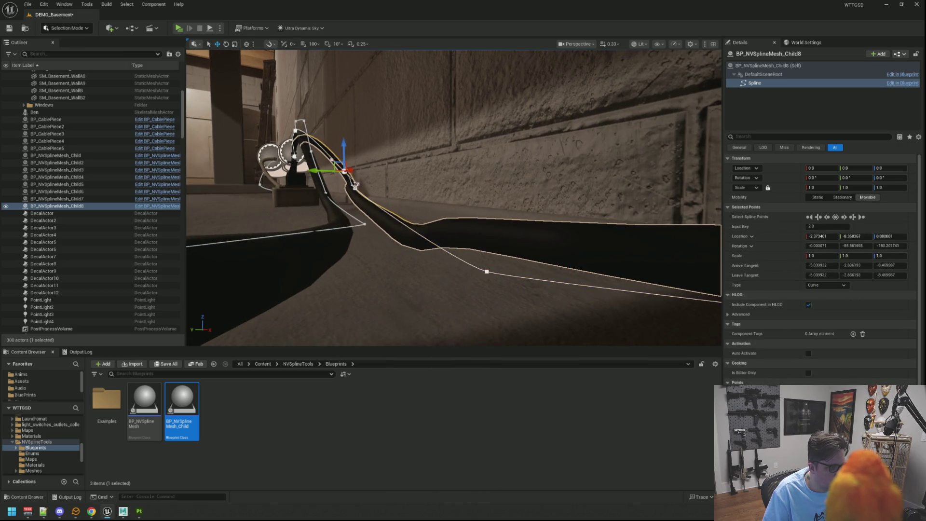
pyautogui.moveTo(355, 189)
pyautogui.mouseDown()
pyautogui.moveTo(368, 186)
pyautogui.moveTo(306, 162)
pyautogui.moveTo(434, 182)
pyautogui.moveTo(372, 214)
pyautogui.moveTo(333, 207)
pyautogui.moveTo(347, 214)
pyautogui.mouseUp()
pyautogui.press('f')
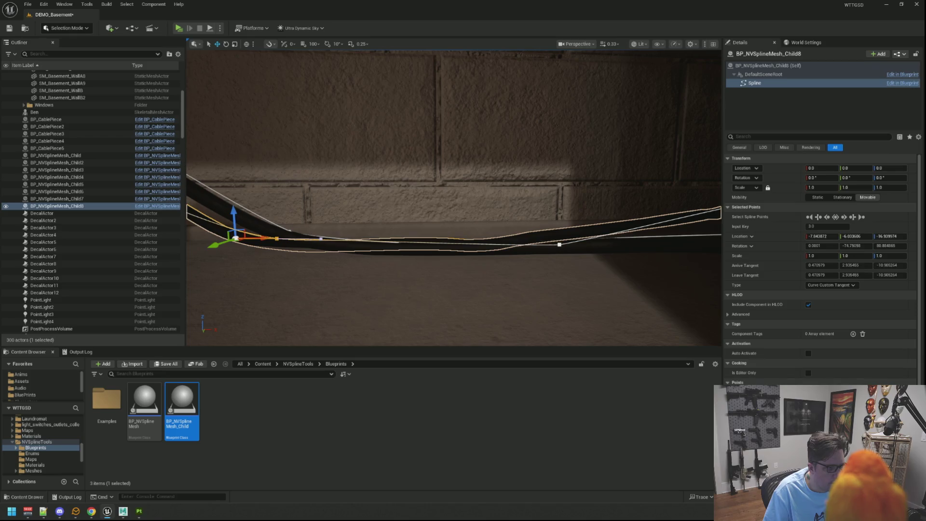
pyautogui.click(559, 245)
pyautogui.moveTo(531, 236); pyautogui.dragTo(519, 231)
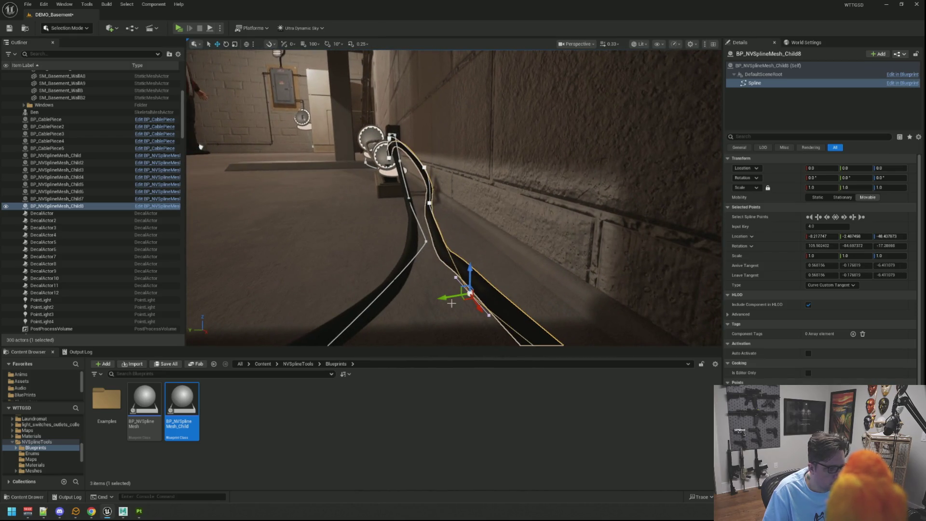
pyautogui.moveTo(451, 303); pyautogui.dragTo(450, 297)
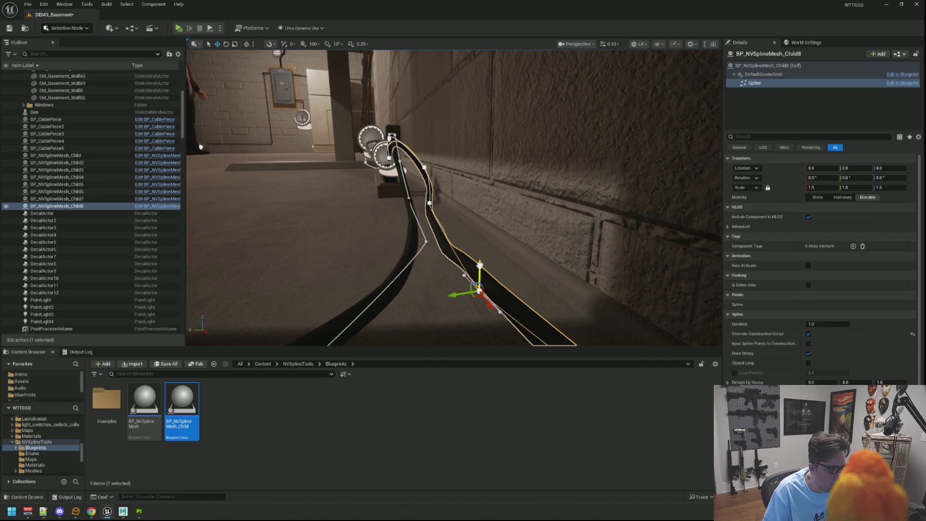
pyautogui.press('f')
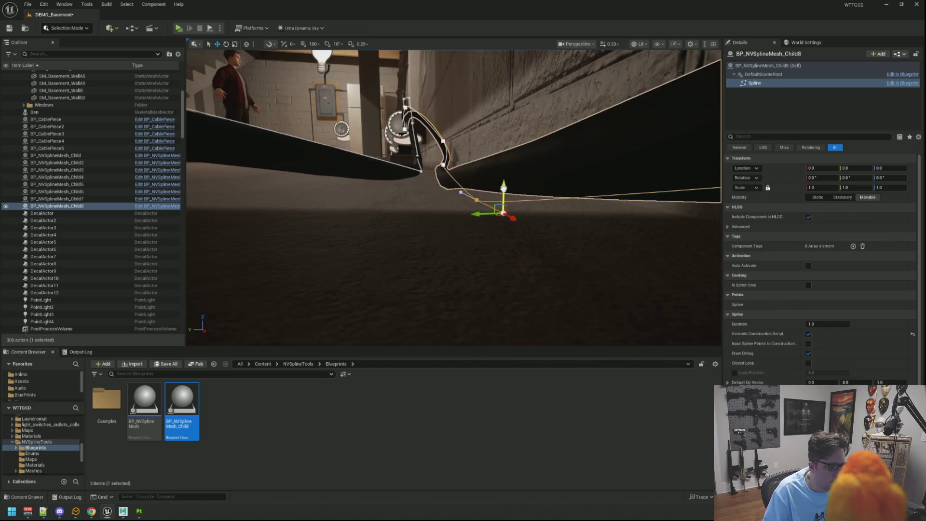
pyautogui.click(503, 209)
pyautogui.press('f')
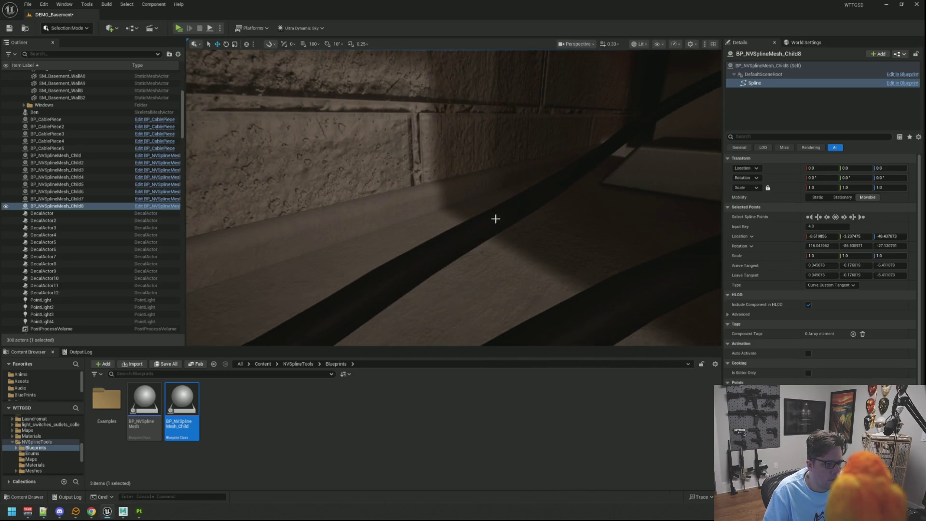
# Alt-drag a new spline point on the floor cable and reshape its bend with rotation and tangents.
pyautogui.click(496, 219)
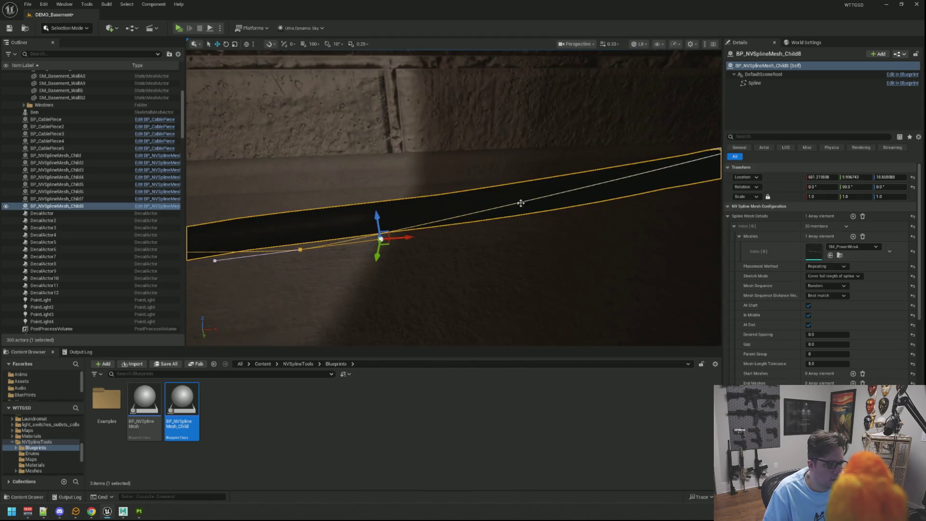
pyautogui.click(300, 249)
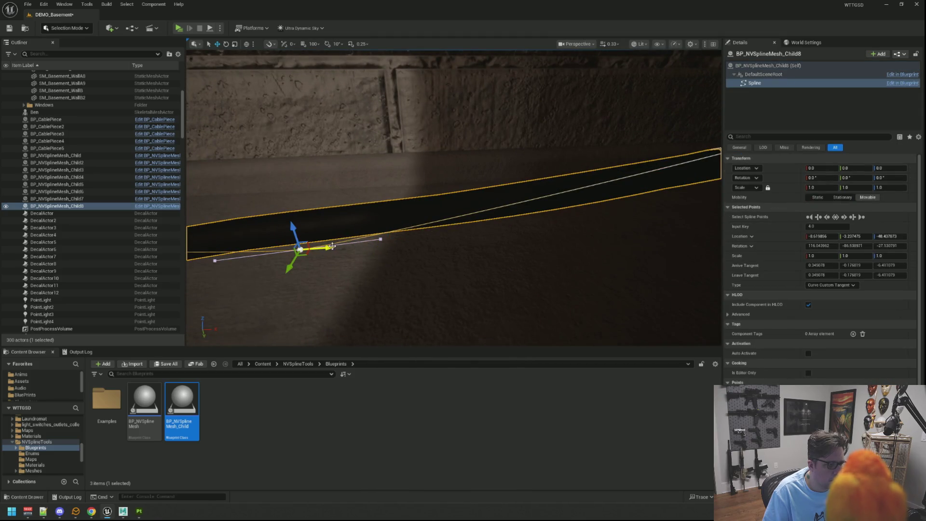
pyautogui.moveTo(332, 247); pyautogui.dragTo(587, 227)
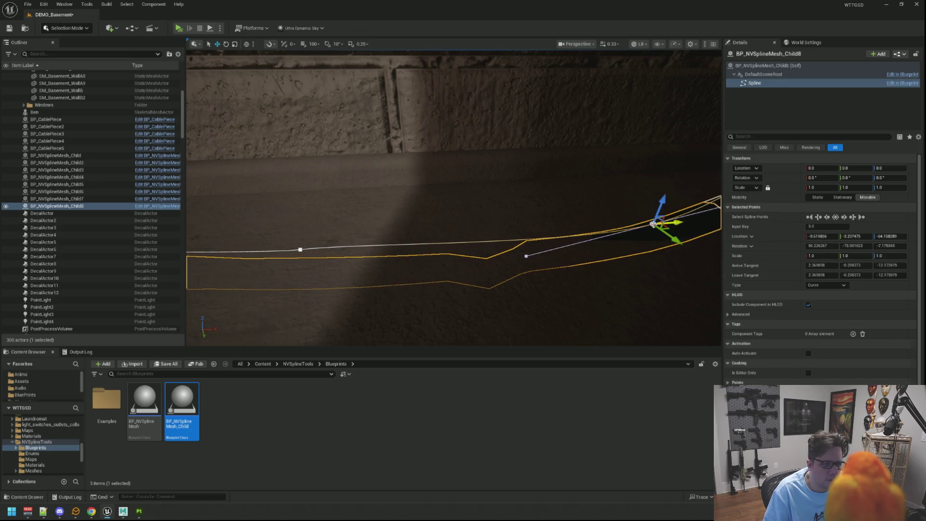
pyautogui.press('f')
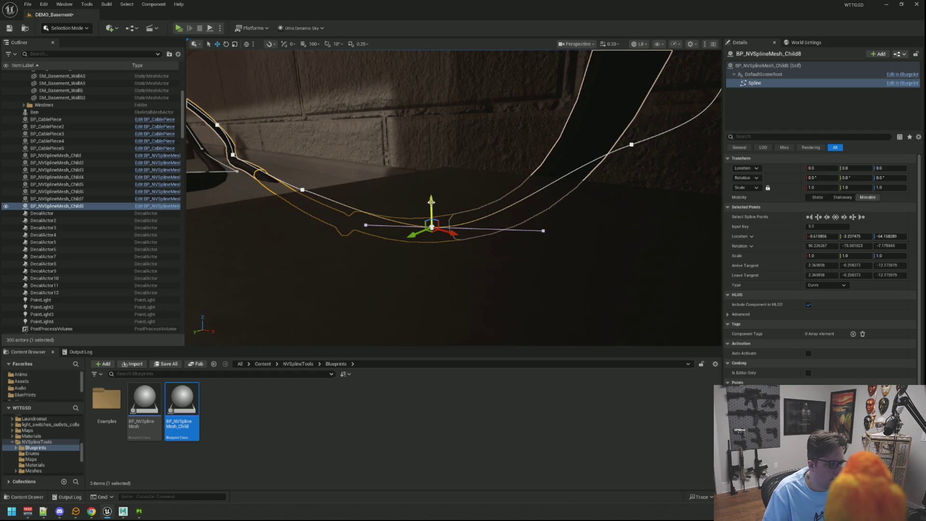
pyautogui.moveTo(438, 199); pyautogui.dragTo(437, 154)
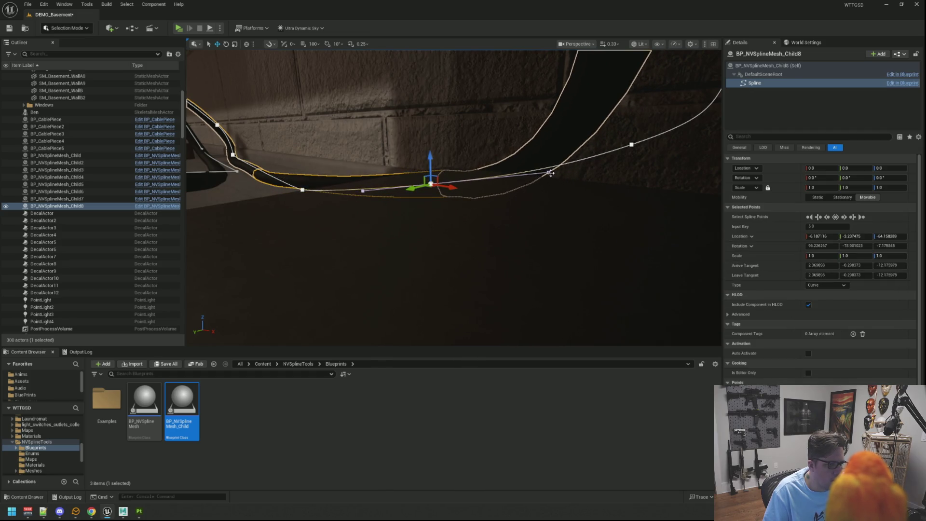
pyautogui.moveTo(550, 146); pyautogui.dragTo(547, 161)
pyautogui.moveTo(572, 191); pyautogui.dragTo(478, 179)
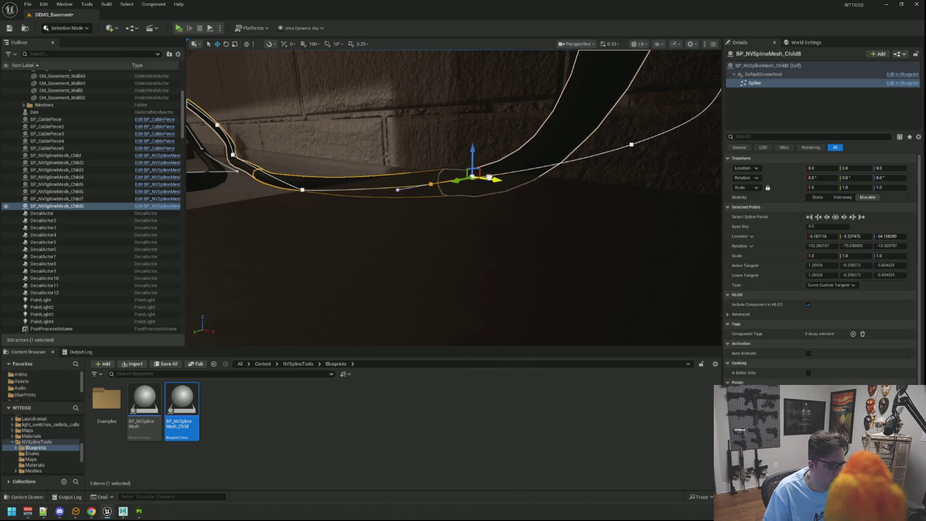
pyautogui.moveTo(392, 189); pyautogui.dragTo(404, 164)
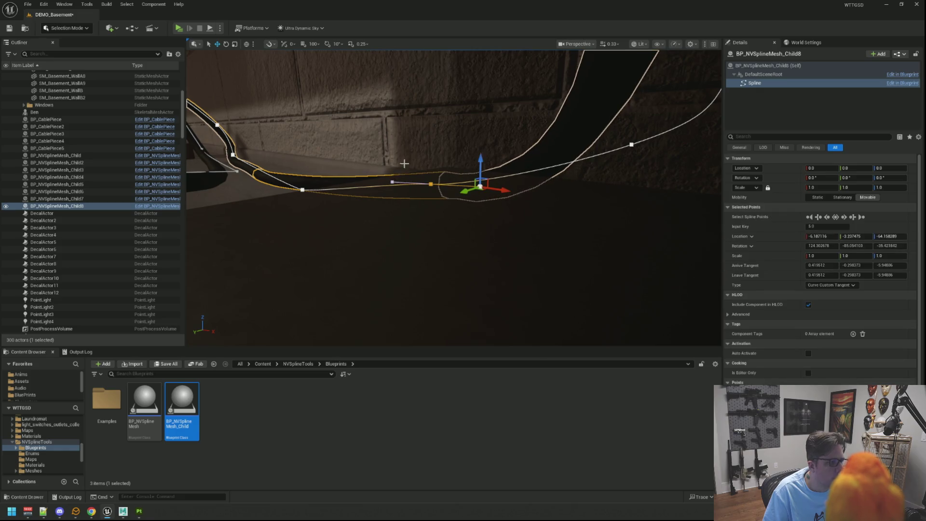
# Raise the neighbouring spline point slightly so the cable lies evenly along the wall base.
pyautogui.click(296, 161)
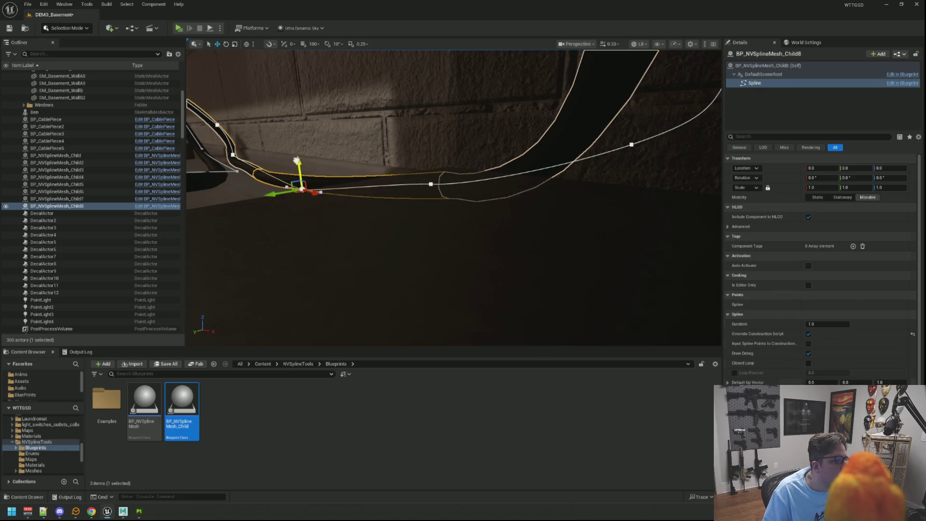
pyautogui.moveTo(297, 148); pyautogui.dragTo(297, 144)
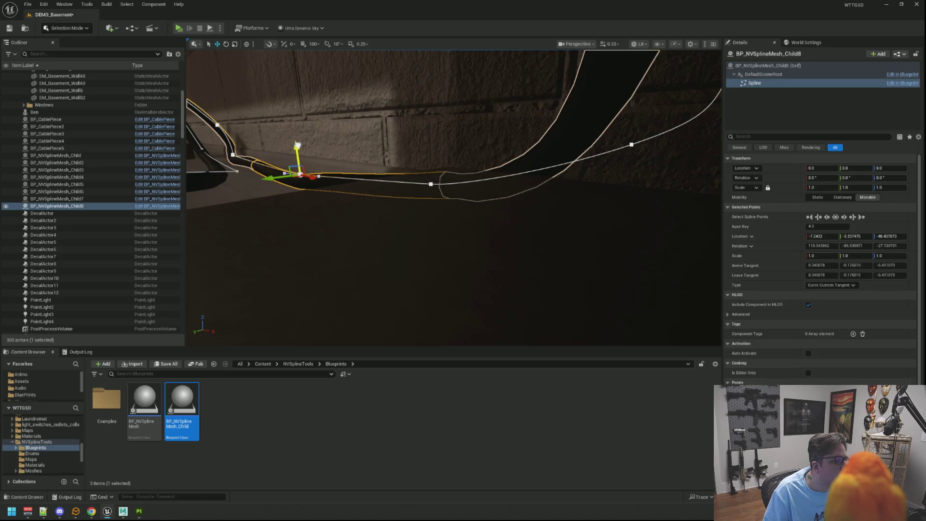
pyautogui.moveTo(354, 156)
pyautogui.mouseDown()
pyautogui.moveTo(381, 130)
pyautogui.moveTo(380, 164)
pyautogui.moveTo(381, 150)
pyautogui.mouseUp()
pyautogui.moveTo(482, 264)
pyautogui.mouseDown()
pyautogui.moveTo(458, 244)
pyautogui.moveTo(474, 261)
pyautogui.moveTo(504, 247)
pyautogui.moveTo(503, 255)
pyautogui.mouseUp()
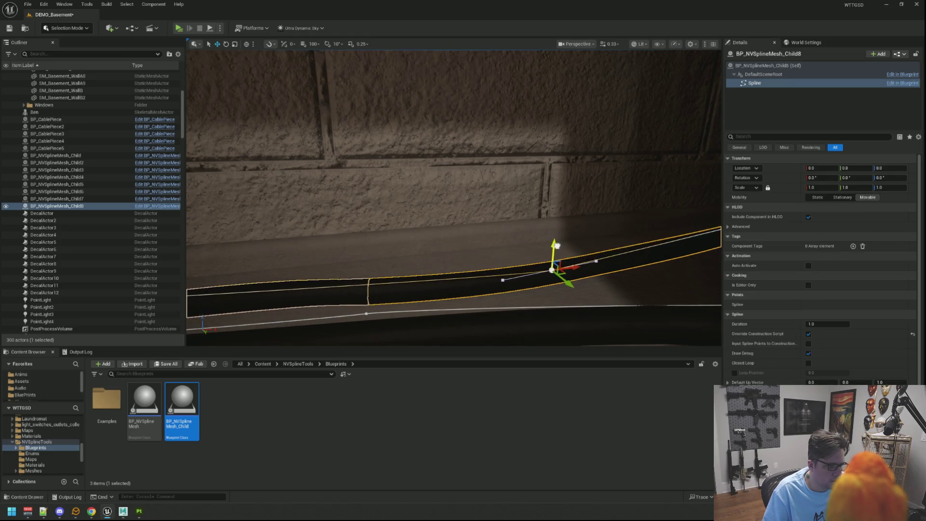
# Raise the selected spline point and shift it sideways along the wall.
pyautogui.moveTo(557, 246); pyautogui.dragTo(488, 271)
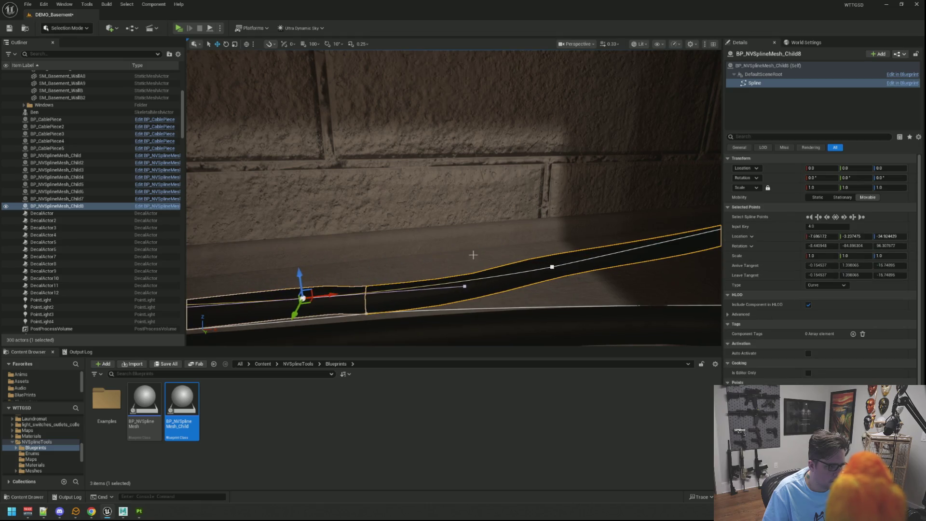
pyautogui.press('f')
pyautogui.scroll(-6, 453, 198)
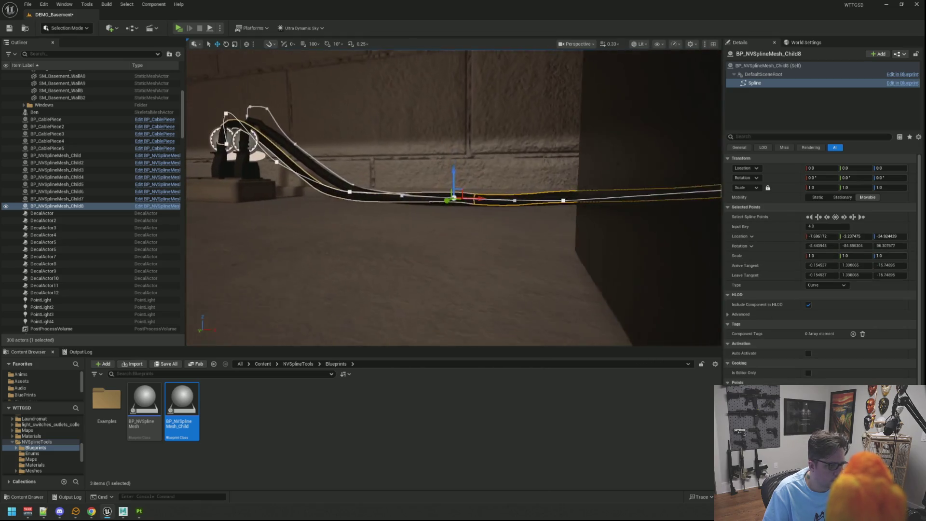
pyautogui.scroll(-3, 557, 182)
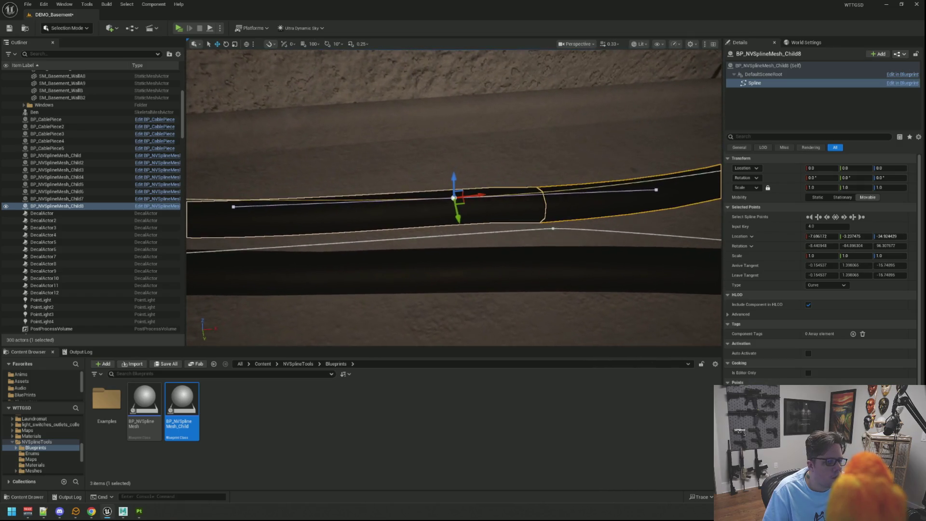
pyautogui.moveTo(461, 217)
pyautogui.mouseDown()
pyautogui.moveTo(439, 170)
pyautogui.moveTo(449, 183)
pyautogui.mouseUp()
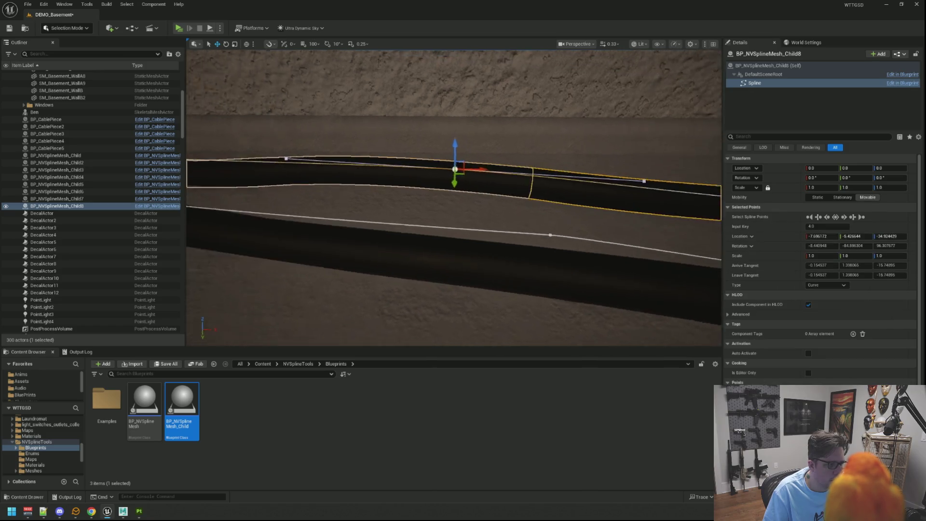
pyautogui.moveTo(691, 160)
pyautogui.mouseDown()
pyautogui.moveTo(547, 161)
pyautogui.moveTo(584, 175)
pyautogui.moveTo(530, 181)
pyautogui.mouseUp()
# Slide and lower that point so the cable drops snugly against the wall.
pyautogui.moveTo(435, 144); pyautogui.dragTo(302, 58)
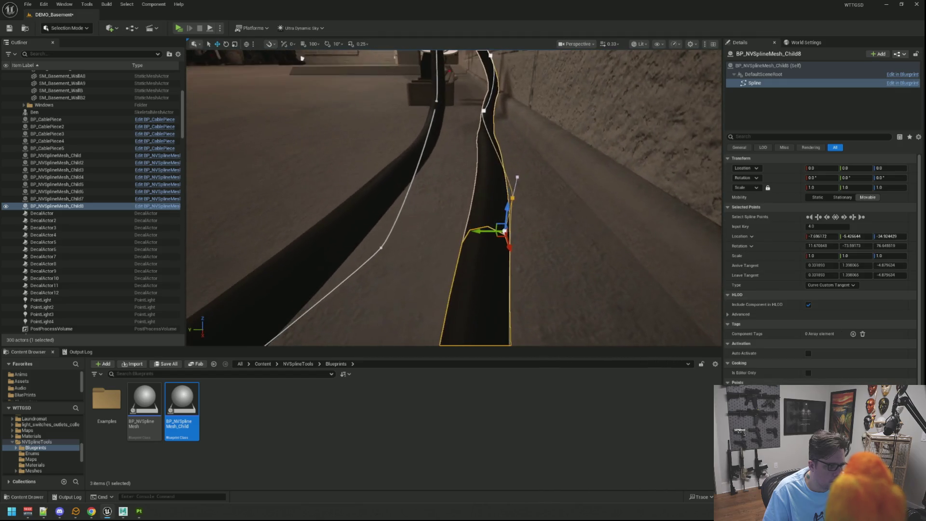
pyautogui.moveTo(480, 233); pyautogui.dragTo(493, 232)
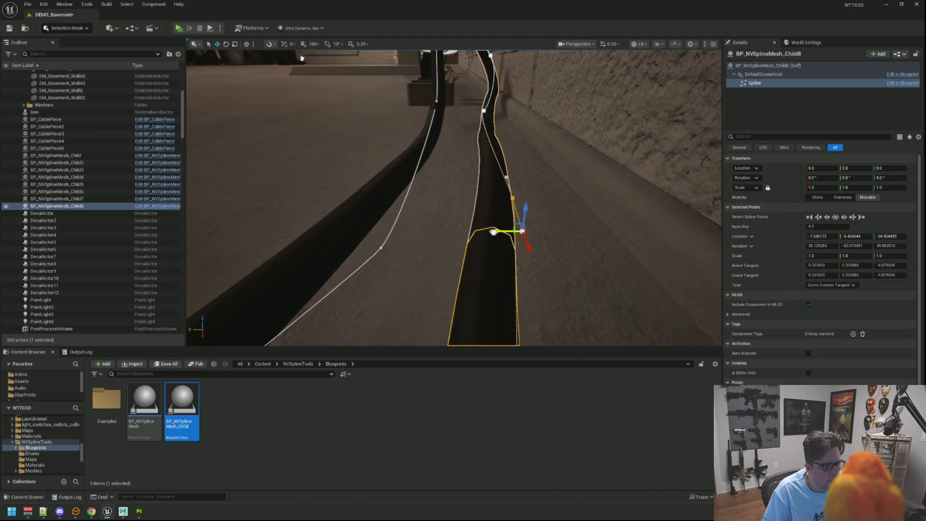
pyautogui.moveTo(494, 198); pyautogui.dragTo(487, 198)
pyautogui.moveTo(434, 241); pyautogui.dragTo(381, 212)
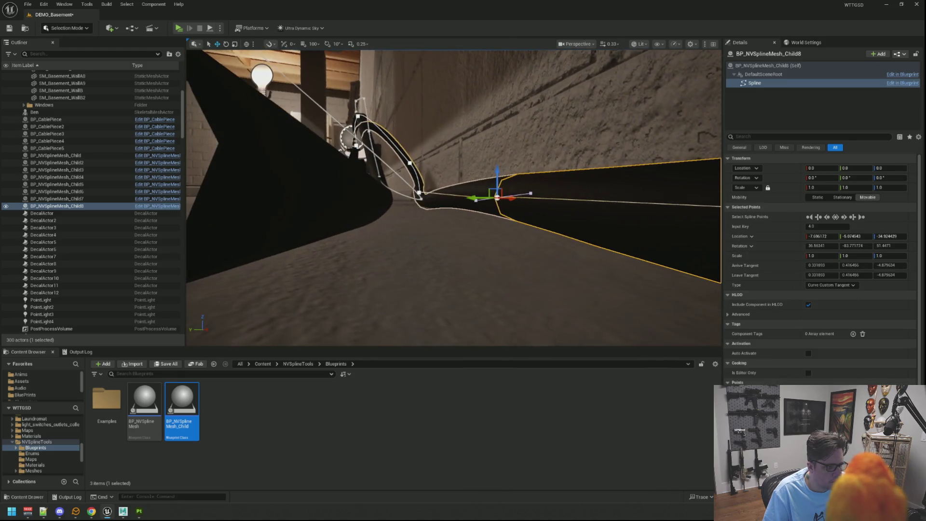
pyautogui.moveTo(499, 172); pyautogui.dragTo(497, 181)
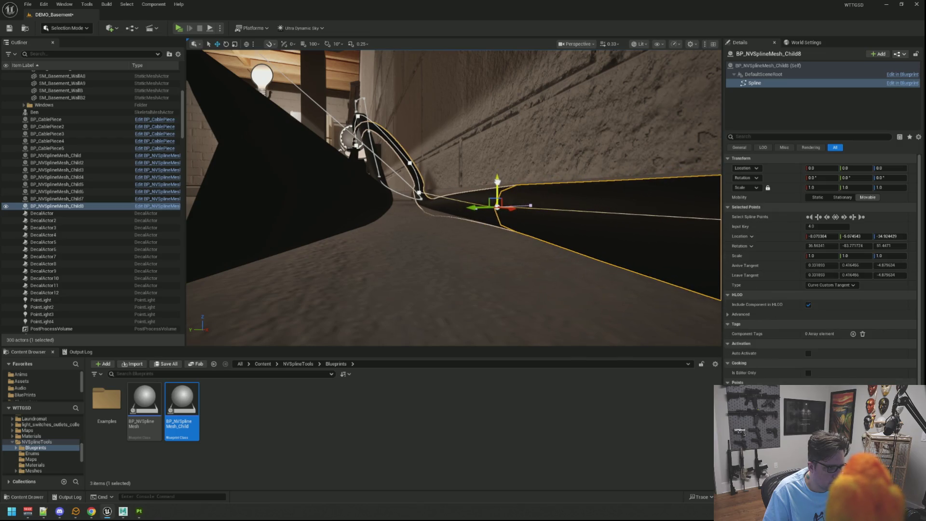
pyautogui.moveTo(434, 241); pyautogui.dragTo(415, 231)
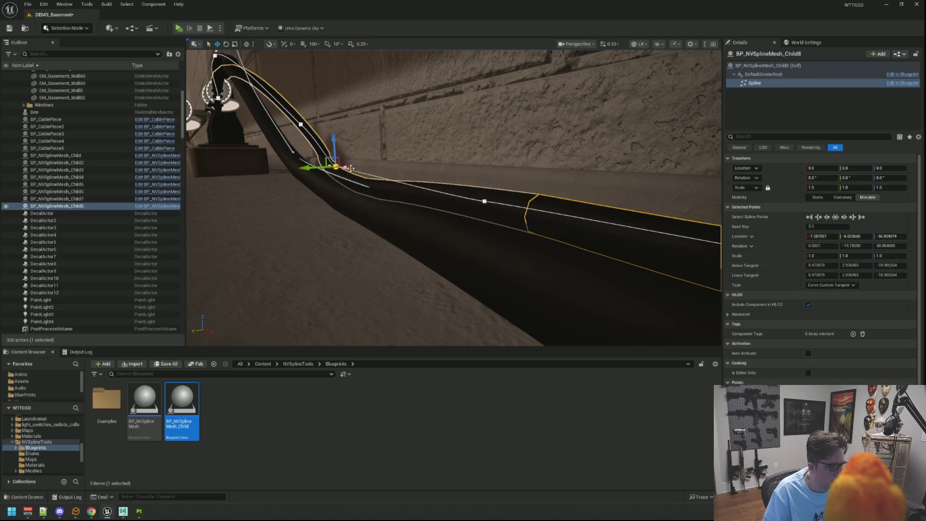
pyautogui.moveTo(351, 168)
pyautogui.mouseDown()
pyautogui.moveTo(499, 211)
pyautogui.moveTo(512, 195)
pyautogui.moveTo(510, 224)
pyautogui.mouseUp()
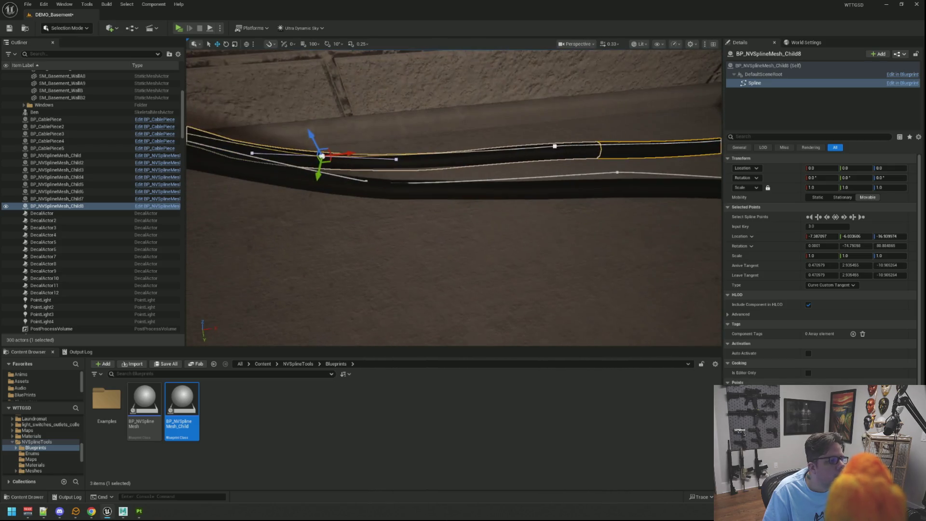
pyautogui.moveTo(351, 155); pyautogui.dragTo(348, 153)
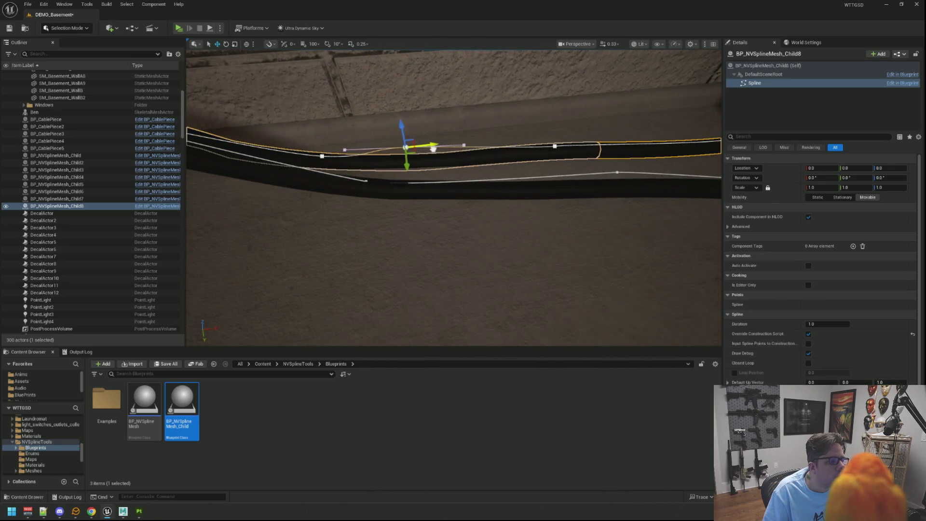
# Lower another spline point near the power strip onto the floor and nudge it toward the wall.
pyautogui.click(433, 149)
pyautogui.moveTo(433, 150); pyautogui.dragTo(340, 115)
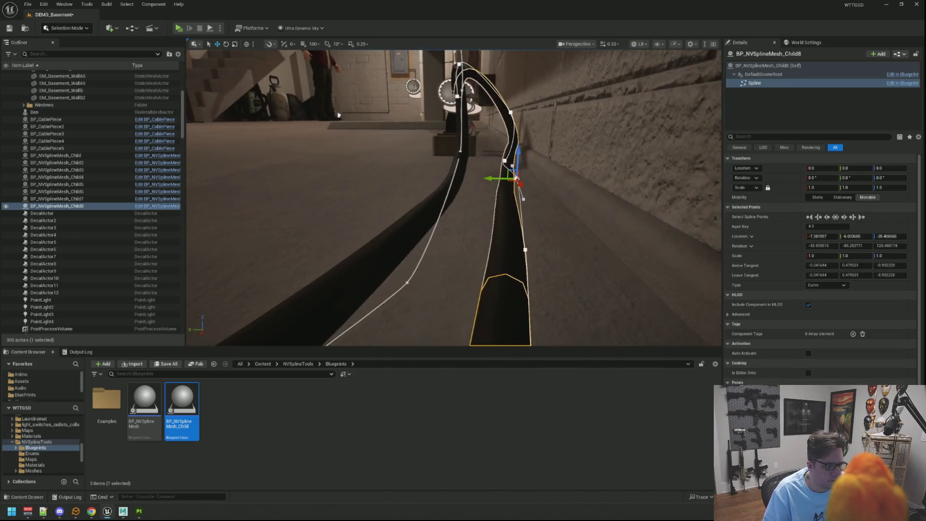
pyautogui.moveTo(519, 152); pyautogui.dragTo(482, 207)
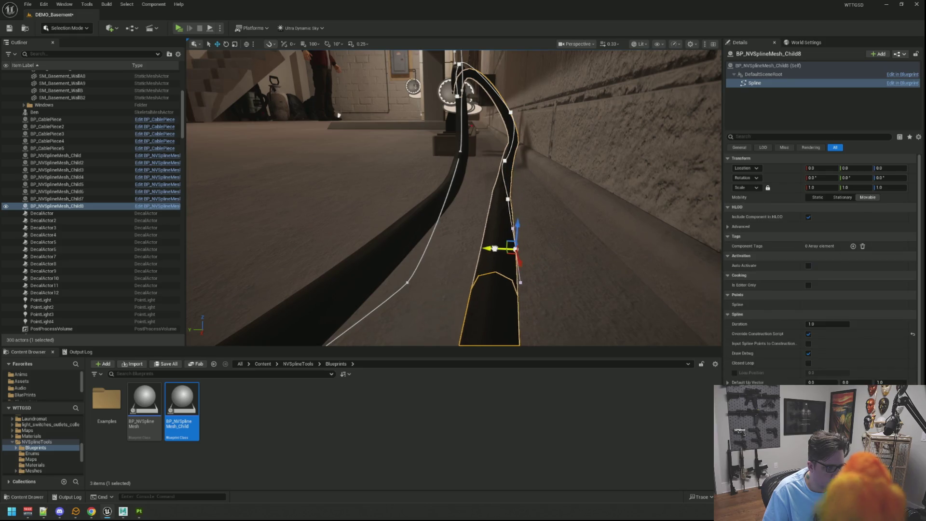
pyautogui.moveTo(505, 250)
pyautogui.mouseDown()
pyautogui.moveTo(514, 250)
pyautogui.moveTo(405, 241)
pyautogui.mouseUp()
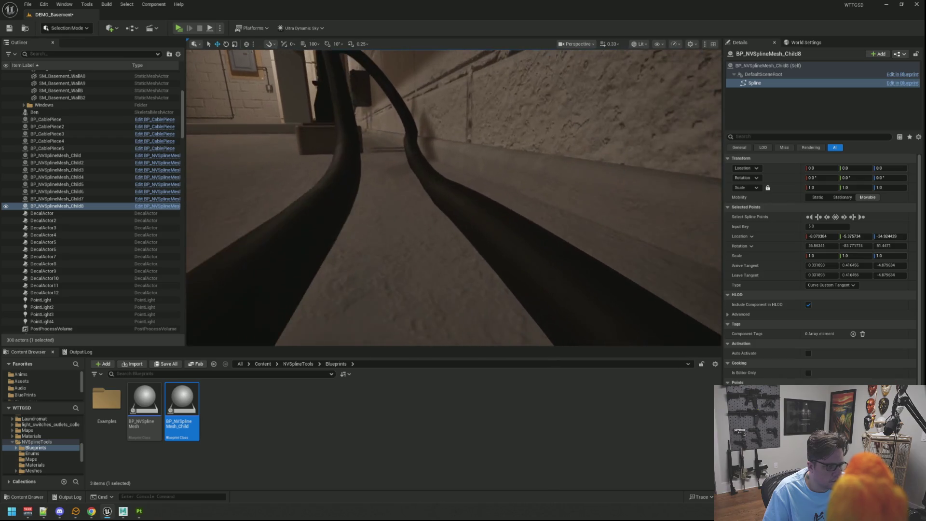
# Shift the floor point left and lower it, then rotate its and the previous point's tangents.
pyautogui.click(449, 198)
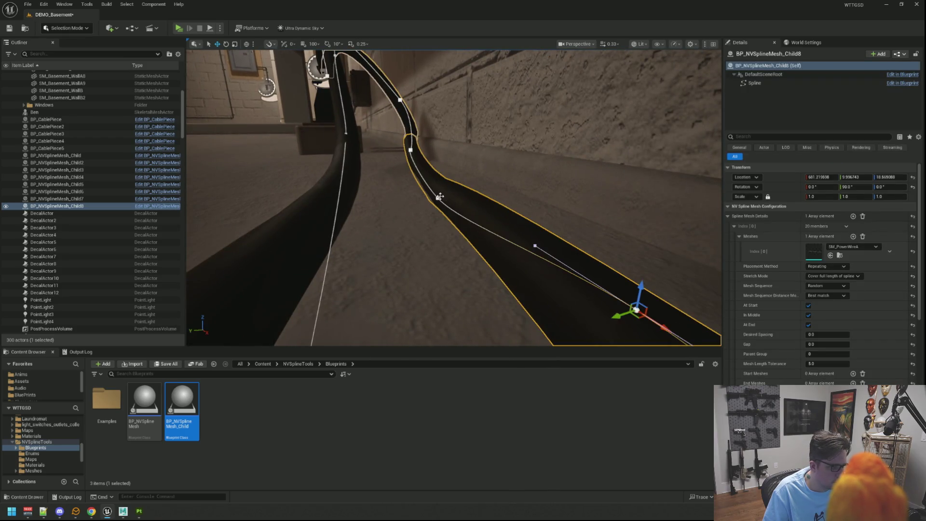
pyautogui.click(439, 197)
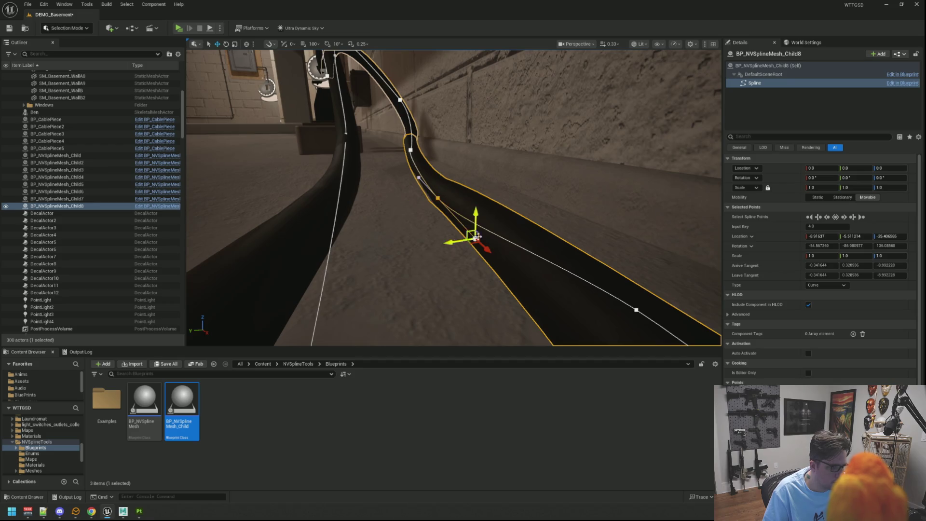
pyautogui.click(487, 250)
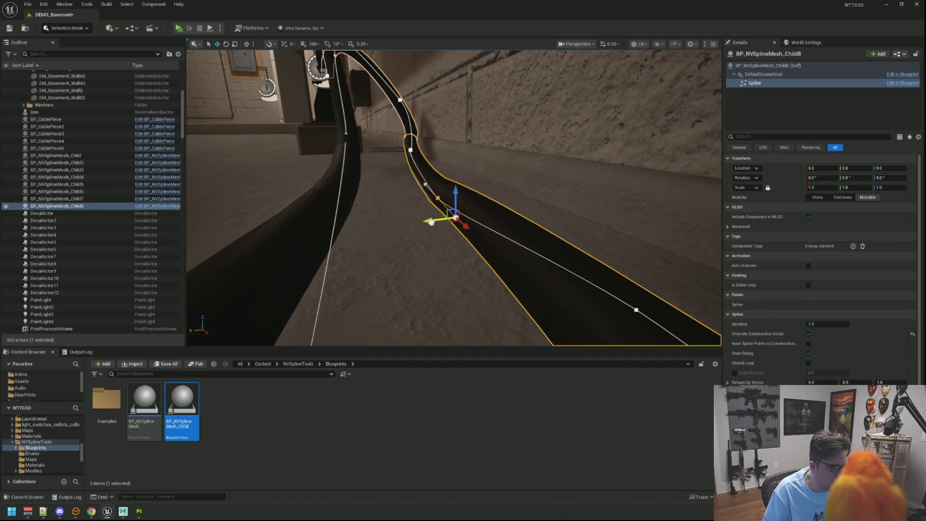
pyautogui.moveTo(437, 221); pyautogui.dragTo(431, 220)
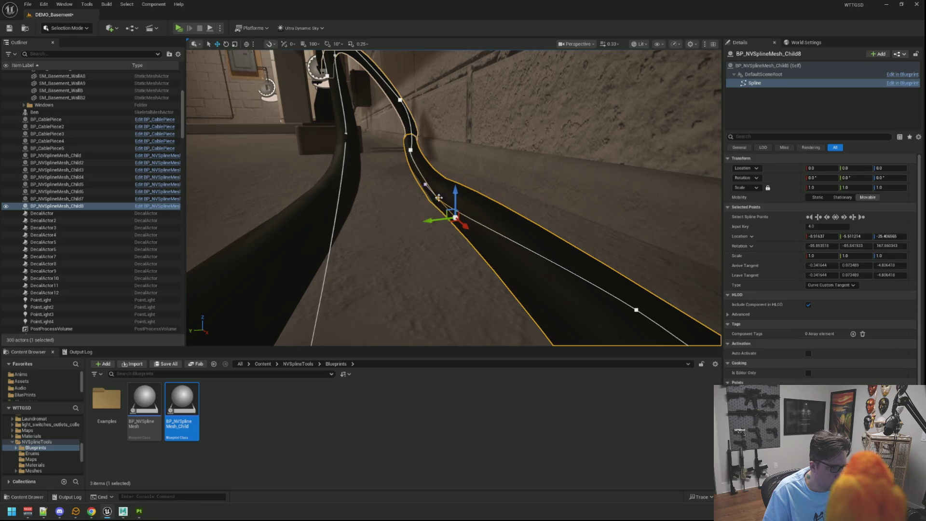
pyautogui.scroll(-3, 442, 178)
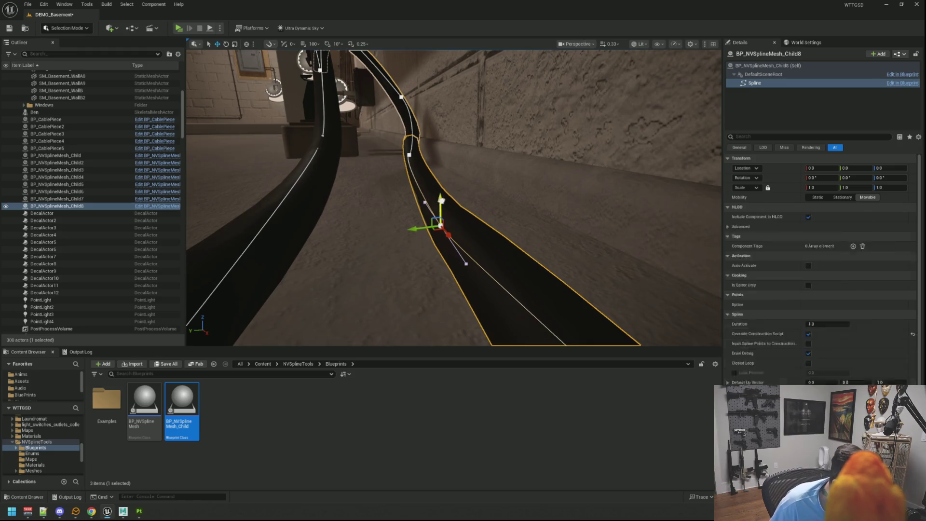
pyautogui.moveTo(444, 187)
pyautogui.mouseDown()
pyautogui.moveTo(448, 235)
pyautogui.moveTo(464, 221)
pyautogui.mouseUp()
pyautogui.moveTo(448, 249)
pyautogui.mouseDown()
pyautogui.moveTo(434, 248)
pyautogui.moveTo(437, 213)
pyautogui.mouseUp()
pyautogui.click(409, 155)
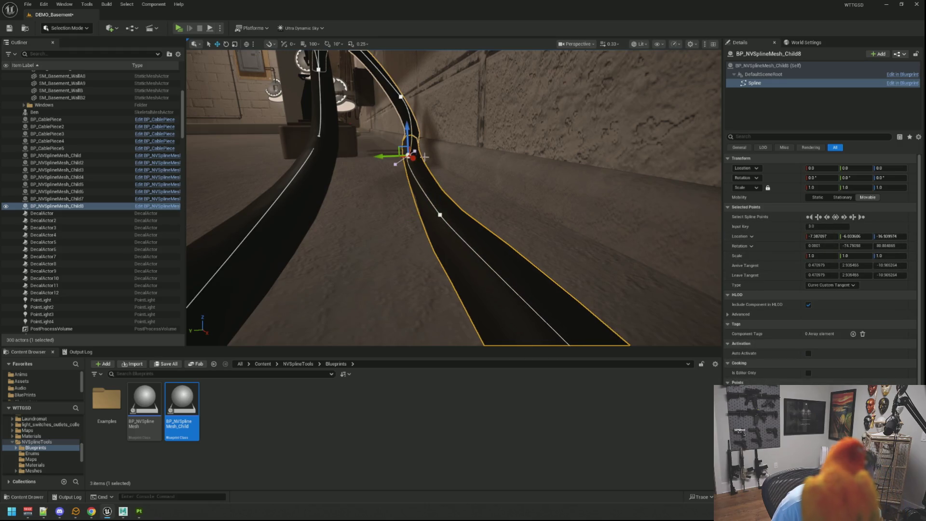
pyautogui.moveTo(390, 165)
pyautogui.mouseDown()
pyautogui.moveTo(413, 143)
pyautogui.moveTo(461, 205)
pyautogui.moveTo(285, 201)
pyautogui.moveTo(433, 207)
pyautogui.moveTo(515, 258)
pyautogui.moveTo(511, 208)
pyautogui.mouseUp()
# Select successive points along the Child8 floor cable while viewing its length from several angles.
pyautogui.click(512, 255)
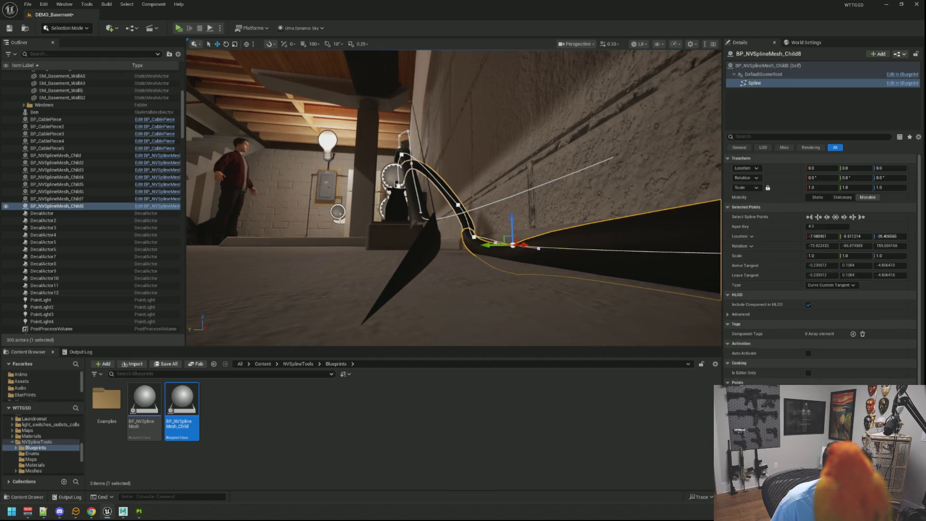
pyautogui.press('f')
pyautogui.moveTo(544, 218); pyautogui.dragTo(543, 219)
pyautogui.click(600, 203)
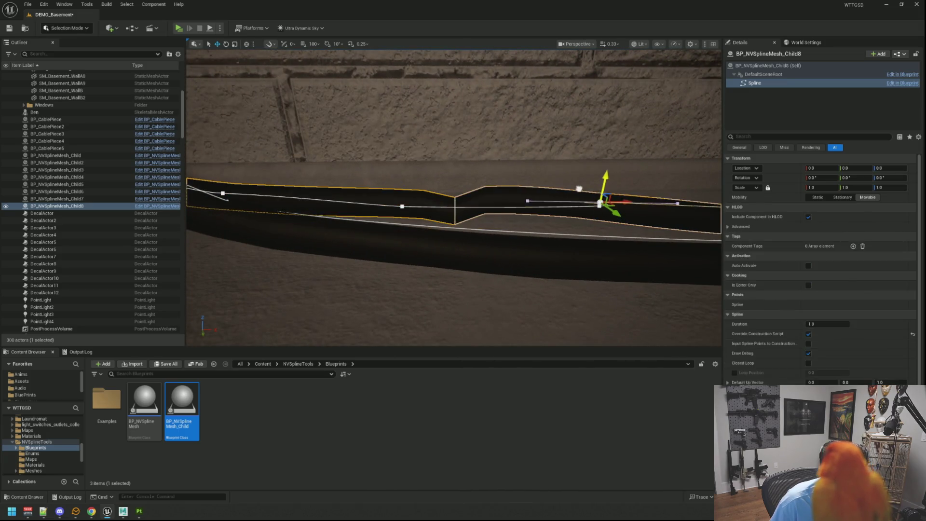
pyautogui.moveTo(603, 203); pyautogui.dragTo(603, 203)
pyautogui.moveTo(453, 197); pyautogui.dragTo(454, 197)
pyautogui.moveTo(537, 192); pyautogui.dragTo(511, 184)
pyautogui.moveTo(655, 147); pyautogui.dragTo(656, 138)
pyautogui.click(657, 138)
pyautogui.moveTo(559, 134)
pyautogui.mouseDown()
pyautogui.moveTo(555, 124)
pyautogui.moveTo(555, 135)
pyautogui.mouseUp()
pyautogui.moveTo(434, 199); pyautogui.dragTo(434, 199)
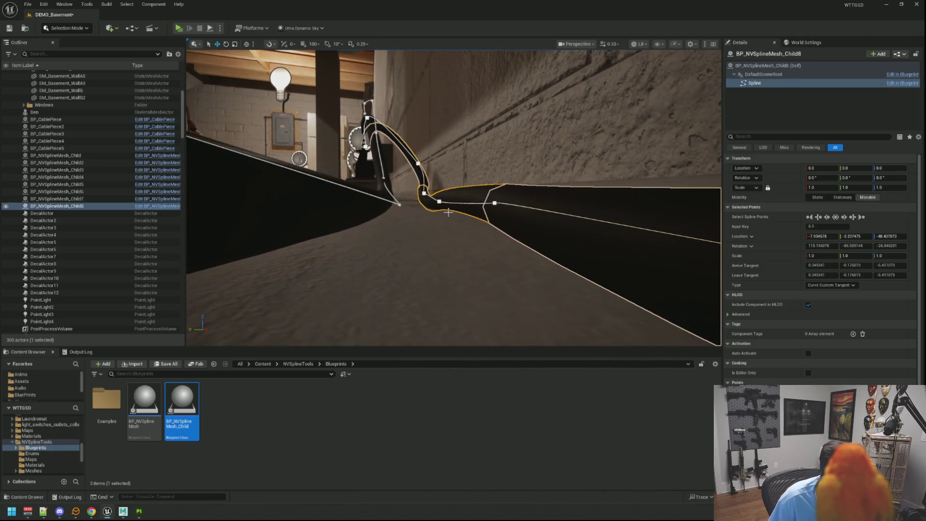
# Push two middle cable points toward the wall and scale one point's Y to 0.3.
pyautogui.click(440, 200)
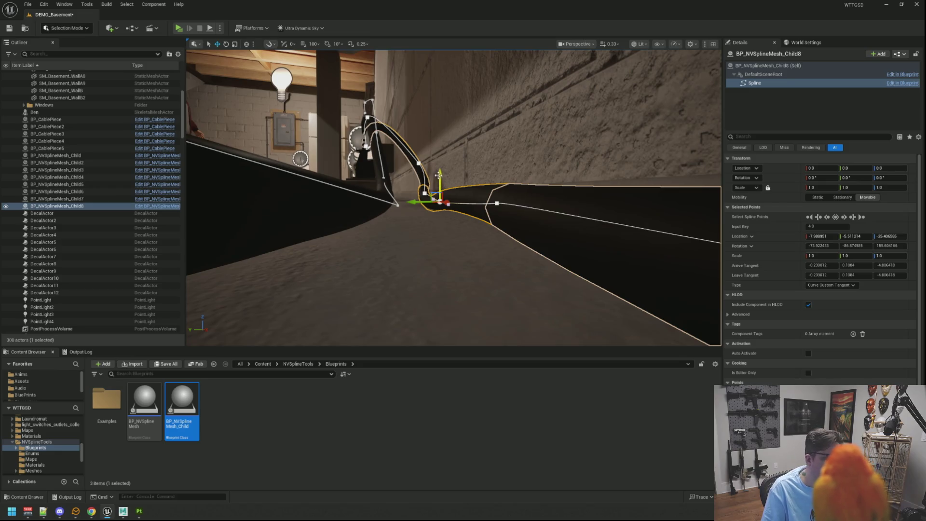
pyautogui.moveTo(441, 201)
pyautogui.mouseDown()
pyautogui.moveTo(419, 168)
pyautogui.moveTo(449, 196)
pyautogui.moveTo(224, 97)
pyautogui.moveTo(297, 58)
pyautogui.mouseUp()
pyautogui.moveTo(456, 170); pyautogui.dragTo(451, 171)
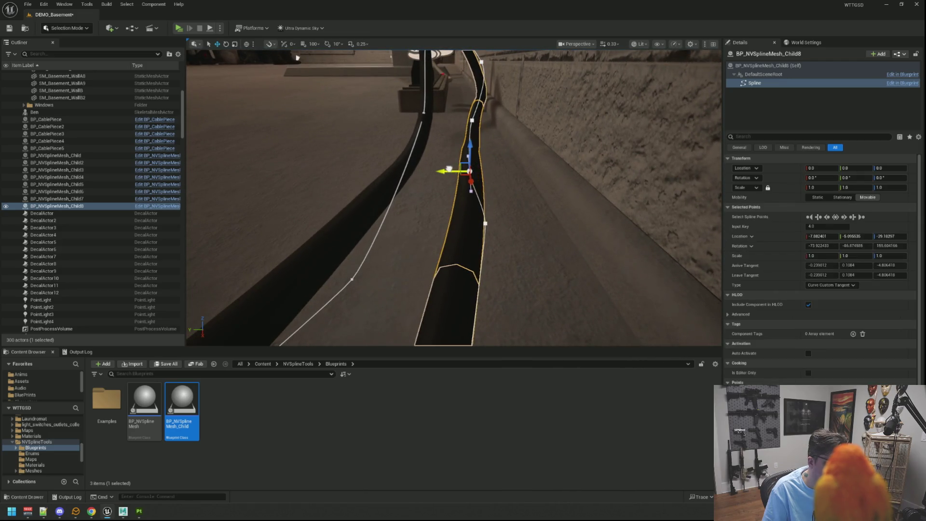
pyautogui.click(485, 224)
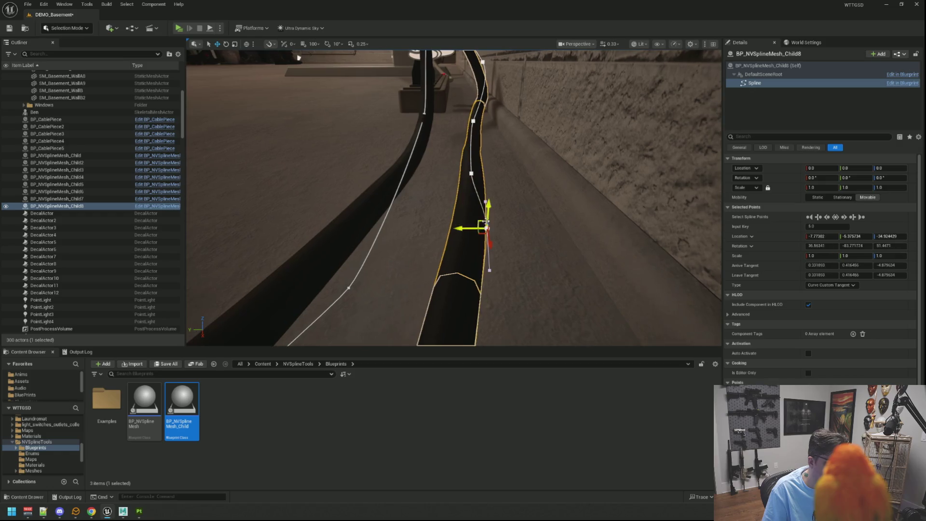
pyautogui.moveTo(467, 226)
pyautogui.mouseDown()
pyautogui.moveTo(276, 113)
pyautogui.moveTo(242, 128)
pyautogui.mouseUp()
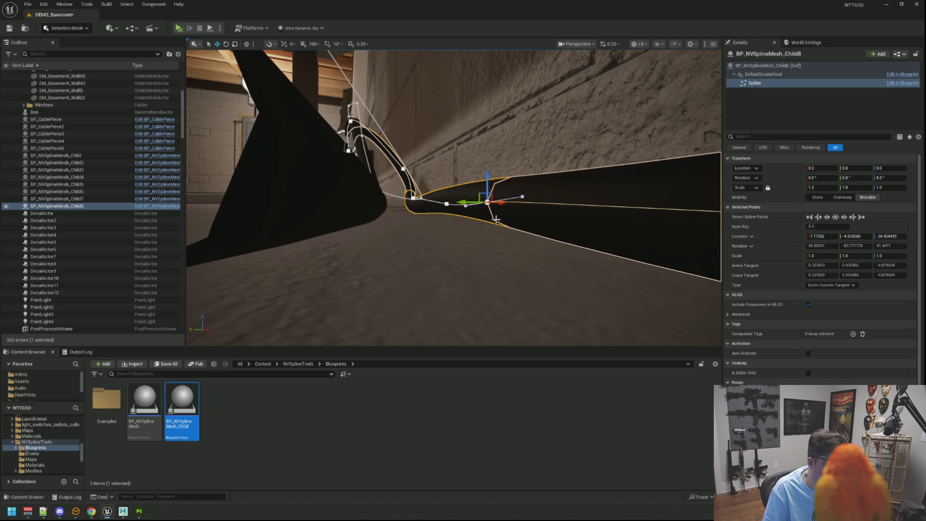
pyautogui.moveTo(487, 225); pyautogui.dragTo(487, 214)
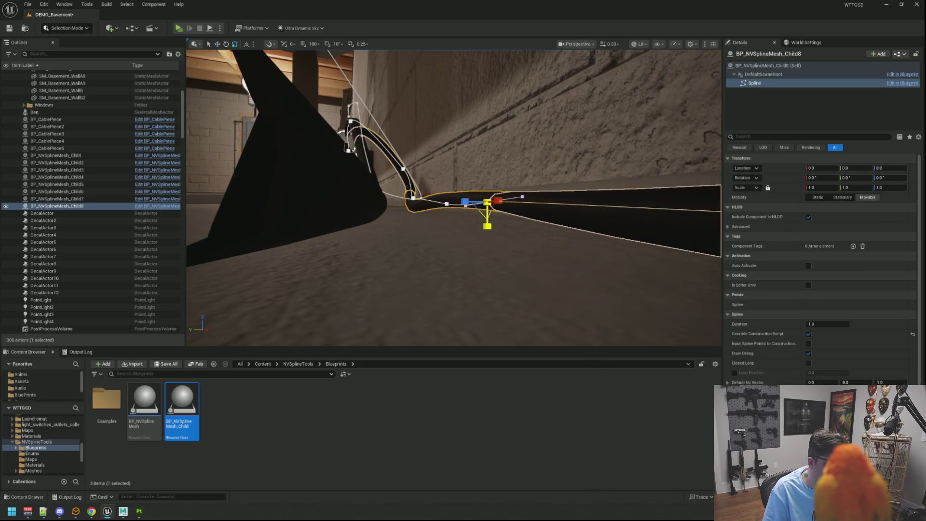
pyautogui.press('w')
# Rotate the neighbouring point's tangent to smooth the curve and lower that point toward the floor.
pyautogui.moveTo(499, 170)
pyautogui.mouseDown()
pyautogui.moveTo(482, 173)
pyautogui.moveTo(500, 169)
pyautogui.mouseUp()
pyautogui.click(525, 223)
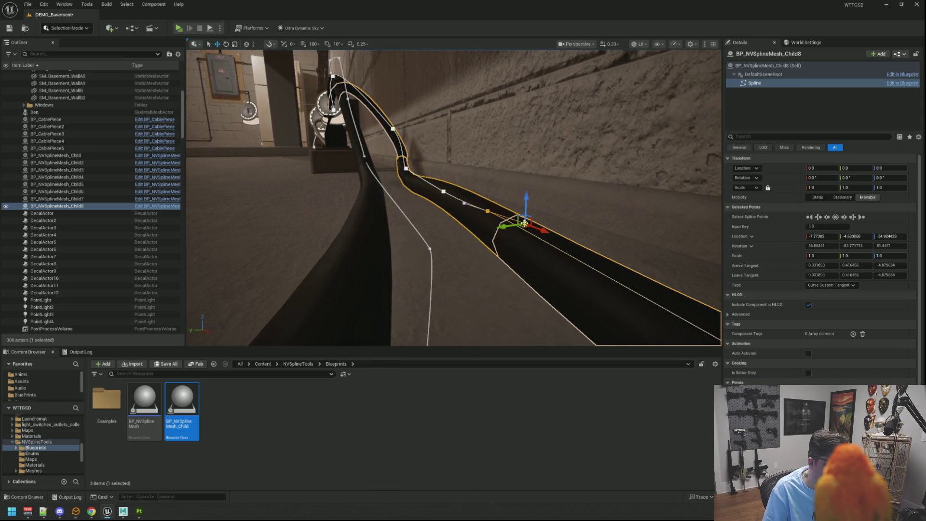
pyautogui.moveTo(502, 226); pyautogui.dragTo(463, 226)
pyautogui.moveTo(486, 197); pyautogui.dragTo(437, 202)
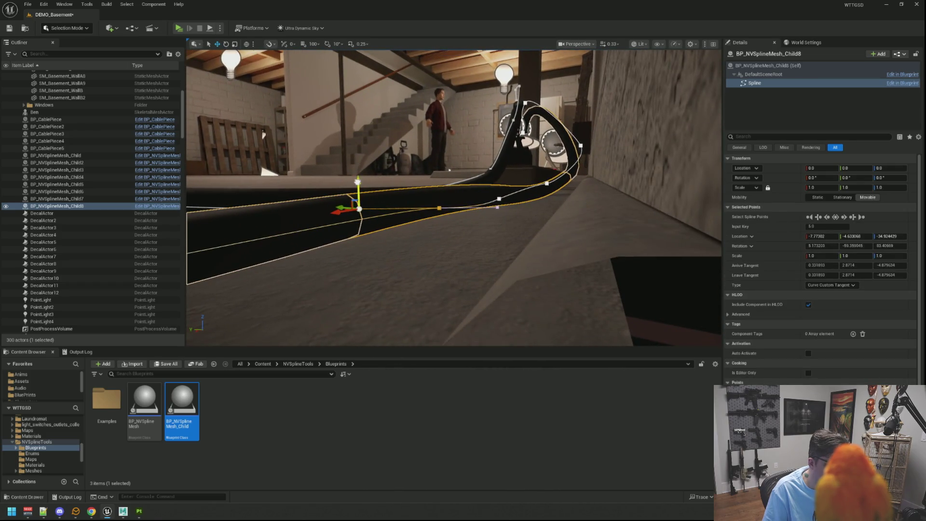
pyautogui.moveTo(358, 181); pyautogui.dragTo(372, 231)
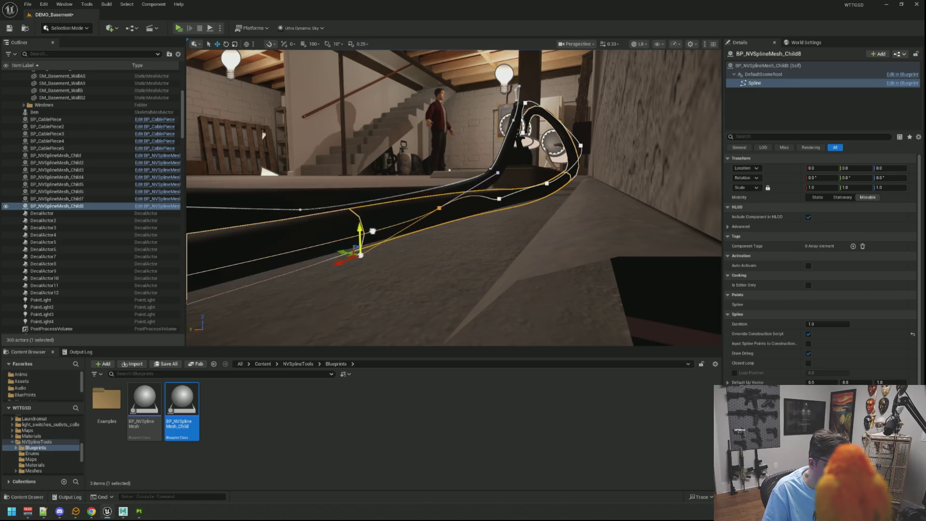
pyautogui.click(360, 254)
pyautogui.press('f')
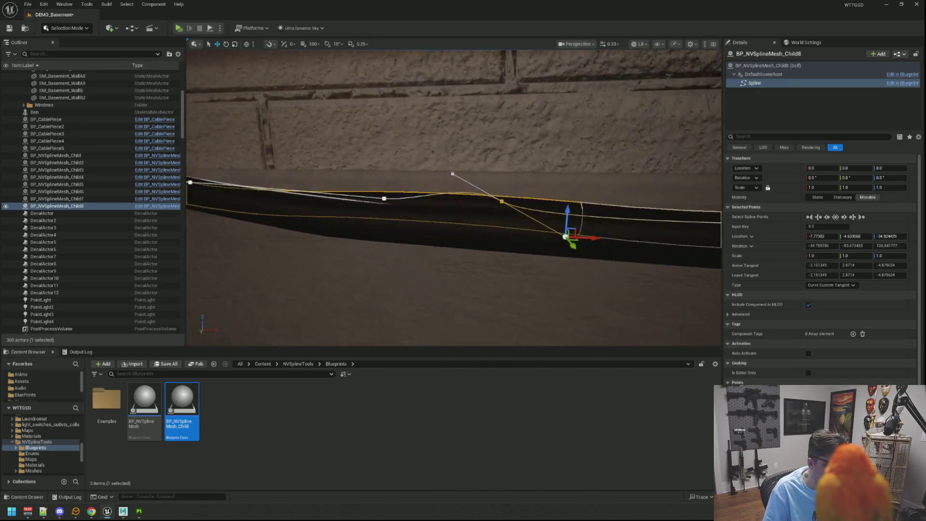
pyautogui.moveTo(491, 156)
pyautogui.mouseDown()
pyautogui.moveTo(458, 166)
pyautogui.moveTo(482, 164)
pyautogui.moveTo(482, 174)
pyautogui.moveTo(482, 164)
pyautogui.moveTo(465, 198)
pyautogui.moveTo(494, 200)
pyautogui.mouseUp()
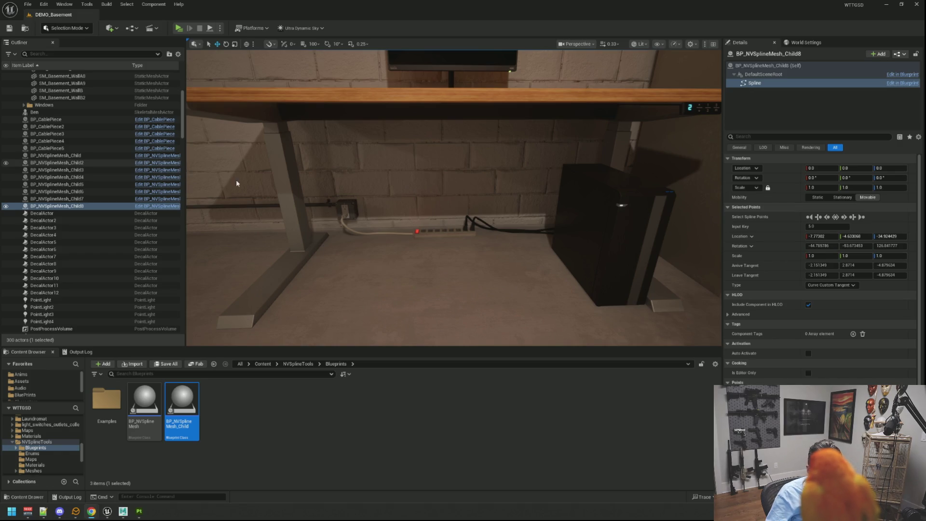
pyautogui.scroll(10, 505, 223)
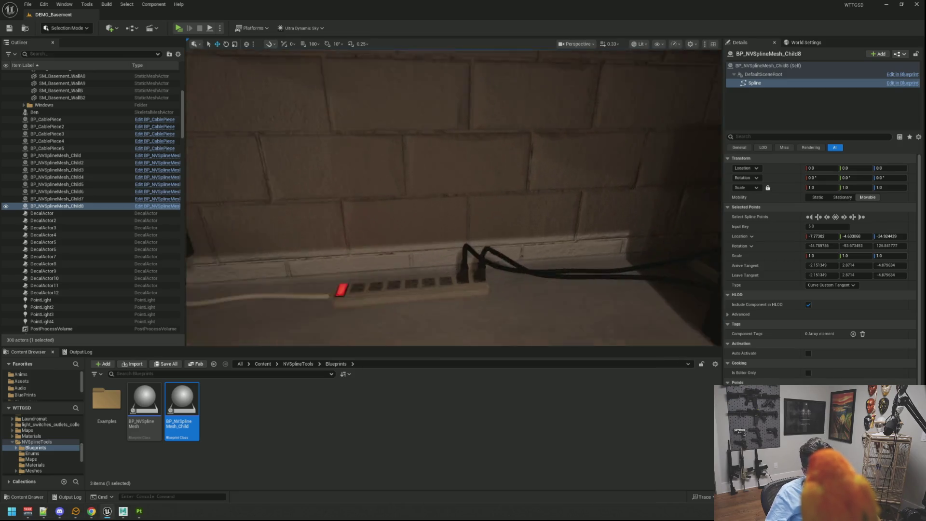
pyautogui.scroll(8, 505, 223)
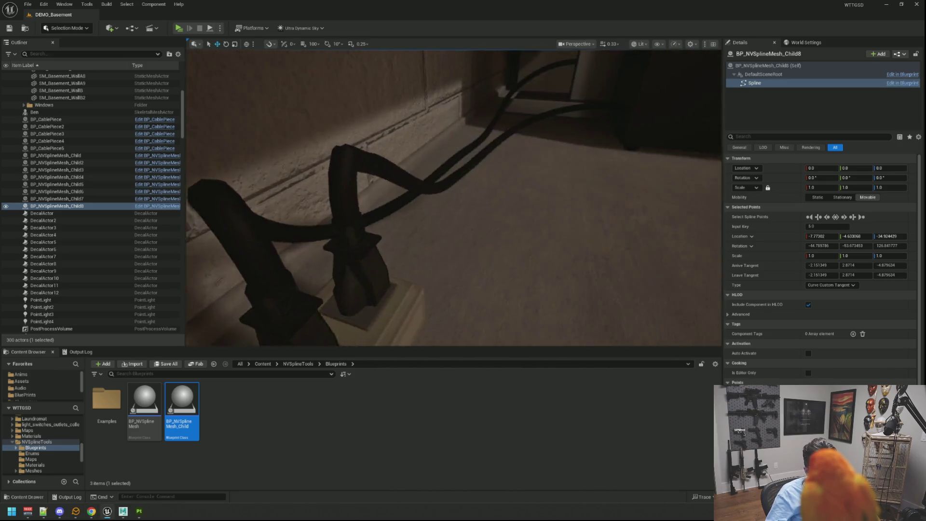
pyautogui.scroll(8, 488, 221)
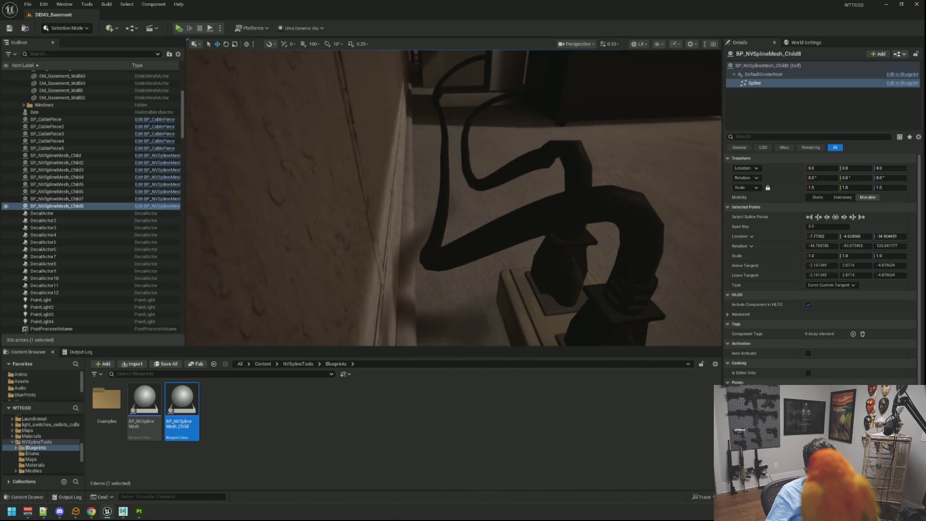
pyautogui.scroll(-8, 490, 213)
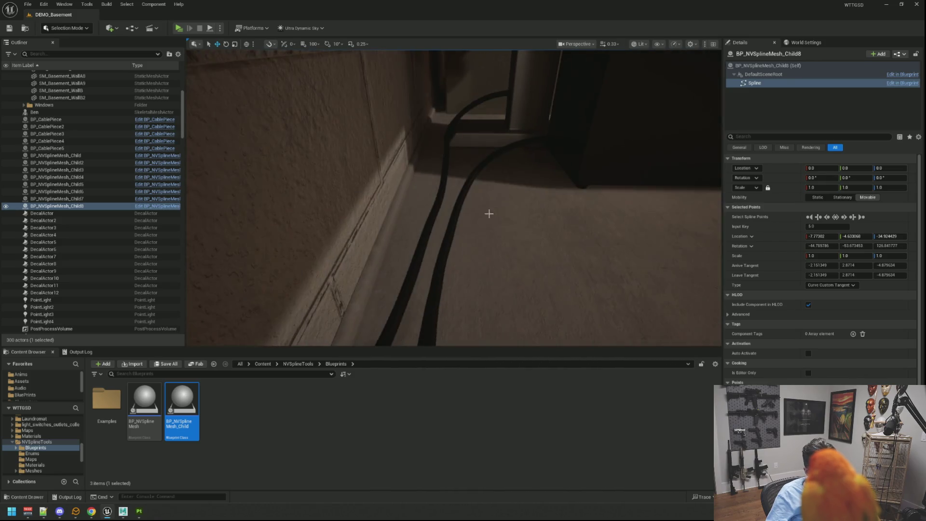
pyautogui.scroll(6, 504, 206)
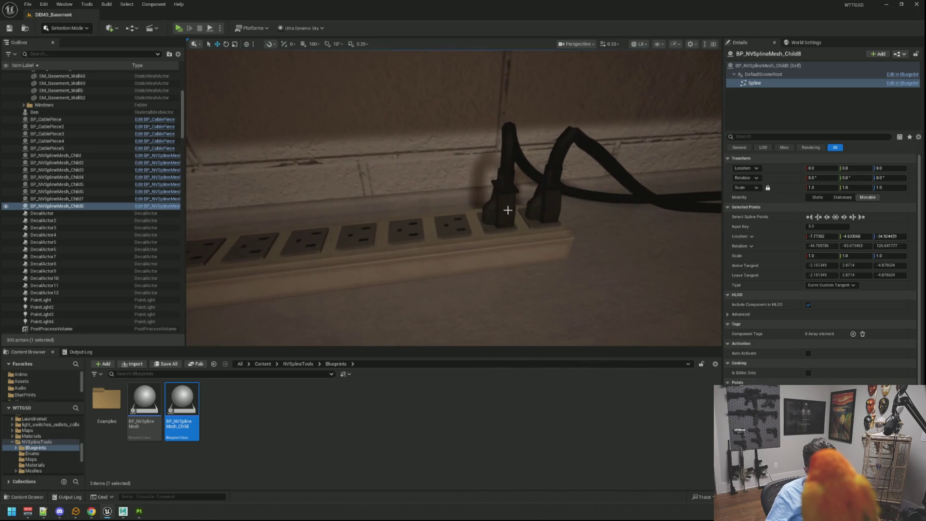
pyautogui.click(495, 180)
pyautogui.moveTo(525, 195); pyautogui.dragTo(480, 199)
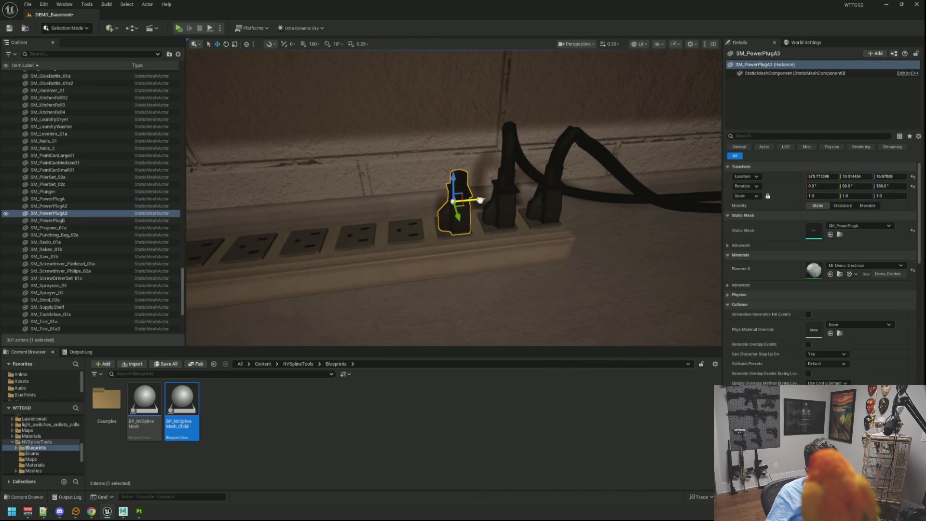
pyautogui.scroll(5, 480, 200)
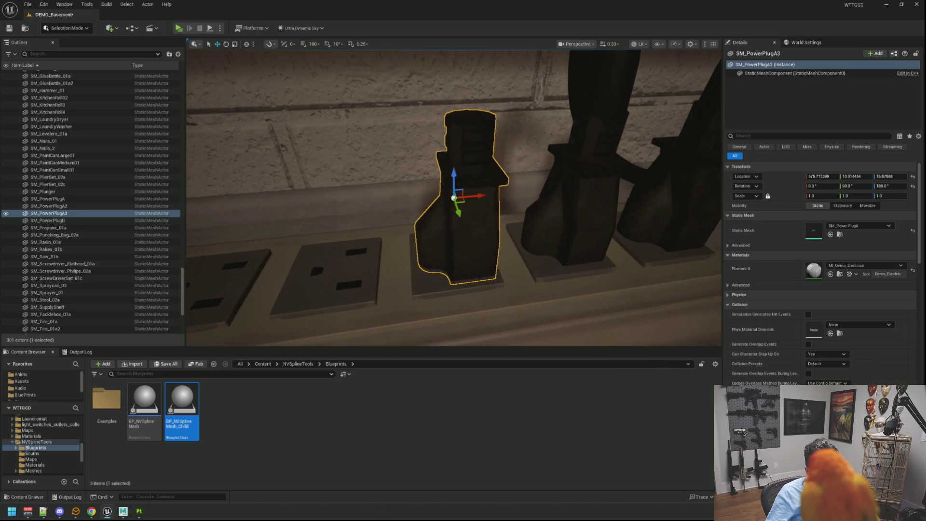
pyautogui.press('Escape')
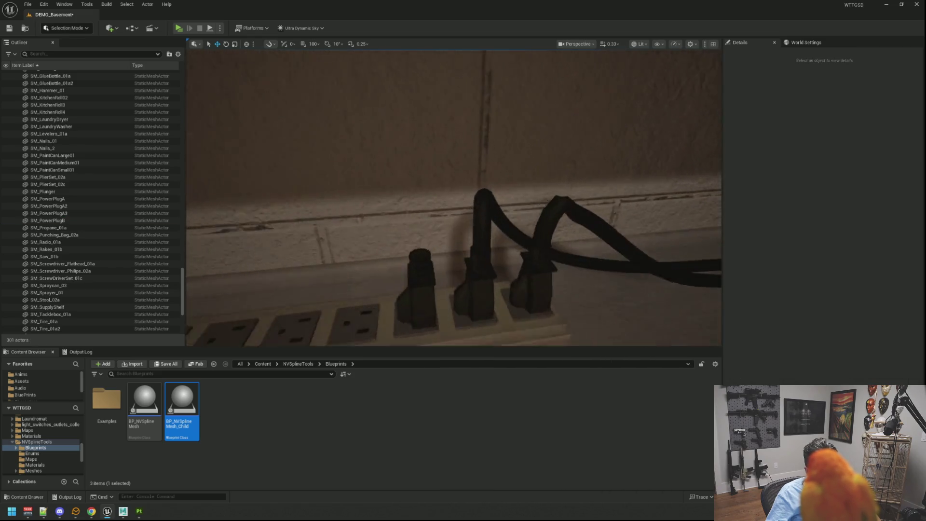
pyautogui.scroll(-10, 454, 197)
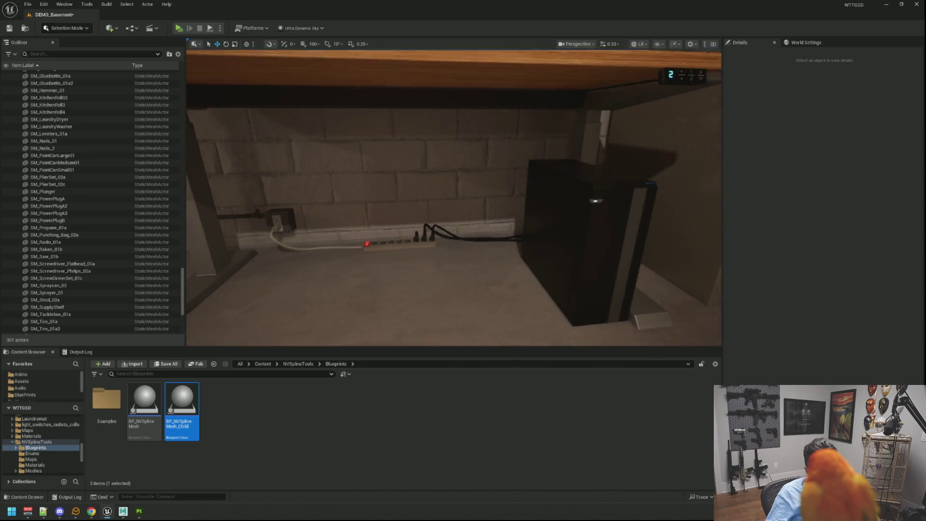
pyautogui.press('e')
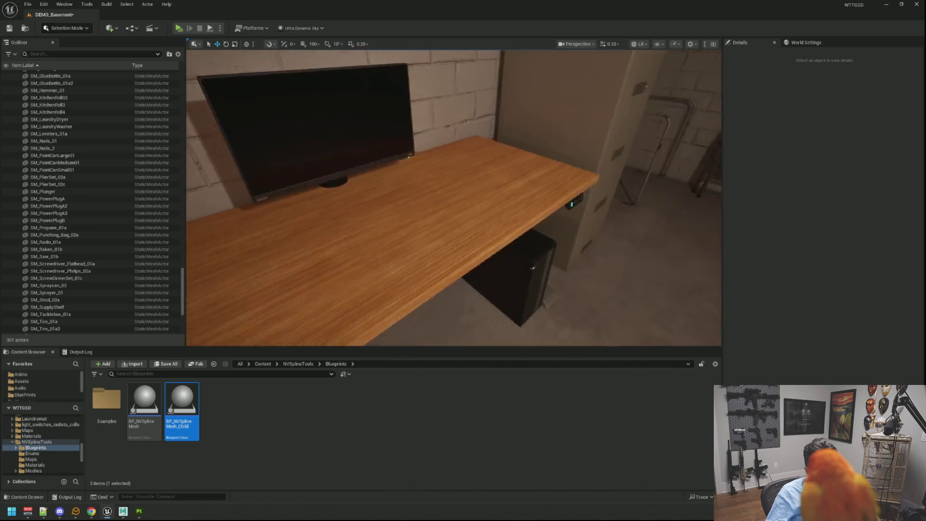
pyautogui.press('q')
pyautogui.scroll(-2, 453, 198)
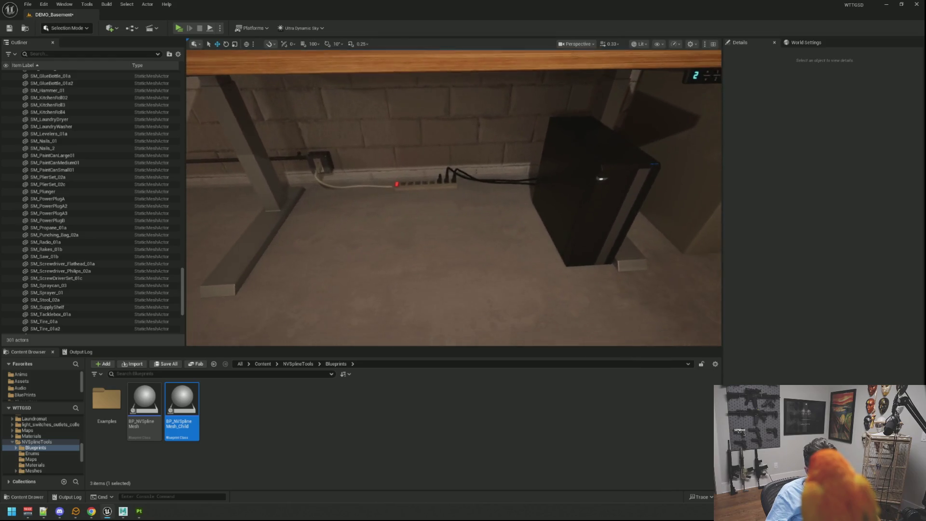
pyautogui.scroll(-2, 422, 134)
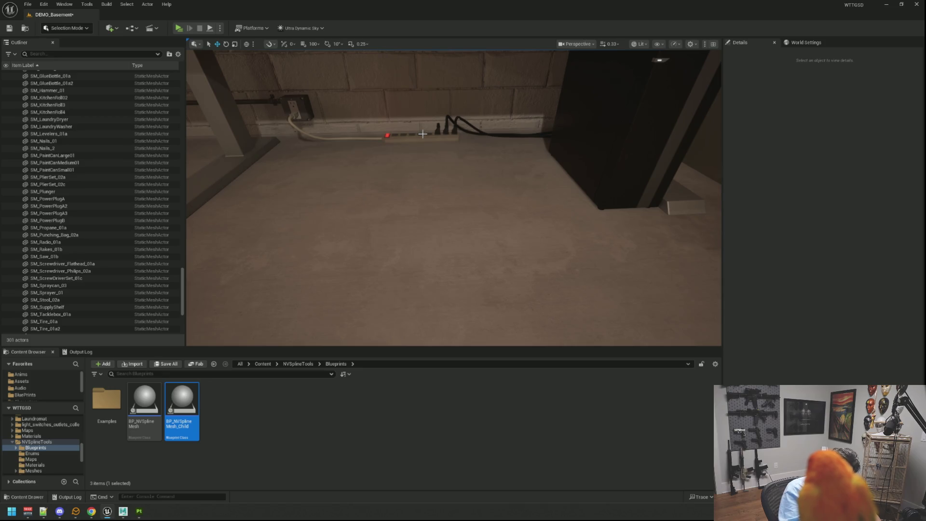
pyautogui.moveTo(423, 134); pyautogui.dragTo(423, 116)
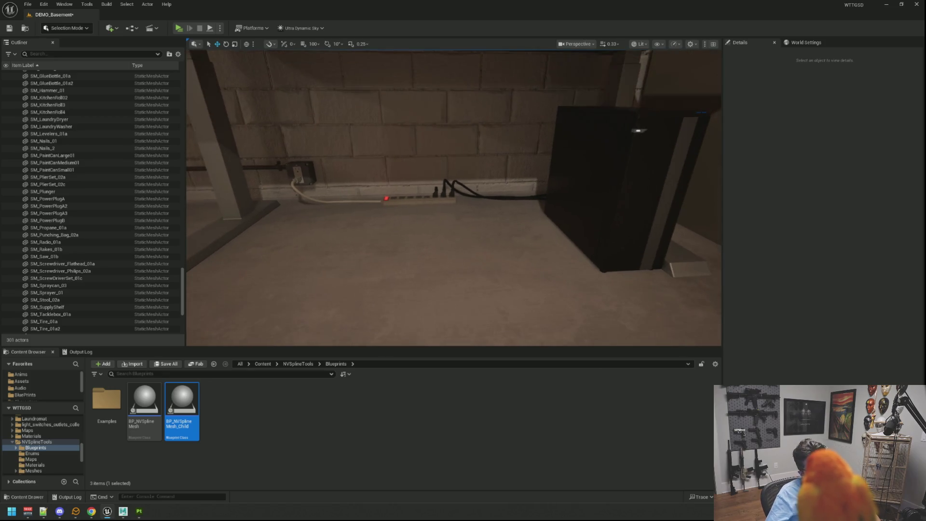
pyautogui.scroll(2, 485, 182)
pyautogui.scroll(-2, 486, 187)
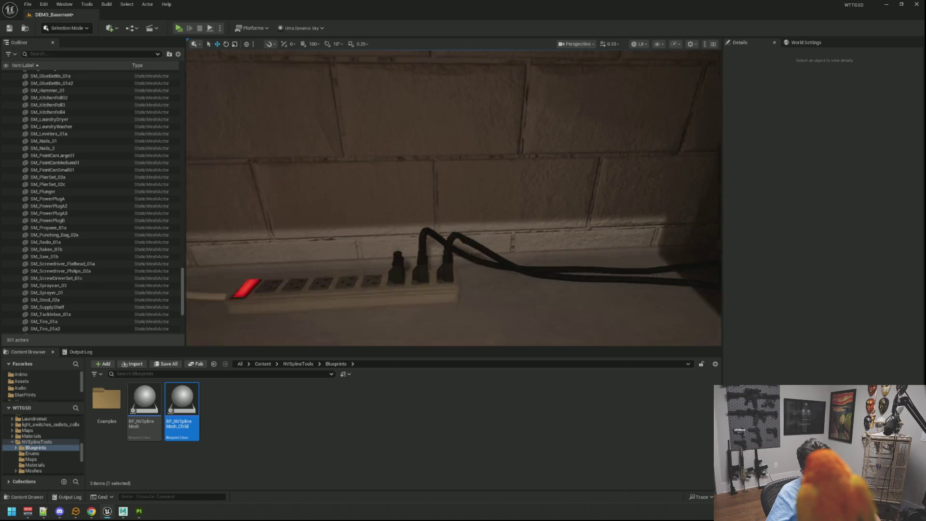
pyautogui.moveTo(486, 187)
pyautogui.mouseDown()
pyautogui.moveTo(483, 206)
pyautogui.moveTo(484, 183)
pyautogui.moveTo(501, 207)
pyautogui.moveTo(497, 256)
pyautogui.moveTo(546, 256)
pyautogui.moveTo(516, 250)
pyautogui.moveTo(514, 280)
pyautogui.moveTo(509, 258)
pyautogui.moveTo(476, 242)
pyautogui.mouseUp()
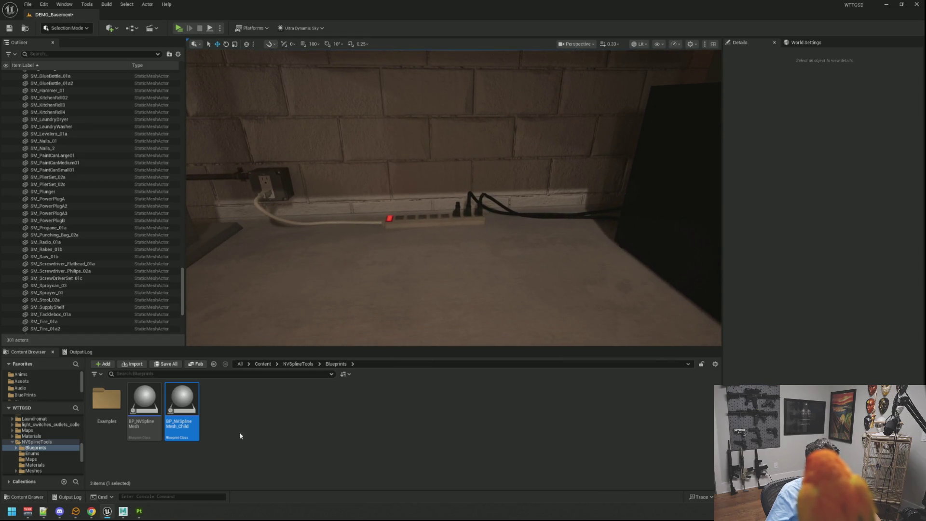
# Place a BP_NVSplineMesh_Child actor beside the power strip and nudge it slightly left.
pyautogui.moveTo(182, 410)
pyautogui.mouseDown()
pyautogui.moveTo(459, 244)
pyautogui.moveTo(460, 254)
pyautogui.mouseUp()
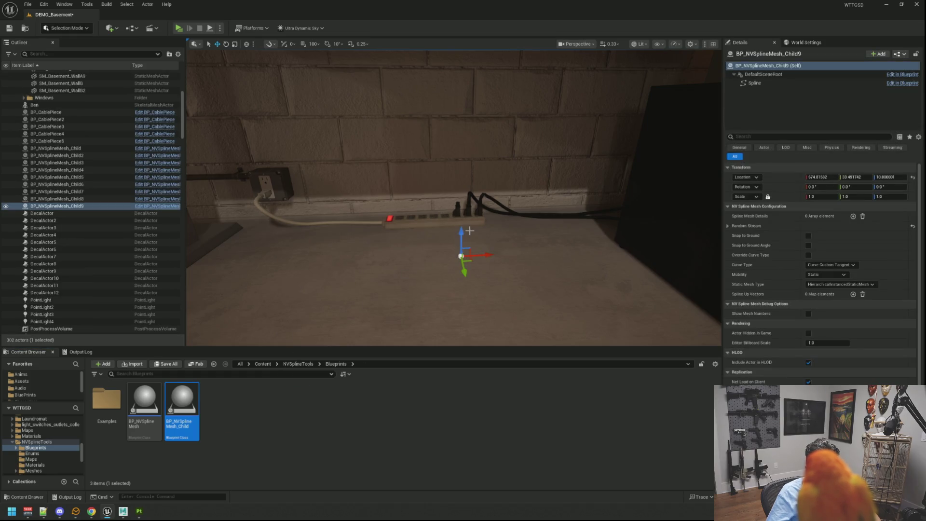
pyautogui.click(351, 215)
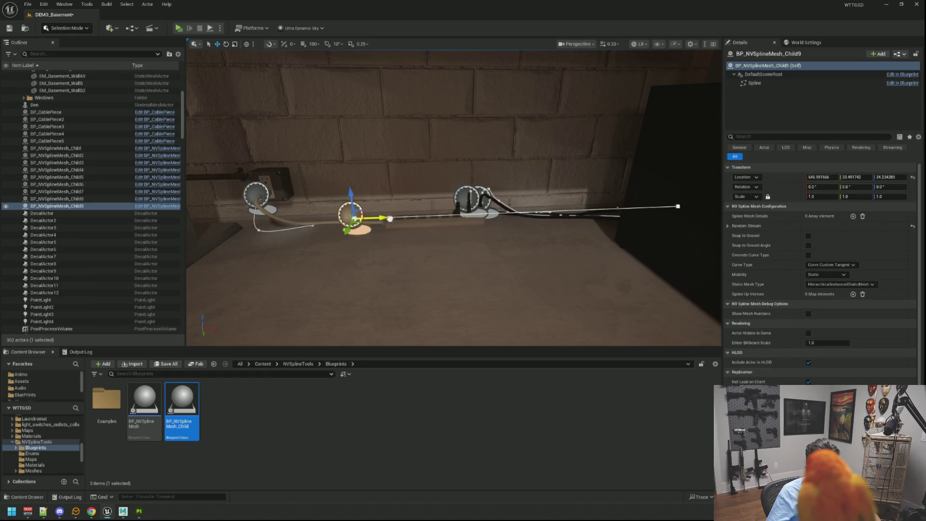
pyautogui.moveTo(369, 218); pyautogui.dragTo(336, 221)
# Add a Spline Mesh Details element with Meshes Index [0] set to SM_PowerWireA, and pull the end in.
pyautogui.click(853, 217)
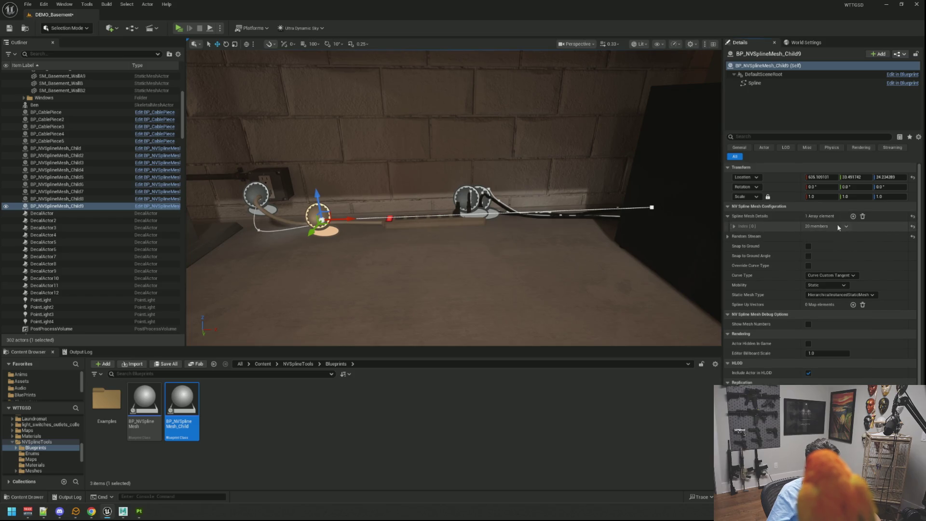
pyautogui.click(734, 227)
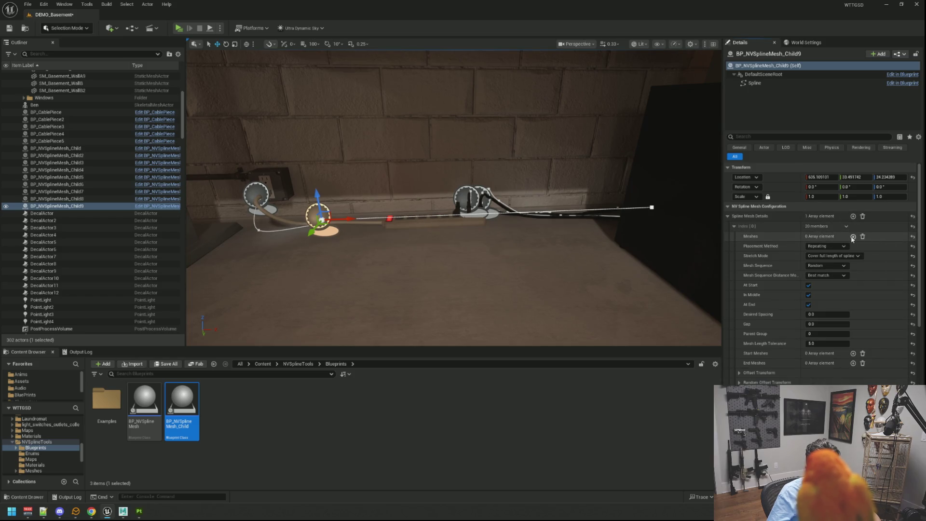
pyautogui.click(853, 237)
pyautogui.click(830, 247)
pyautogui.write('SM_PowerWireA')
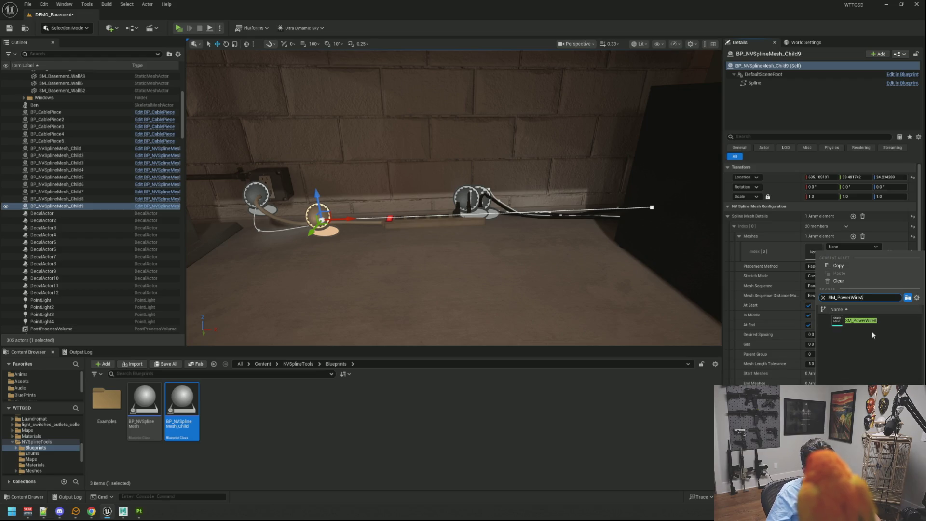
pyautogui.click(861, 321)
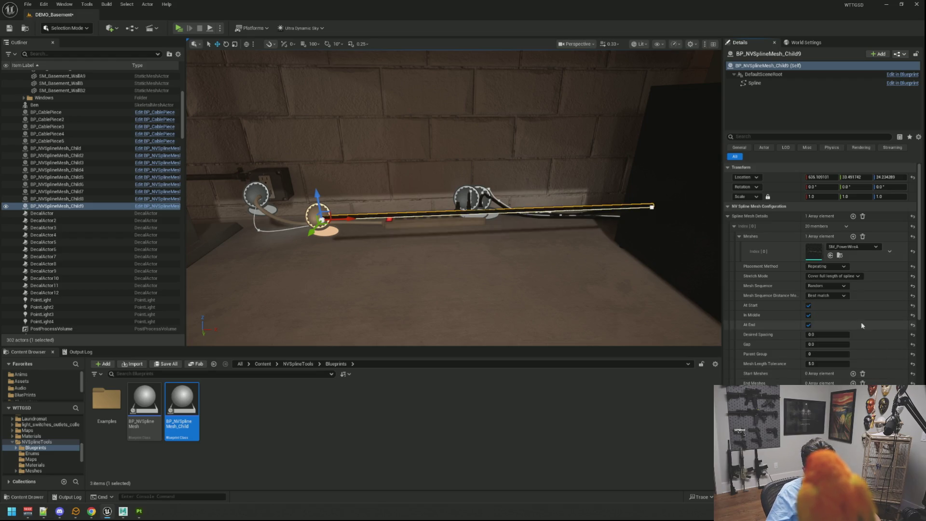
pyautogui.click(633, 205)
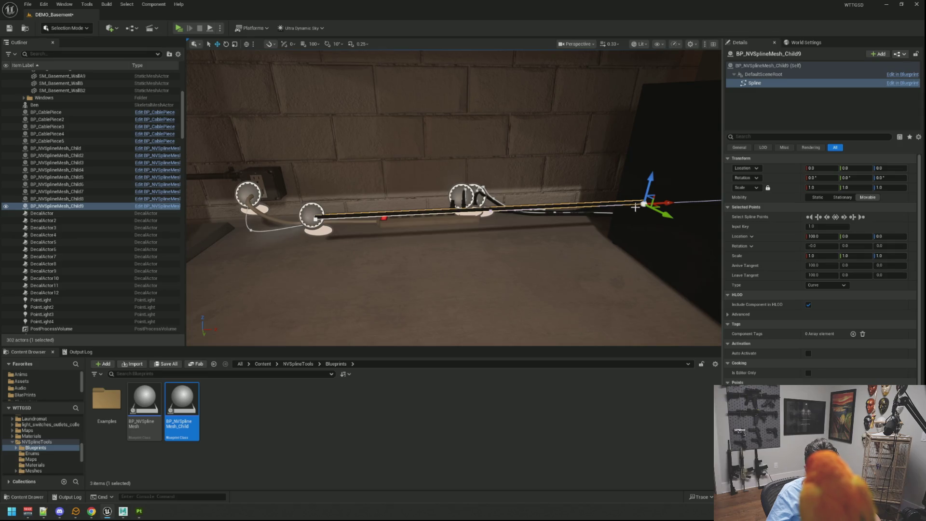
pyautogui.moveTo(666, 203)
pyautogui.mouseDown()
pyautogui.moveTo(409, 207)
pyautogui.moveTo(424, 202)
pyautogui.moveTo(439, 227)
pyautogui.mouseUp()
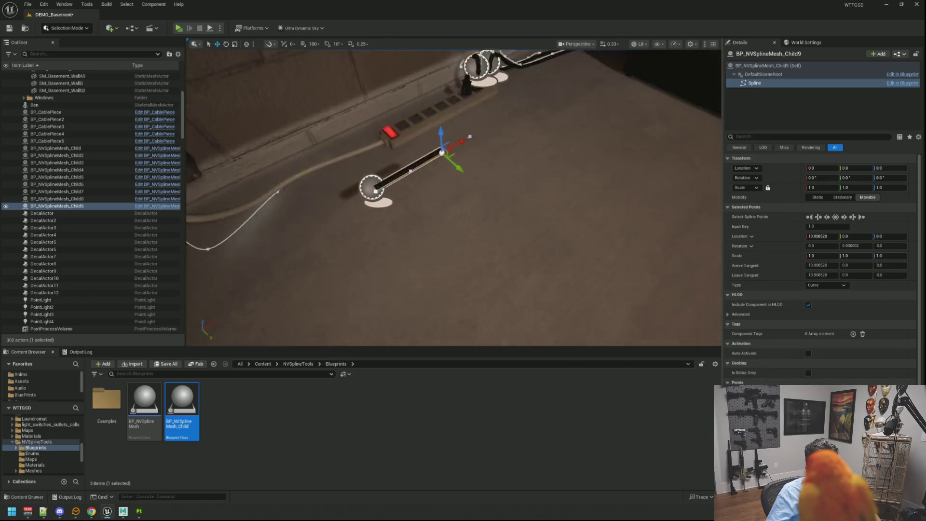
# Stand the Child9 cable upright by setting its Rotation Y to 90.
pyautogui.click(362, 193)
pyautogui.click(111, 207)
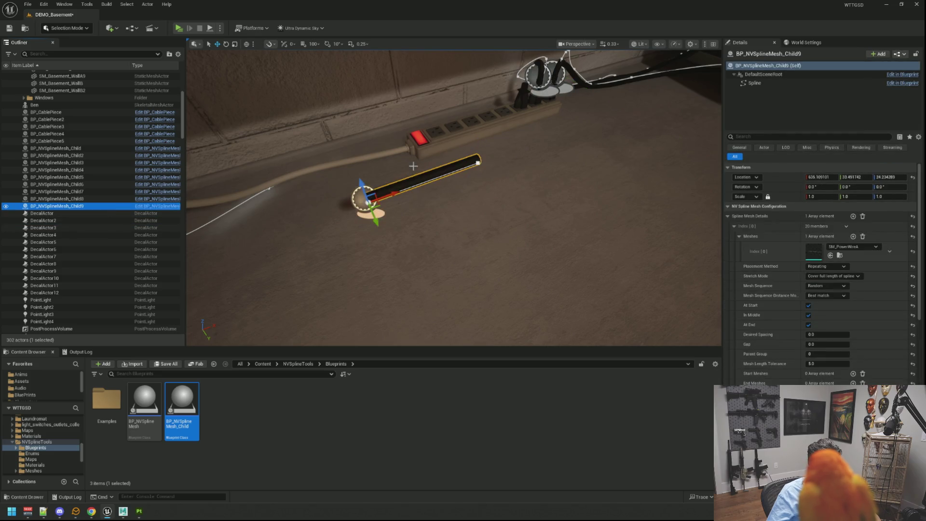
pyautogui.press('e')
pyautogui.moveTo(344, 189); pyautogui.dragTo(331, 207)
pyautogui.click(868, 190)
pyautogui.write('90')
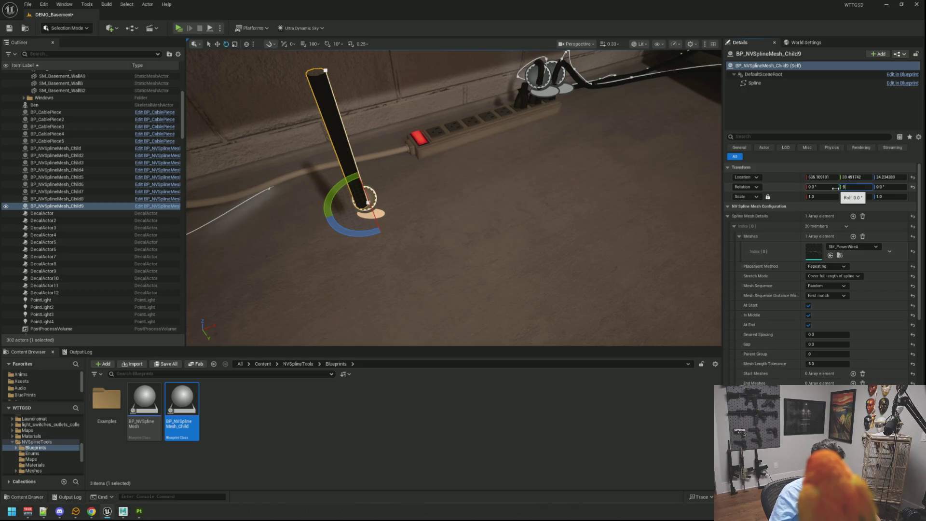
pyautogui.press('Return')
pyautogui.scroll(-5, 426, 100)
# Move the cable along X toward the power strip and frame it beside the existing plugs.
pyautogui.press('w')
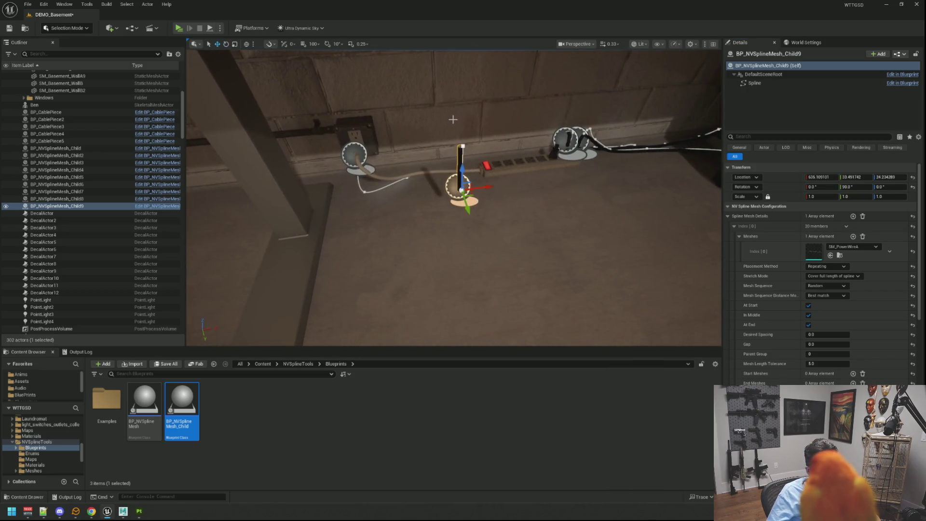
pyautogui.moveTo(481, 186); pyautogui.dragTo(576, 182)
pyautogui.press('f')
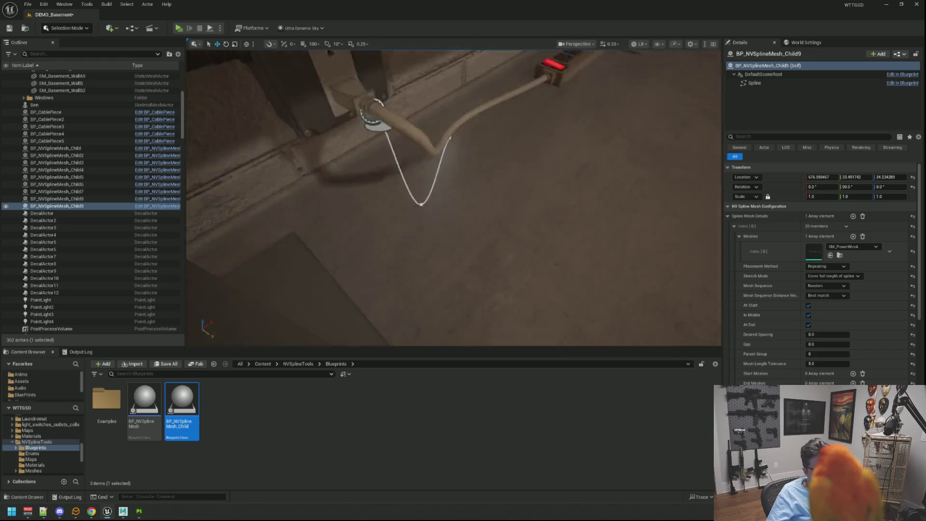
pyautogui.scroll(-6, 507, 189)
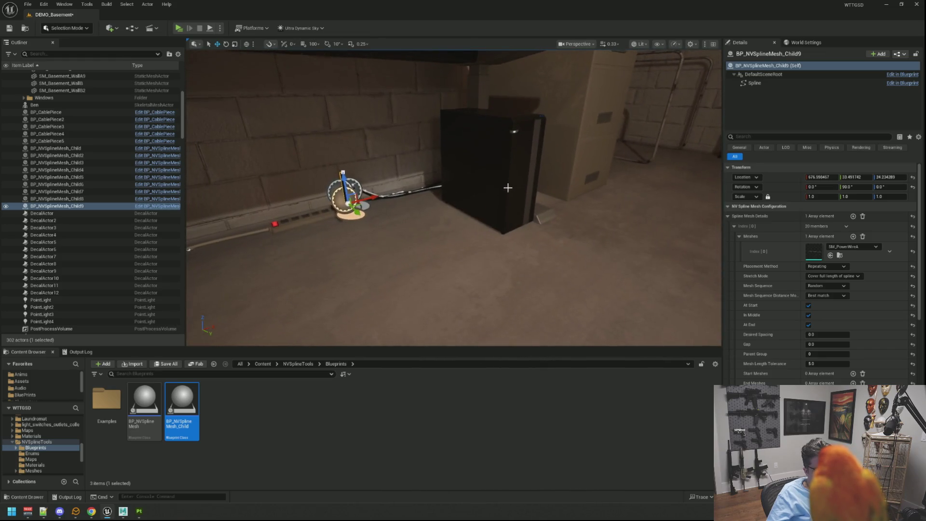
pyautogui.moveTo(589, 150)
pyautogui.mouseDown()
pyautogui.moveTo(503, 151)
pyautogui.moveTo(475, 169)
pyautogui.mouseUp()
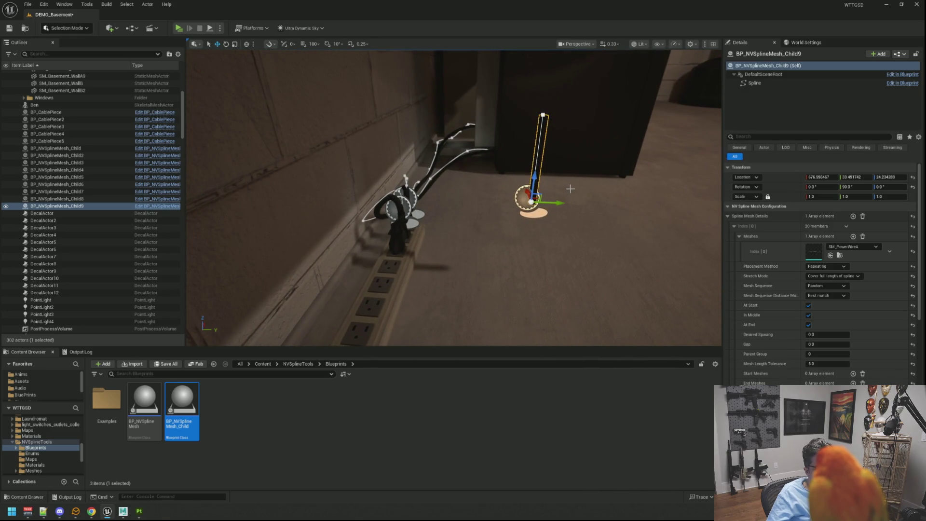
pyautogui.moveTo(558, 207); pyautogui.dragTo(554, 208)
pyautogui.moveTo(470, 183); pyautogui.dragTo(307, 190)
pyautogui.press('f')
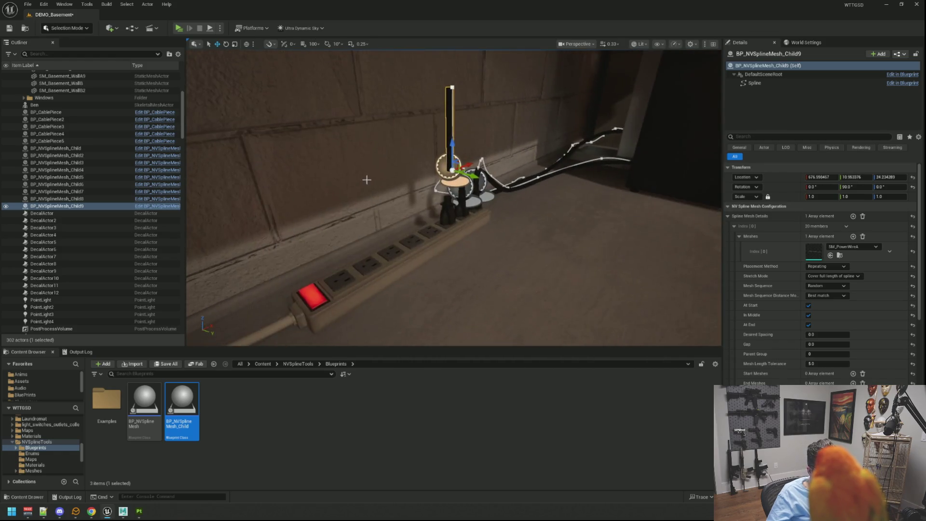
# Lower the cable onto the strip and adjust it so the plug sits in a socket.
pyautogui.moveTo(450, 240)
pyautogui.mouseDown()
pyautogui.moveTo(451, 305)
pyautogui.moveTo(385, 215)
pyautogui.moveTo(434, 208)
pyautogui.moveTo(439, 183)
pyautogui.moveTo(410, 188)
pyautogui.moveTo(410, 203)
pyautogui.moveTo(410, 179)
pyautogui.mouseUp()
pyautogui.scroll(5, 453, 198)
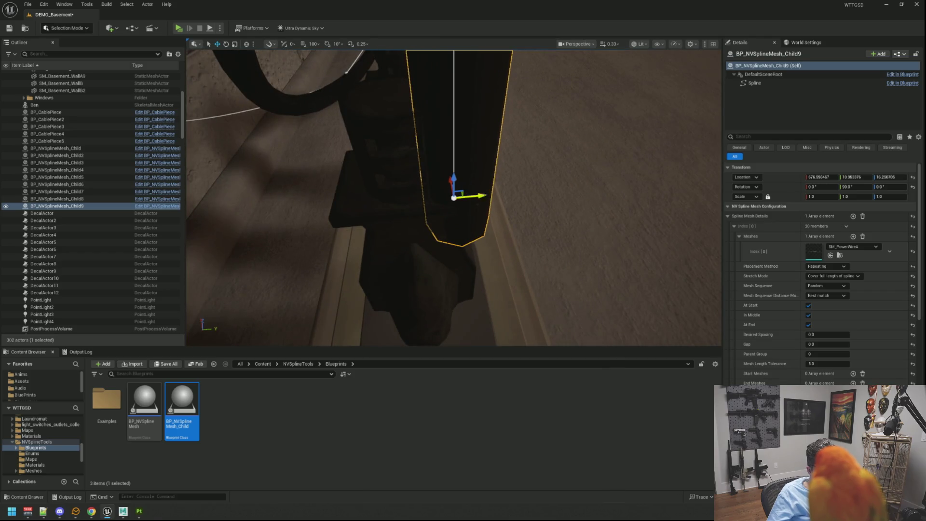
pyautogui.moveTo(478, 195)
pyautogui.mouseDown()
pyautogui.moveTo(453, 169)
pyautogui.moveTo(490, 188)
pyautogui.moveTo(521, 269)
pyautogui.moveTo(472, 197)
pyautogui.mouseUp()
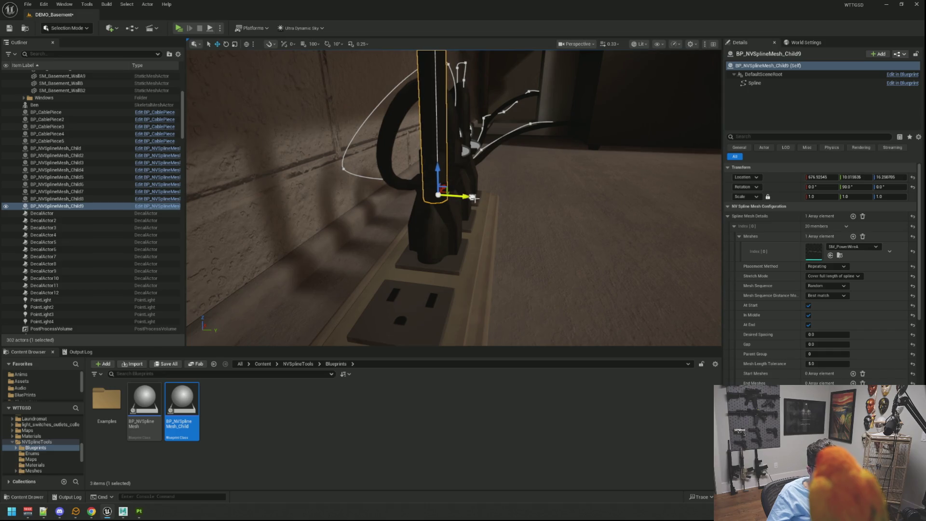
pyautogui.click(473, 198)
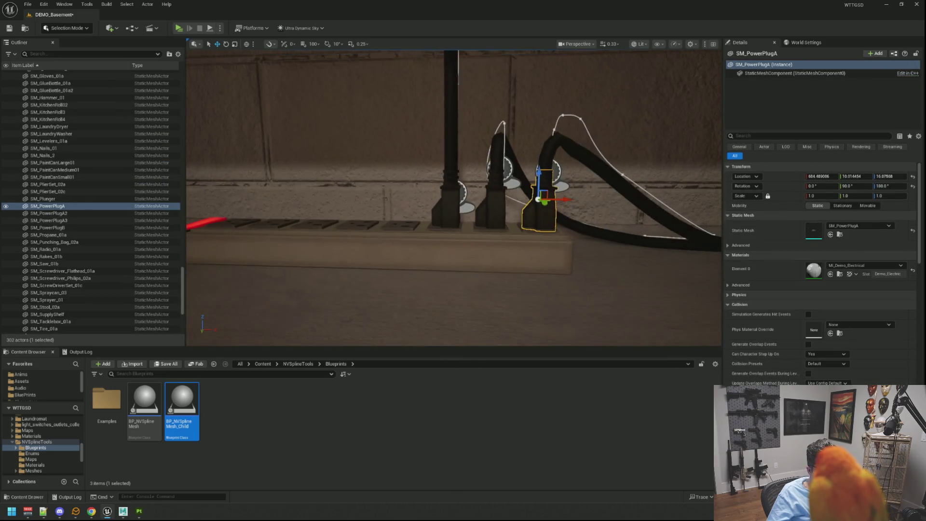
pyautogui.hotkey('ctrl', 'z')
pyautogui.press('f')
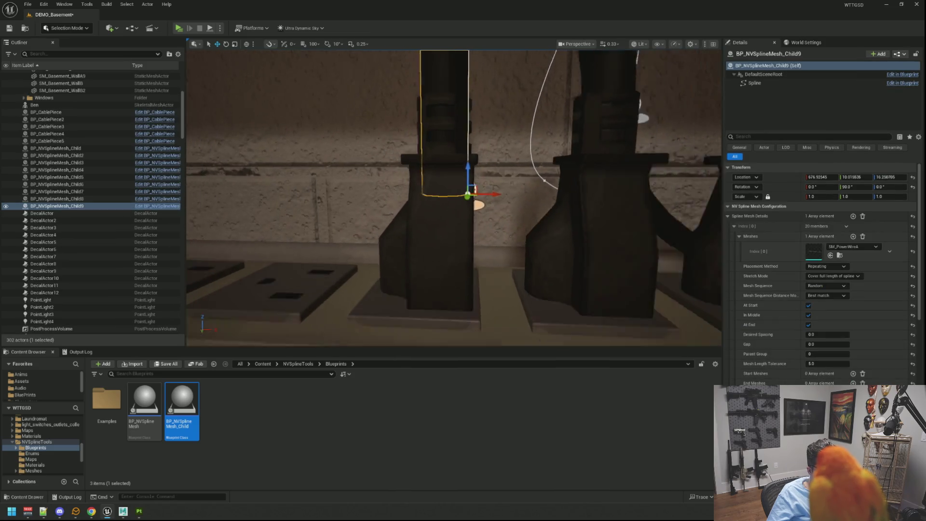
pyautogui.moveTo(470, 188)
pyautogui.mouseDown()
pyautogui.moveTo(466, 116)
pyautogui.moveTo(469, 143)
pyautogui.mouseUp()
# Drag the Child9 cable's top spline point toward the wall, up higher, and bent to the right.
pyautogui.press('f')
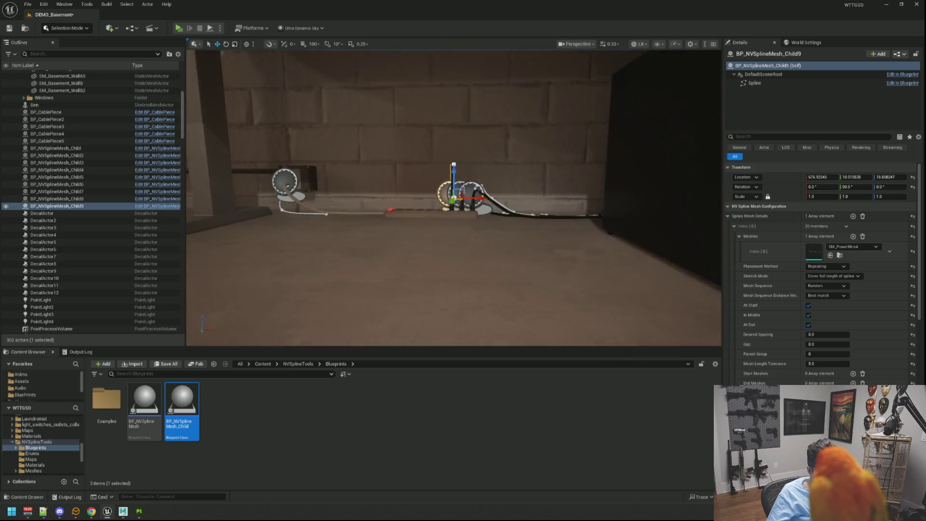
pyautogui.click(455, 159)
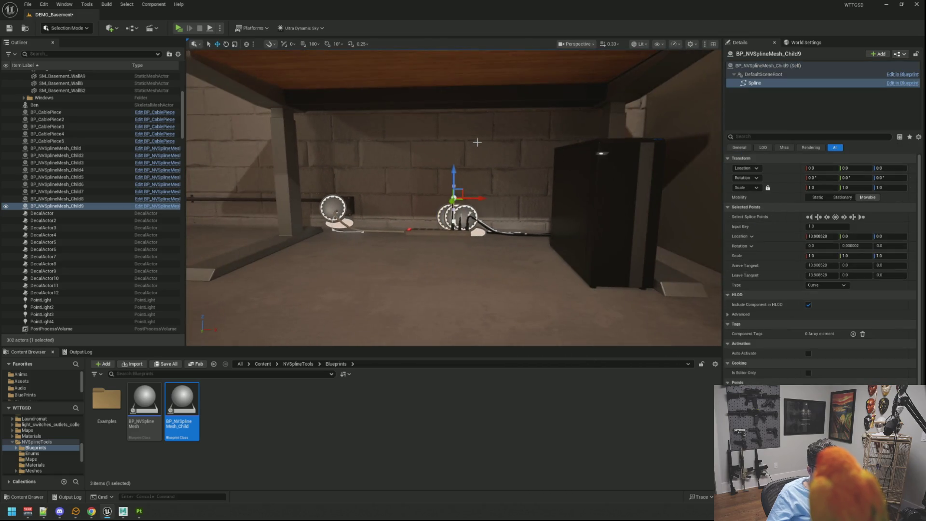
pyautogui.moveTo(460, 177)
pyautogui.mouseDown()
pyautogui.moveTo(451, 178)
pyautogui.moveTo(460, 177)
pyautogui.moveTo(454, 191)
pyautogui.moveTo(455, 178)
pyautogui.mouseUp()
pyautogui.moveTo(482, 212); pyautogui.dragTo(458, 207)
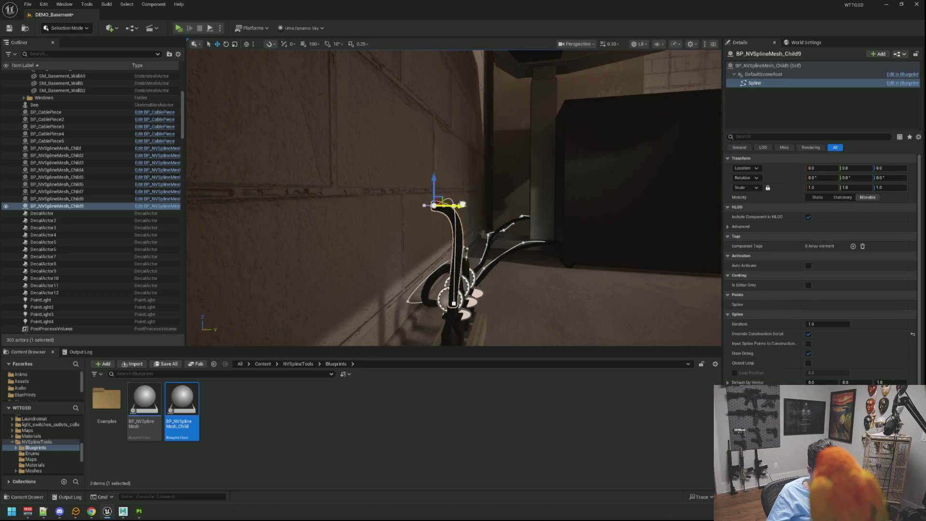
pyautogui.moveTo(432, 177)
pyautogui.mouseDown()
pyautogui.moveTo(434, 145)
pyautogui.moveTo(413, 156)
pyautogui.mouseUp()
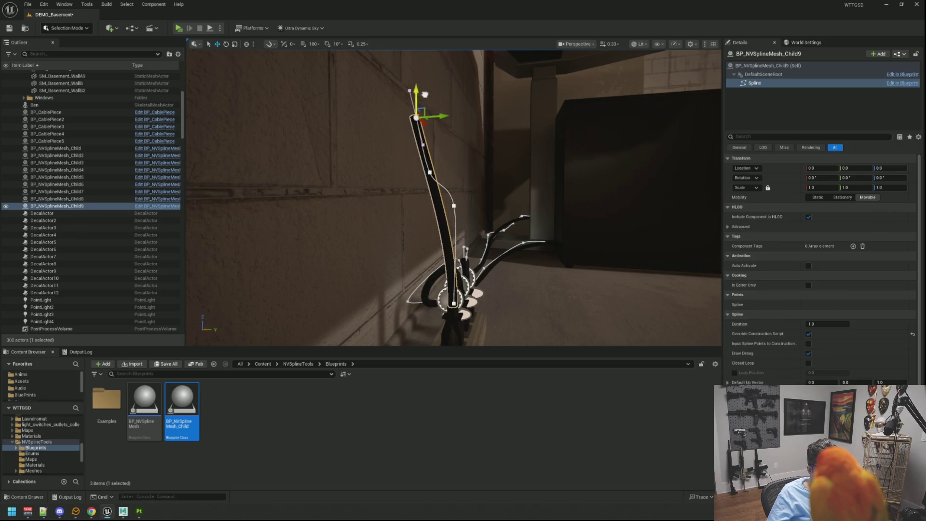
pyautogui.click(424, 94)
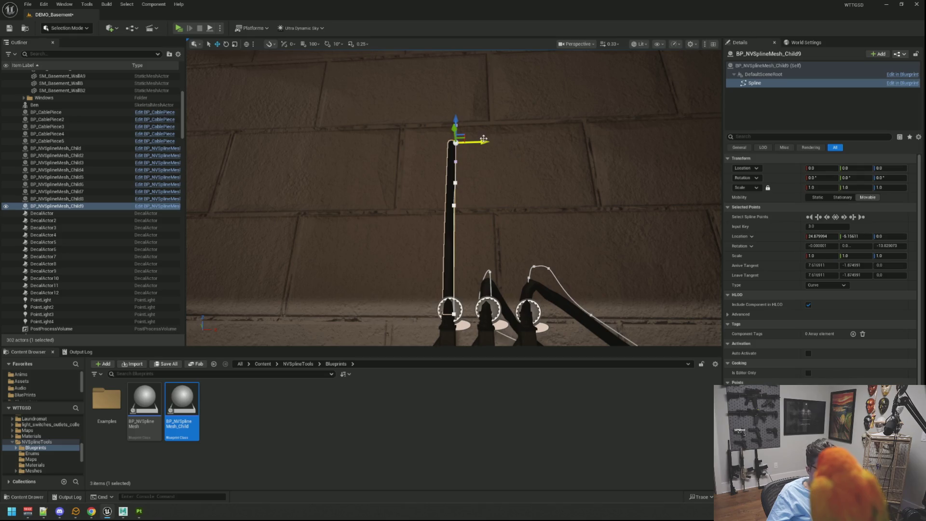
pyautogui.moveTo(483, 139); pyautogui.dragTo(566, 144)
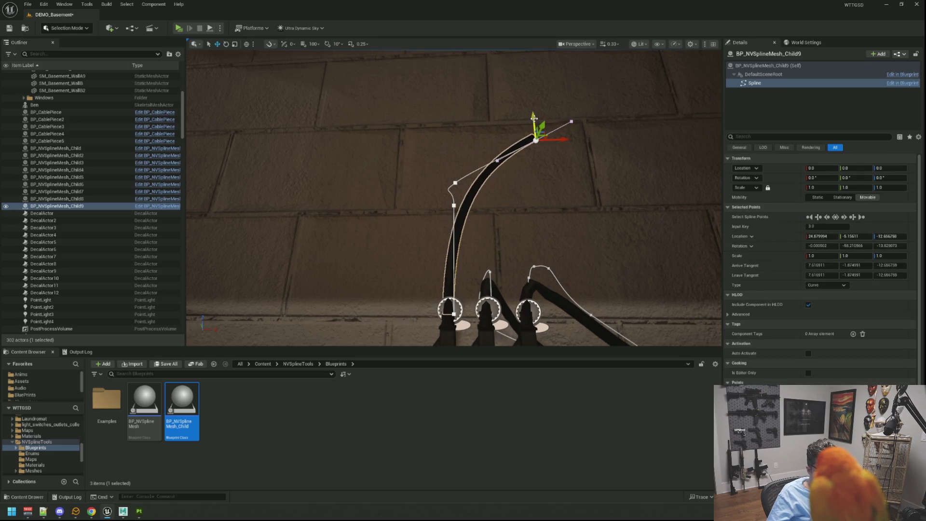
pyautogui.moveTo(533, 118)
pyautogui.mouseDown()
pyautogui.moveTo(533, 100)
pyautogui.moveTo(628, 66)
pyautogui.mouseUp()
# Alt-drag the top spline point to add new points extending the cable up and along the wall.
pyautogui.moveTo(551, 182)
pyautogui.mouseDown()
pyautogui.moveTo(591, 140)
pyautogui.moveTo(517, 159)
pyautogui.mouseUp()
pyautogui.moveTo(501, 191); pyautogui.dragTo(528, 191)
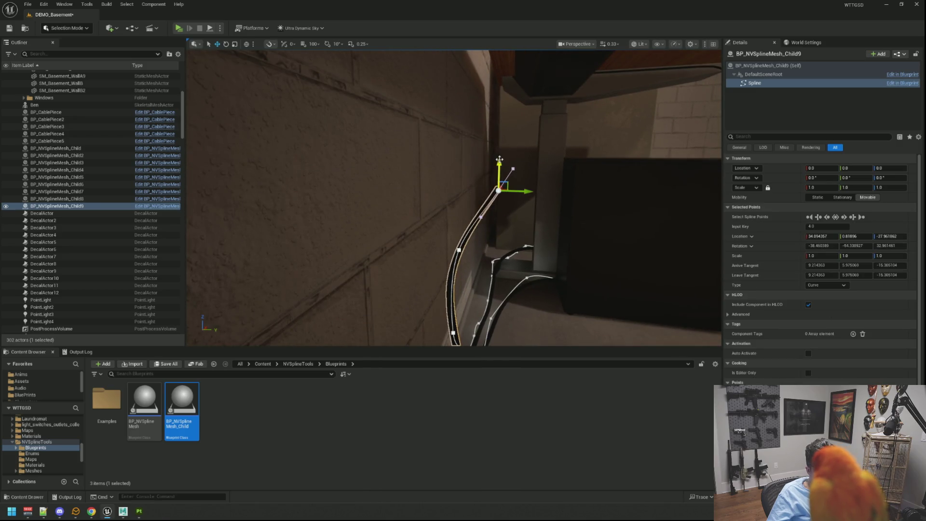
pyautogui.moveTo(500, 159)
pyautogui.mouseDown()
pyautogui.moveTo(497, 116)
pyautogui.moveTo(538, 99)
pyautogui.mouseUp()
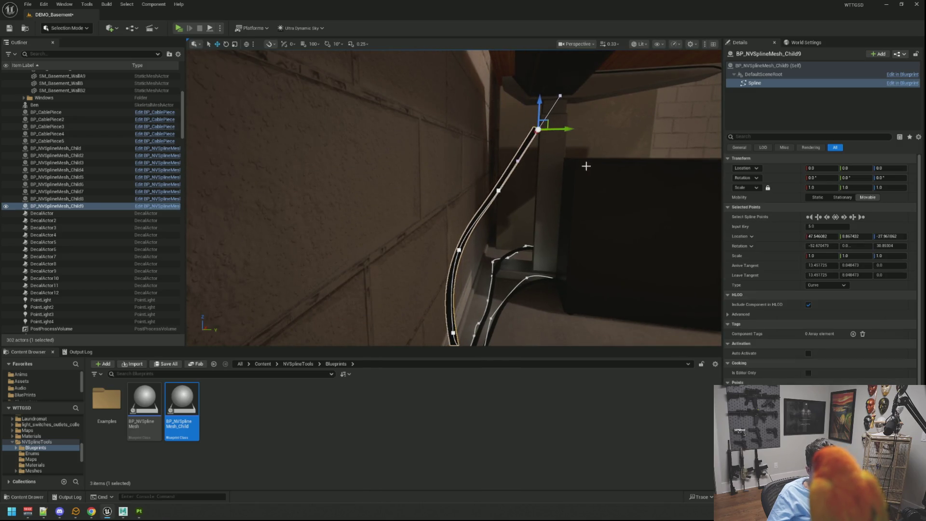
pyautogui.moveTo(586, 166)
pyautogui.mouseDown()
pyautogui.moveTo(513, 162)
pyautogui.moveTo(477, 171)
pyautogui.mouseUp()
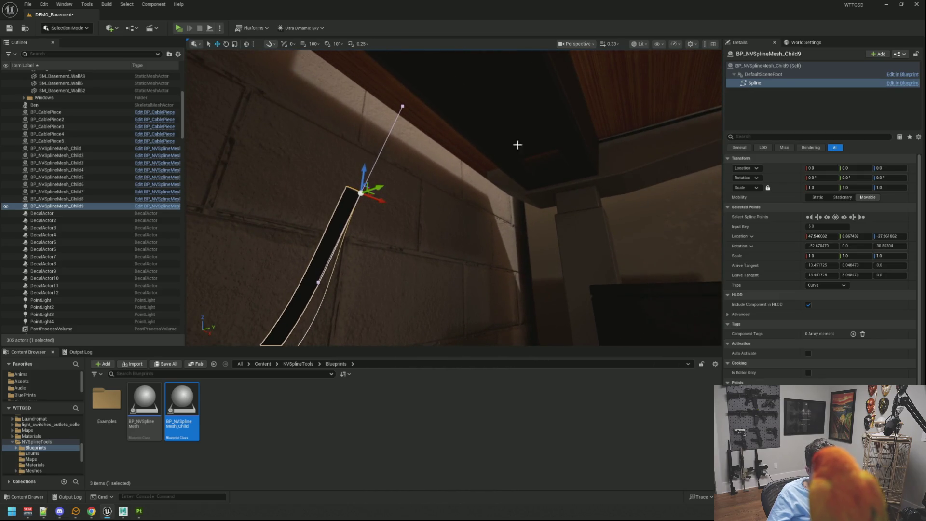
pyautogui.moveTo(387, 198)
pyautogui.mouseDown()
pyautogui.moveTo(525, 202)
pyautogui.moveTo(534, 189)
pyautogui.moveTo(525, 203)
pyautogui.mouseUp()
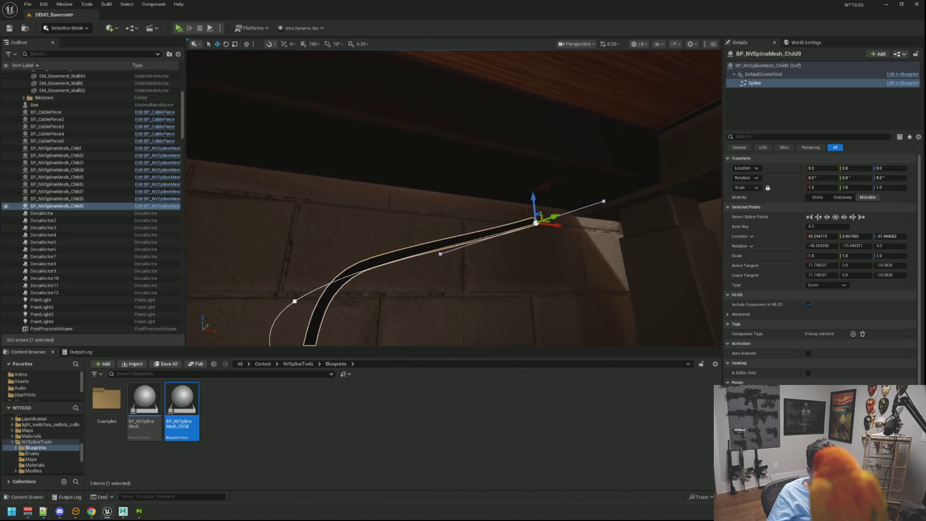
pyautogui.moveTo(475, 216)
pyautogui.mouseDown()
pyautogui.moveTo(476, 231)
pyautogui.moveTo(476, 210)
pyautogui.moveTo(456, 200)
pyautogui.mouseUp()
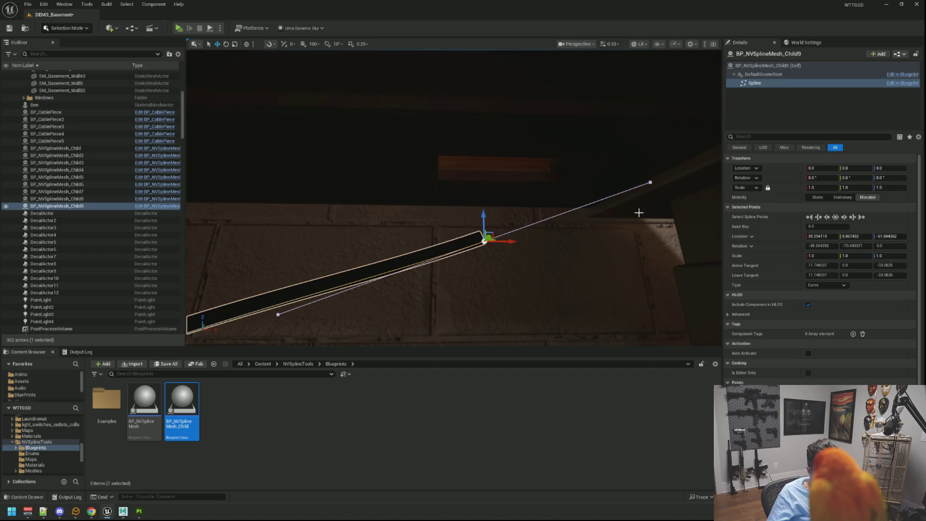
# Reposition the end and top points and their tangents into an S-curve toward the desk.
pyautogui.moveTo(511, 242)
pyautogui.mouseDown()
pyautogui.moveTo(397, 241)
pyautogui.moveTo(521, 240)
pyautogui.moveTo(489, 144)
pyautogui.moveTo(457, 153)
pyautogui.mouseUp()
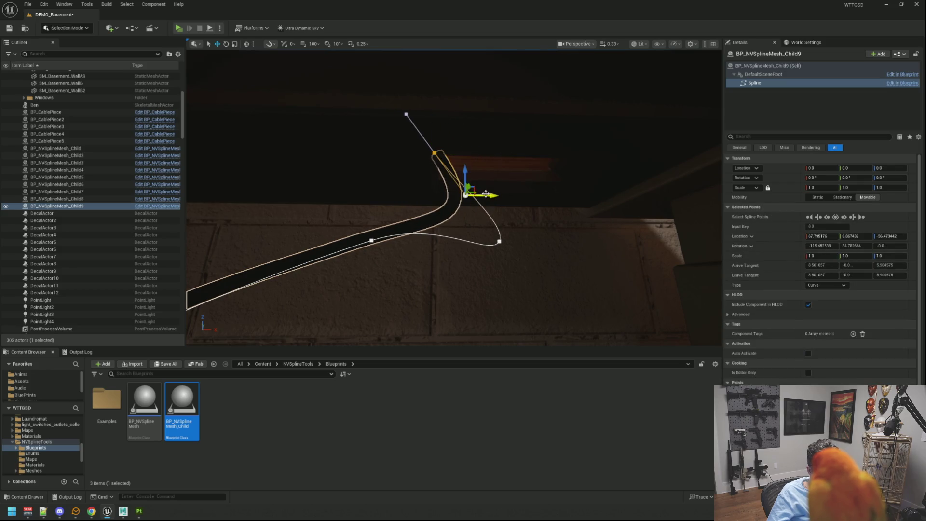
pyautogui.moveTo(486, 194)
pyautogui.mouseDown()
pyautogui.moveTo(518, 195)
pyautogui.moveTo(498, 181)
pyautogui.mouseUp()
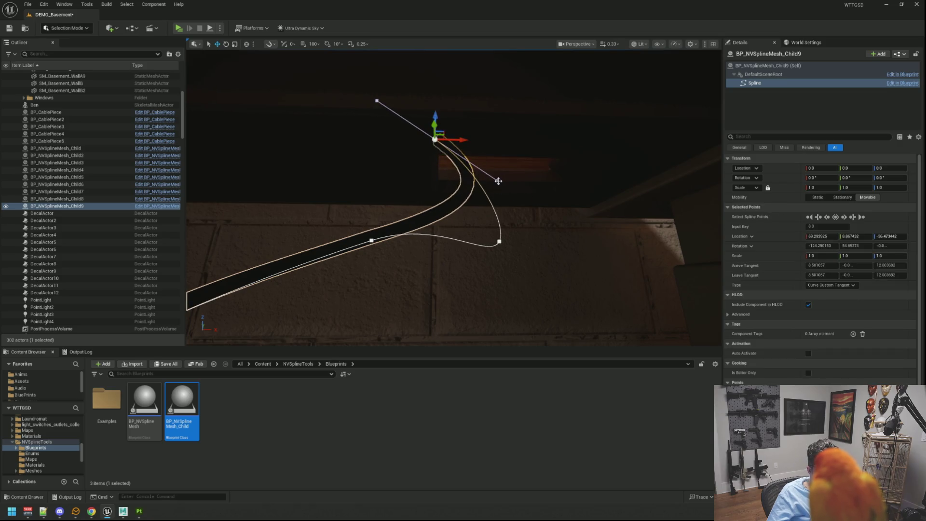
pyautogui.moveTo(462, 142); pyautogui.dragTo(448, 137)
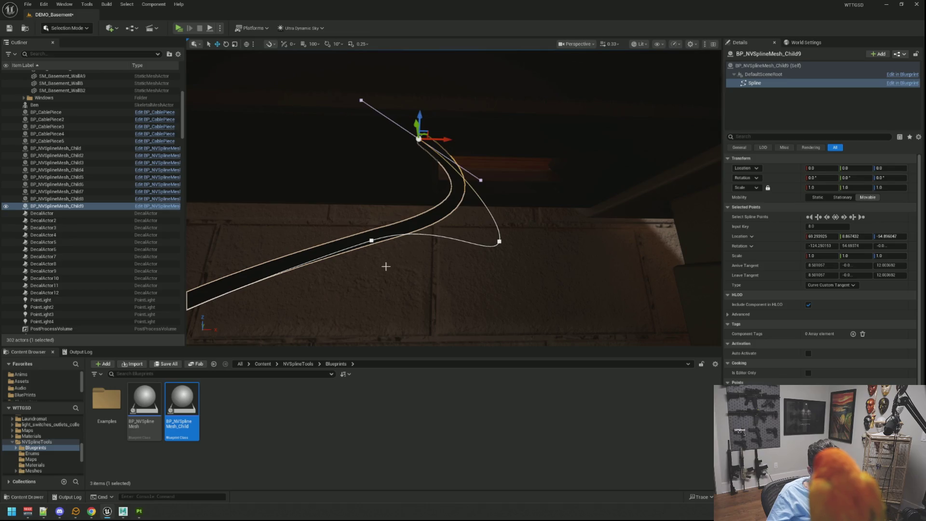
pyautogui.click(371, 240)
pyautogui.click(503, 240)
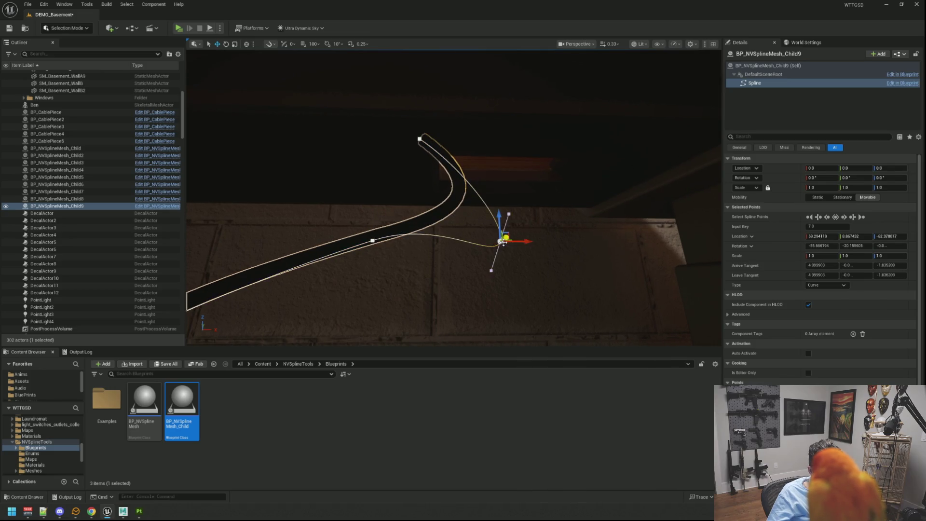
pyautogui.moveTo(529, 239); pyautogui.dragTo(496, 240)
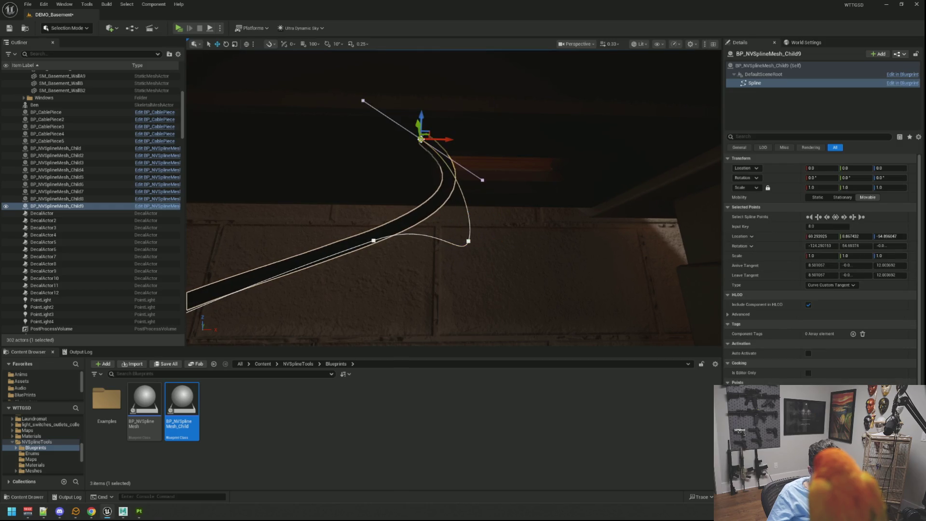
pyautogui.moveTo(425, 159); pyautogui.dragTo(446, 185)
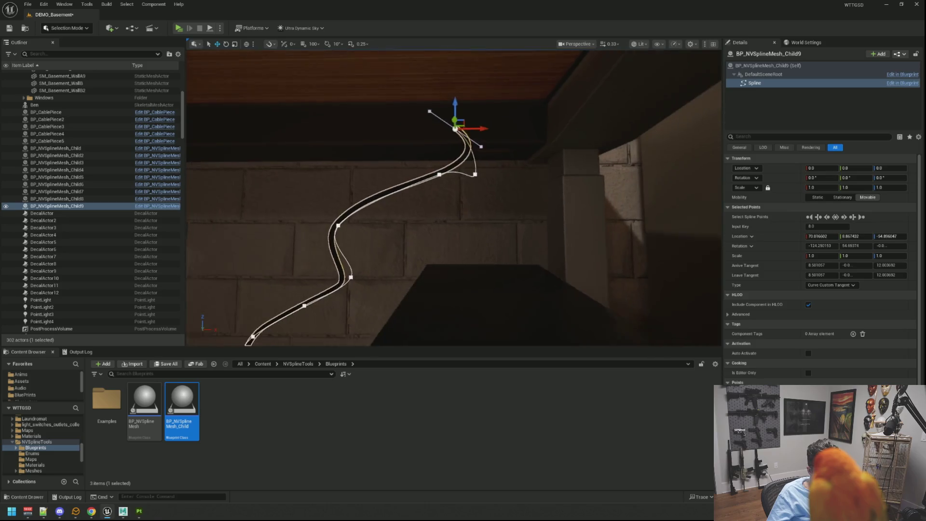
pyautogui.click(446, 185)
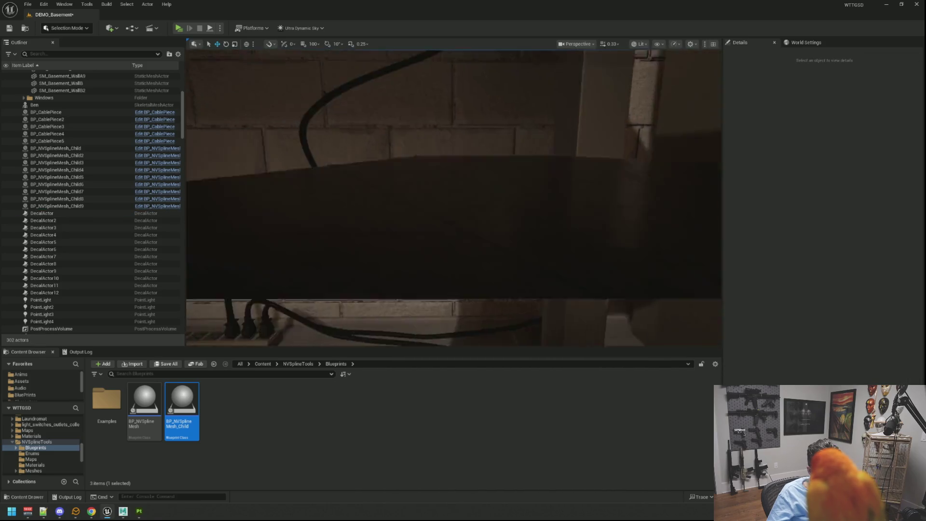
# Focus on BP_NVSplineMesh_Child9 and move a point partway up to bend the curve.
pyautogui.moveTo(601, 182)
pyautogui.mouseDown()
pyautogui.moveTo(382, 179)
pyautogui.moveTo(422, 192)
pyautogui.moveTo(457, 189)
pyautogui.mouseUp()
pyautogui.click(386, 196)
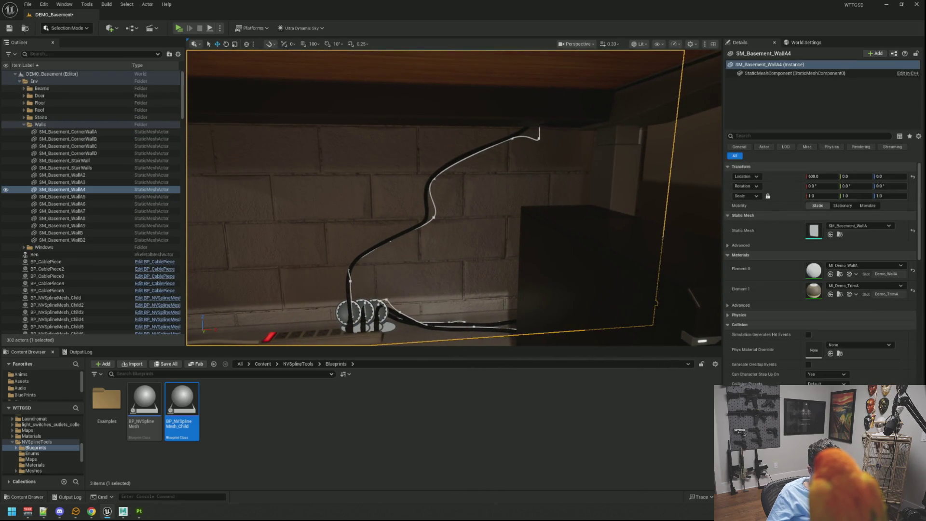
pyautogui.click(468, 190)
pyautogui.press('f')
pyautogui.click(468, 215)
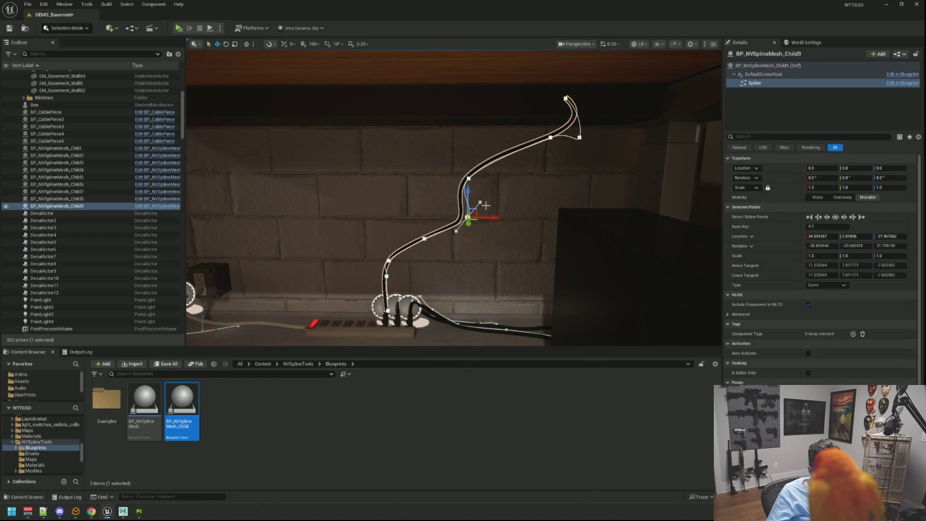
pyautogui.moveTo(494, 221); pyautogui.dragTo(470, 217)
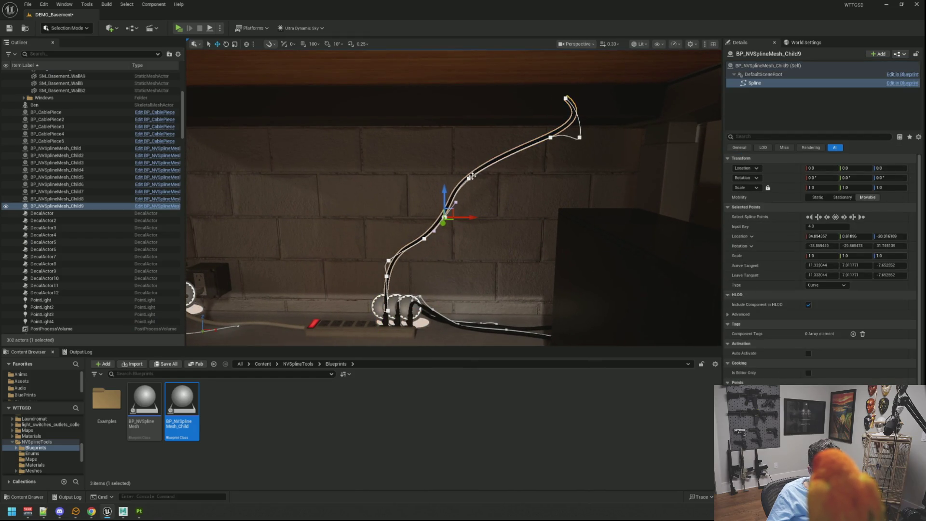
pyautogui.moveTo(492, 180); pyautogui.dragTo(516, 178)
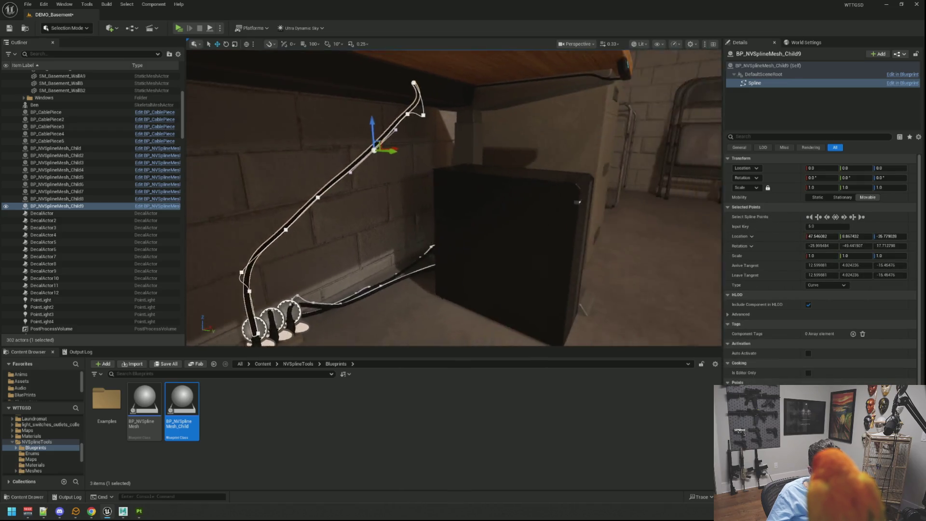
pyautogui.hotkey('ctrl', 'z')
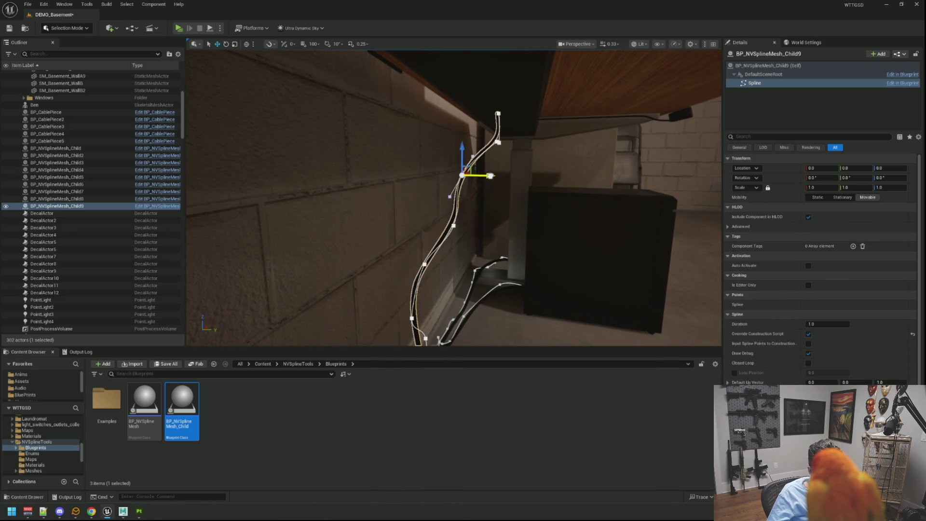
pyautogui.hotkey('ctrl', 'y')
pyautogui.moveTo(476, 215)
pyautogui.mouseDown()
pyautogui.moveTo(458, 202)
pyautogui.moveTo(428, 261)
pyautogui.moveTo(486, 245)
pyautogui.moveTo(473, 243)
pyautogui.moveTo(516, 246)
pyautogui.moveTo(430, 243)
pyautogui.mouseUp()
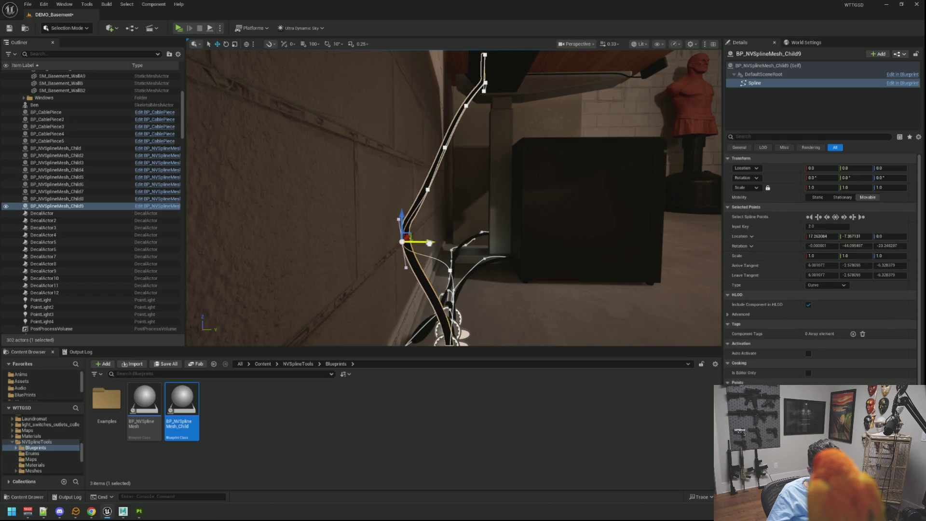
# Push the lower cable points against the wall and lower one to smooth the climb.
pyautogui.click(428, 191)
pyautogui.moveTo(457, 190); pyautogui.dragTo(442, 190)
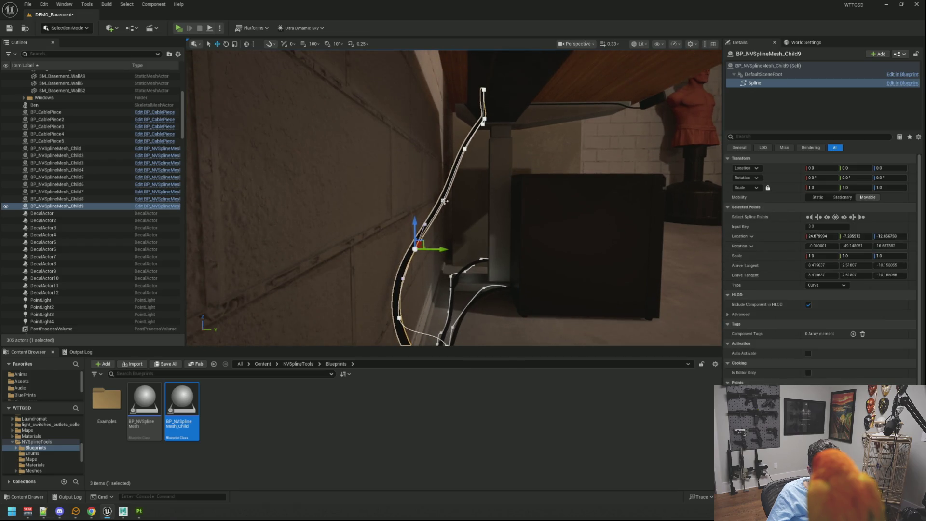
pyautogui.moveTo(462, 204); pyautogui.dragTo(455, 203)
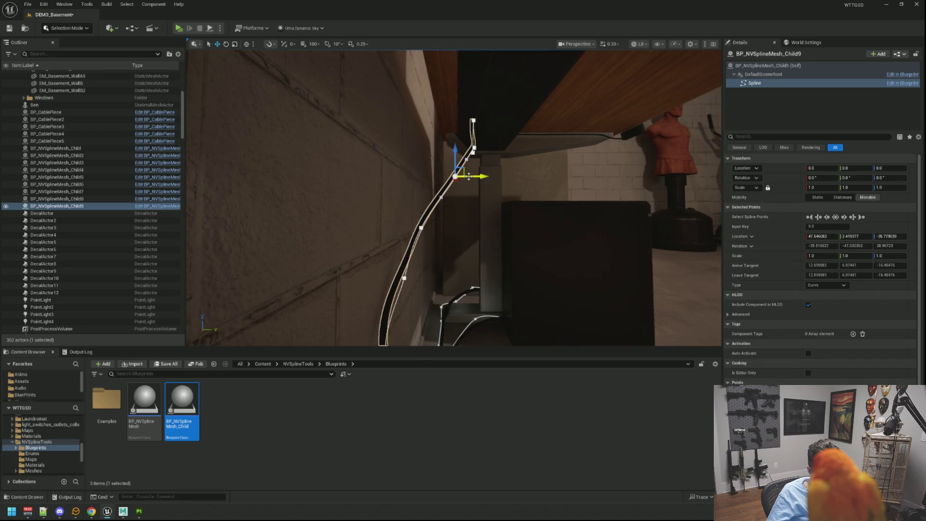
pyautogui.moveTo(473, 178)
pyautogui.mouseDown()
pyautogui.moveTo(453, 212)
pyautogui.moveTo(453, 251)
pyautogui.moveTo(463, 246)
pyautogui.moveTo(453, 265)
pyautogui.moveTo(474, 204)
pyautogui.mouseUp()
pyautogui.scroll(2, 426, 200)
pyautogui.click(437, 195)
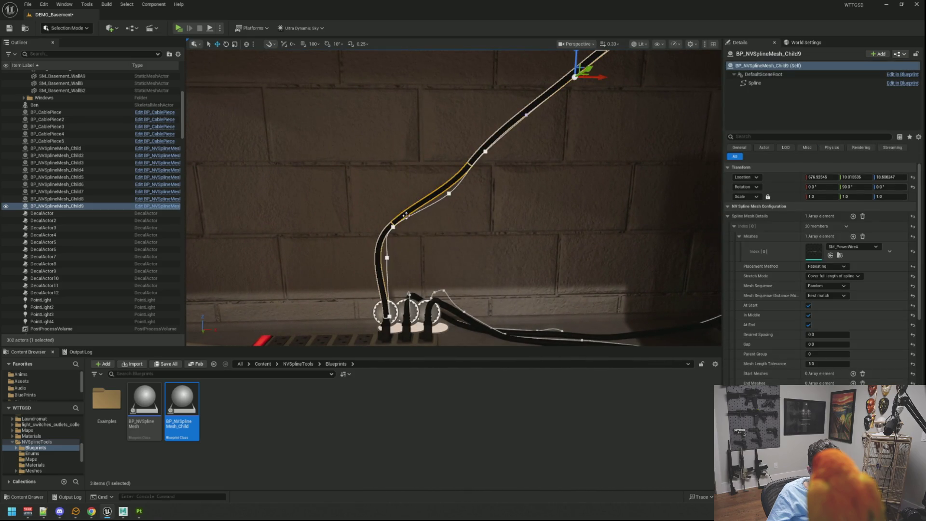
pyautogui.click(393, 226)
pyautogui.moveTo(419, 226)
pyautogui.mouseDown()
pyautogui.moveTo(477, 229)
pyautogui.moveTo(462, 229)
pyautogui.mouseUp()
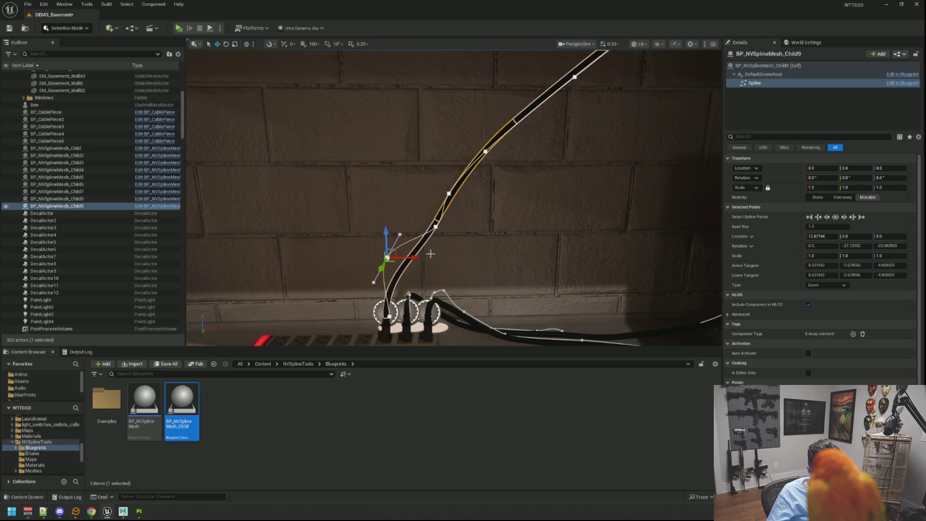
pyautogui.moveTo(413, 256)
pyautogui.mouseDown()
pyautogui.moveTo(429, 257)
pyautogui.moveTo(423, 242)
pyautogui.moveTo(455, 203)
pyautogui.moveTo(488, 194)
pyautogui.mouseUp()
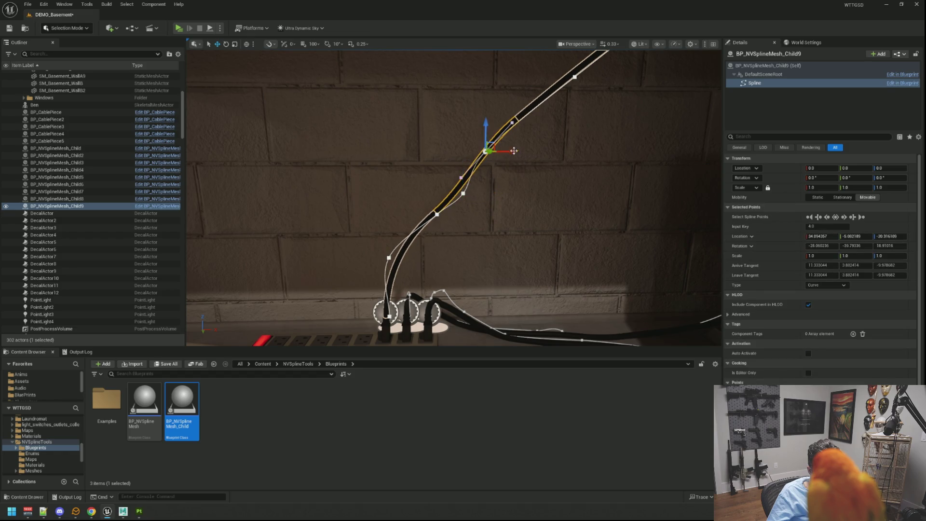
pyautogui.moveTo(515, 150); pyautogui.dragTo(538, 150)
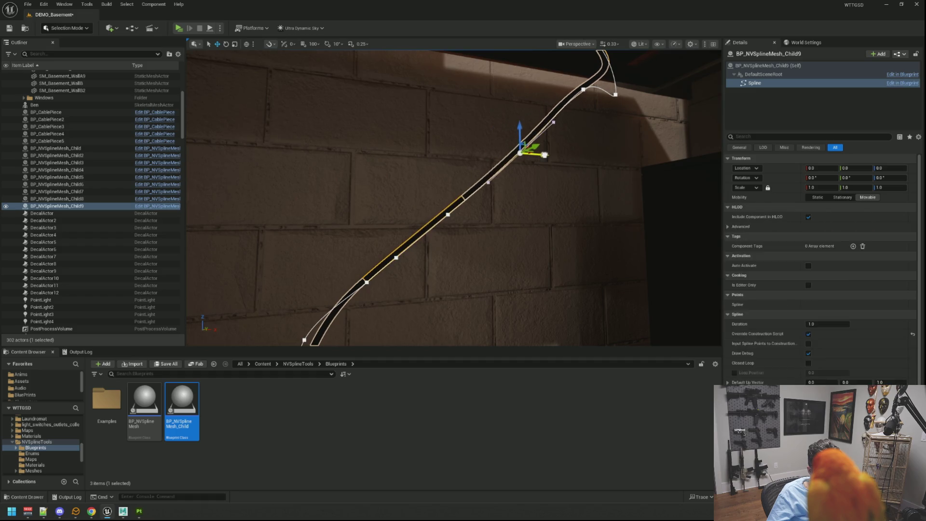
pyautogui.moveTo(544, 155)
pyautogui.mouseDown()
pyautogui.moveTo(521, 183)
pyautogui.moveTo(492, 192)
pyautogui.moveTo(487, 212)
pyautogui.moveTo(478, 198)
pyautogui.moveTo(482, 207)
pyautogui.moveTo(478, 198)
pyautogui.moveTo(471, 208)
pyautogui.moveTo(475, 164)
pyautogui.moveTo(508, 199)
pyautogui.mouseUp()
pyautogui.click(496, 187)
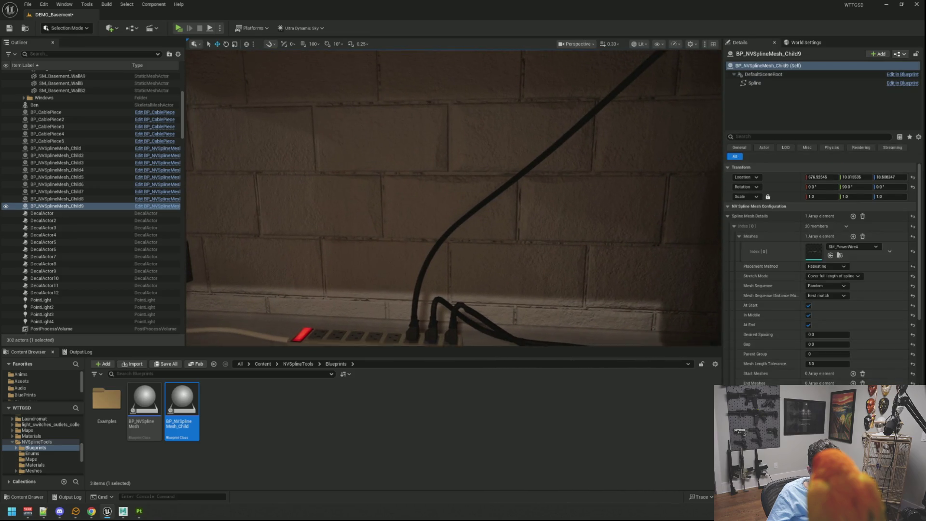
# Pull a rising cable point lower, then raise it and shift it right to reshape the loop.
pyautogui.click(485, 217)
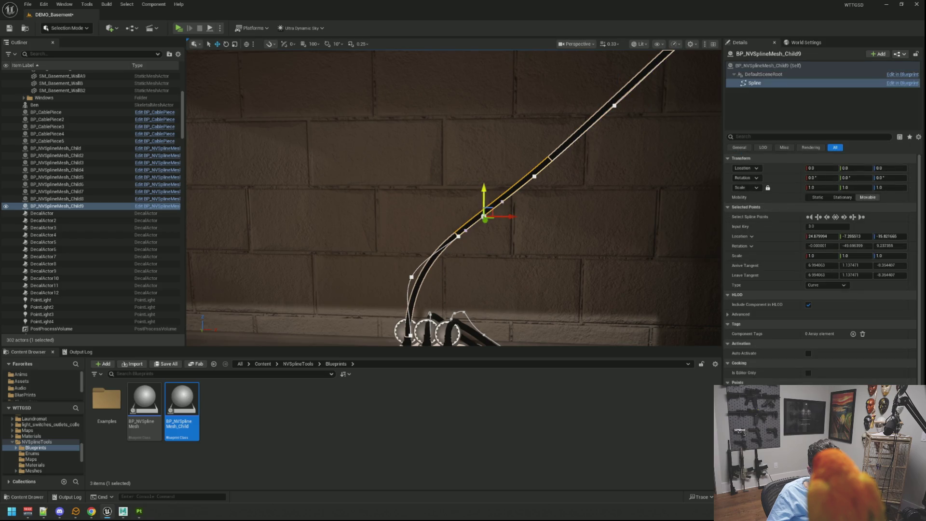
pyautogui.moveTo(484, 217); pyautogui.dragTo(484, 260)
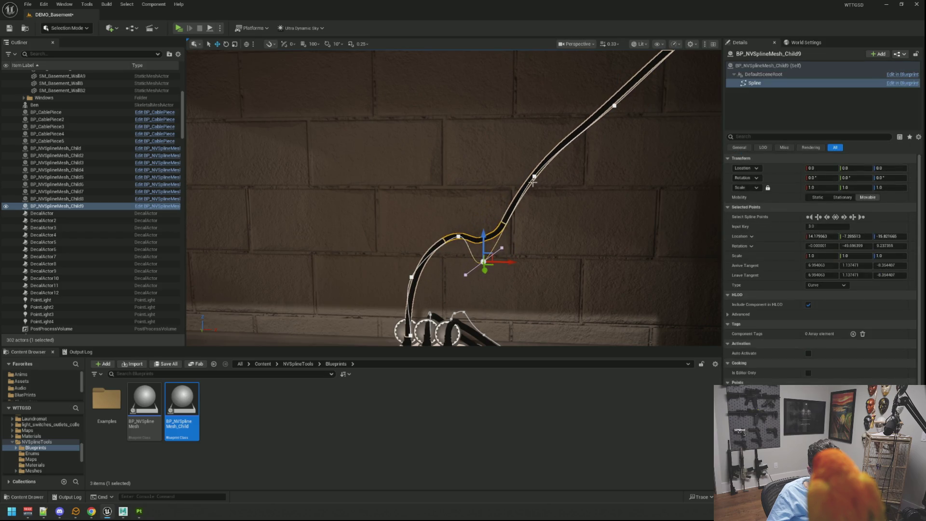
pyautogui.moveTo(531, 157); pyautogui.dragTo(542, 212)
pyautogui.moveTo(476, 208)
pyautogui.mouseDown()
pyautogui.moveTo(459, 213)
pyautogui.moveTo(673, 210)
pyautogui.mouseUp()
pyautogui.scroll(5, 457, 216)
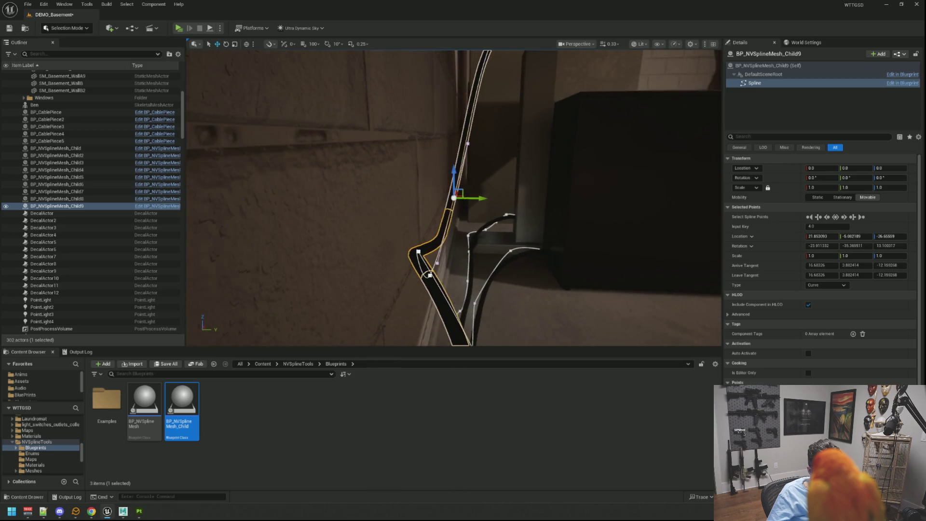
pyautogui.moveTo(437, 262)
pyautogui.mouseDown()
pyautogui.moveTo(476, 248)
pyautogui.moveTo(464, 244)
pyautogui.mouseUp()
pyautogui.moveTo(418, 225)
pyautogui.mouseDown()
pyautogui.moveTo(414, 203)
pyautogui.moveTo(511, 185)
pyautogui.mouseUp()
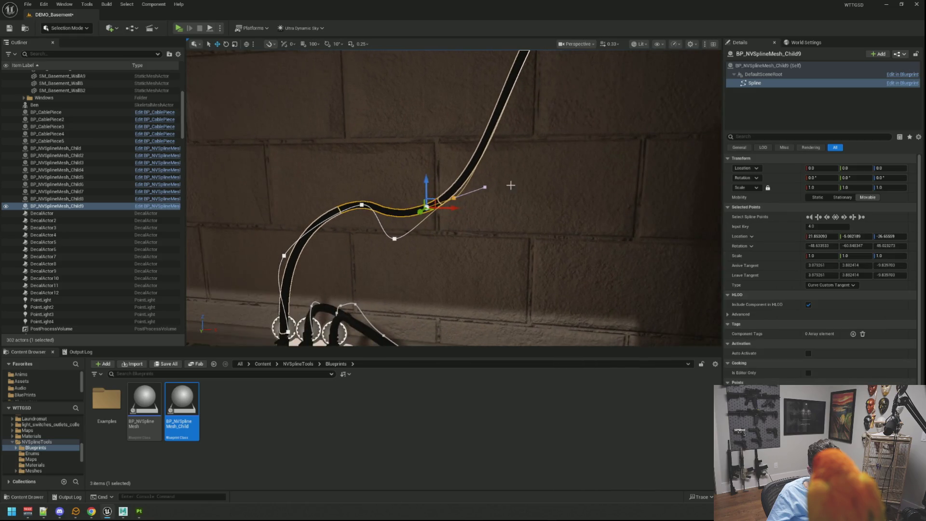
pyautogui.moveTo(396, 211)
pyautogui.mouseDown()
pyautogui.moveTo(384, 179)
pyautogui.moveTo(397, 200)
pyautogui.moveTo(382, 202)
pyautogui.moveTo(482, 186)
pyautogui.mouseUp()
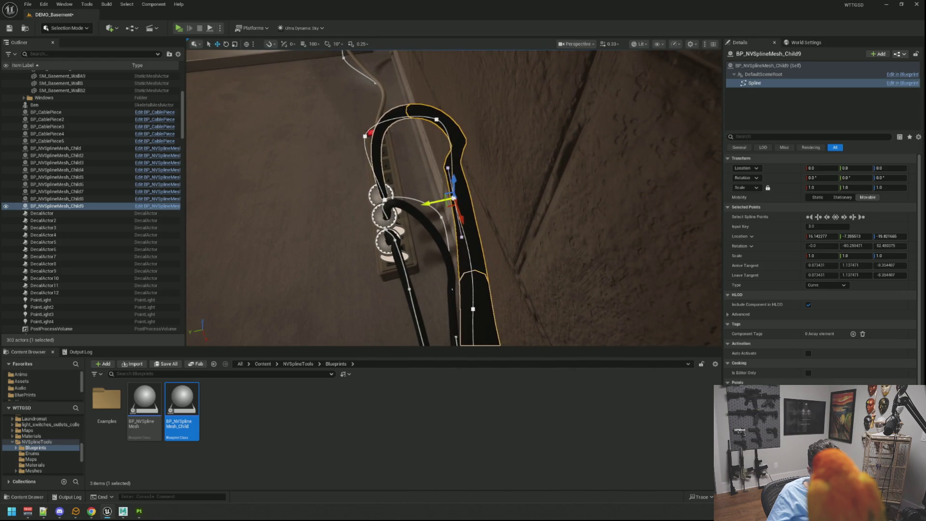
pyautogui.moveTo(433, 203); pyautogui.dragTo(456, 203)
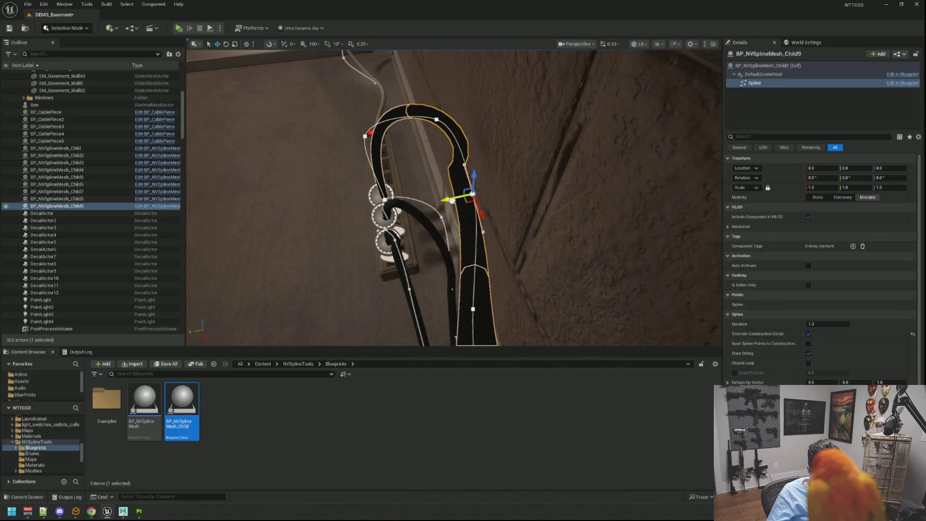
# Pull the loop's tangent outward and raise the mid-wall point to smooth the kink.
pyautogui.click(476, 231)
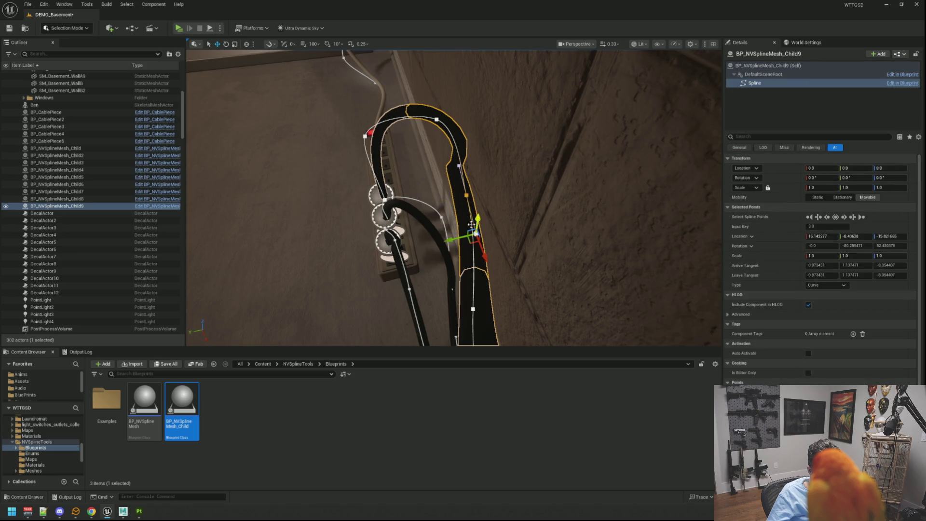
pyautogui.moveTo(451, 238)
pyautogui.mouseDown()
pyautogui.moveTo(419, 247)
pyautogui.moveTo(450, 228)
pyautogui.mouseUp()
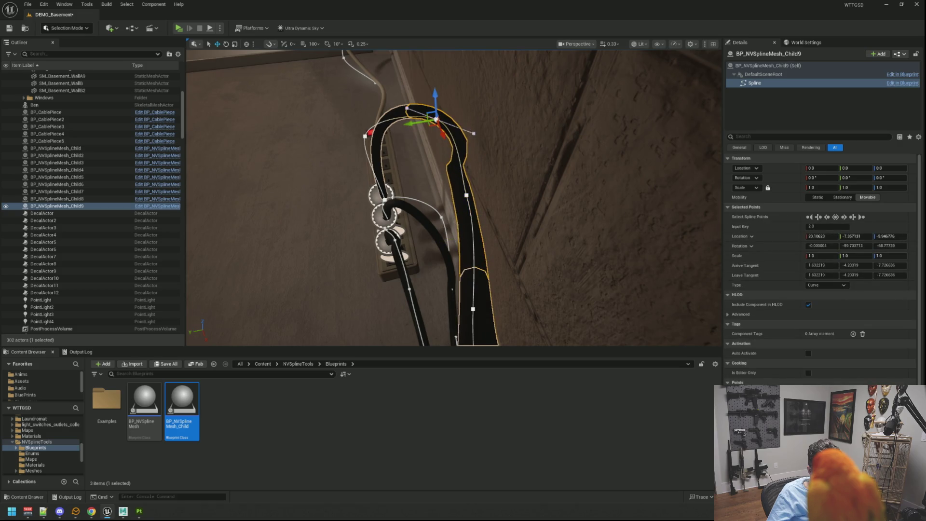
pyautogui.moveTo(468, 147)
pyautogui.mouseDown()
pyautogui.moveTo(439, 144)
pyautogui.moveTo(486, 132)
pyautogui.moveTo(477, 127)
pyautogui.mouseUp()
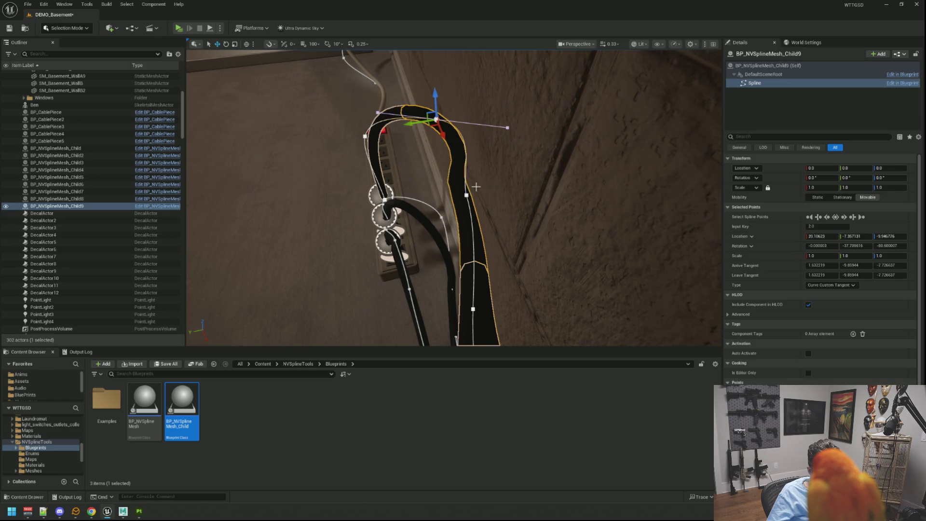
pyautogui.moveTo(447, 200)
pyautogui.mouseDown()
pyautogui.moveTo(462, 198)
pyautogui.moveTo(449, 199)
pyautogui.mouseUp()
pyautogui.press('f')
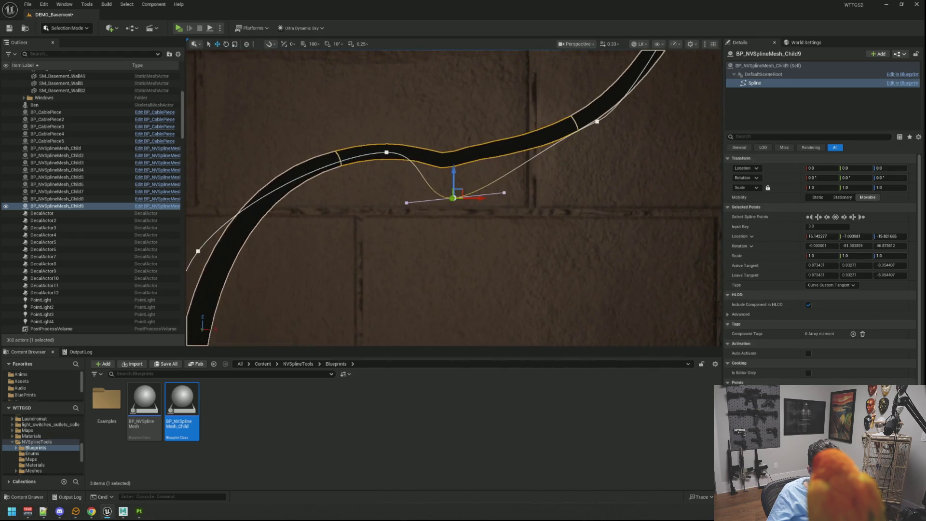
pyautogui.moveTo(455, 172)
pyautogui.mouseDown()
pyautogui.moveTo(453, 145)
pyautogui.moveTo(453, 181)
pyautogui.moveTo(441, 89)
pyautogui.moveTo(437, 132)
pyautogui.moveTo(450, 204)
pyautogui.mouseUp()
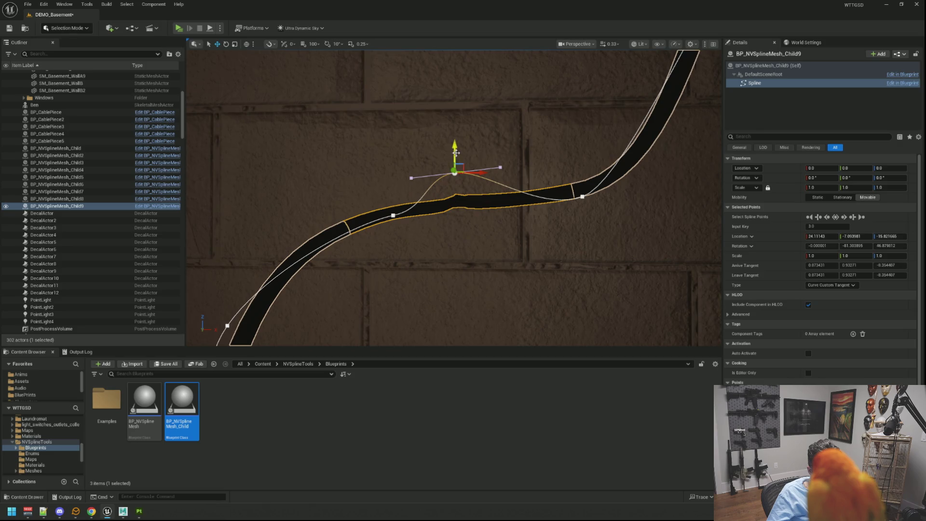
pyautogui.moveTo(456, 153)
pyautogui.mouseDown()
pyautogui.moveTo(456, 135)
pyautogui.moveTo(454, 143)
pyautogui.mouseUp()
pyautogui.moveTo(494, 225); pyautogui.dragTo(477, 251)
# Bring the cable running up the brick wall beside the power strip into view and select it.
pyautogui.press('w')
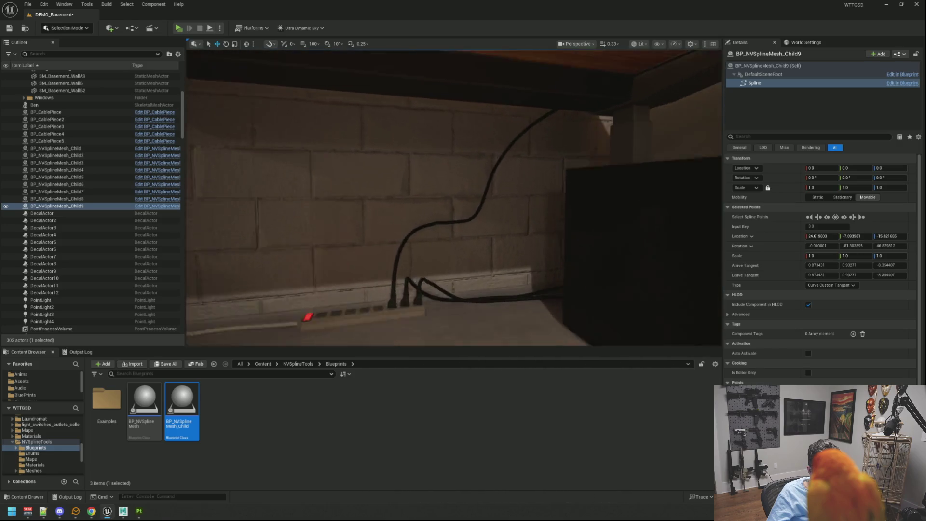
pyautogui.moveTo(495, 226); pyautogui.dragTo(494, 226)
pyautogui.click(439, 213)
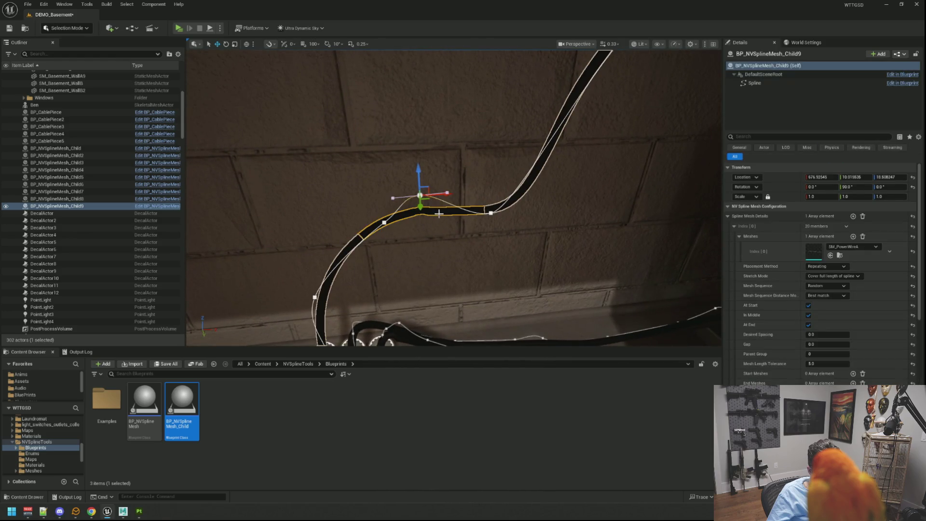
pyautogui.moveTo(423, 179); pyautogui.dragTo(423, 180)
pyautogui.moveTo(464, 216)
pyautogui.mouseDown()
pyautogui.moveTo(430, 190)
pyautogui.moveTo(397, 209)
pyautogui.moveTo(621, 167)
pyautogui.moveTo(403, 207)
pyautogui.moveTo(625, 181)
pyautogui.moveTo(598, 188)
pyautogui.moveTo(562, 231)
pyautogui.moveTo(563, 257)
pyautogui.moveTo(470, 249)
pyautogui.moveTo(456, 206)
pyautogui.mouseUp()
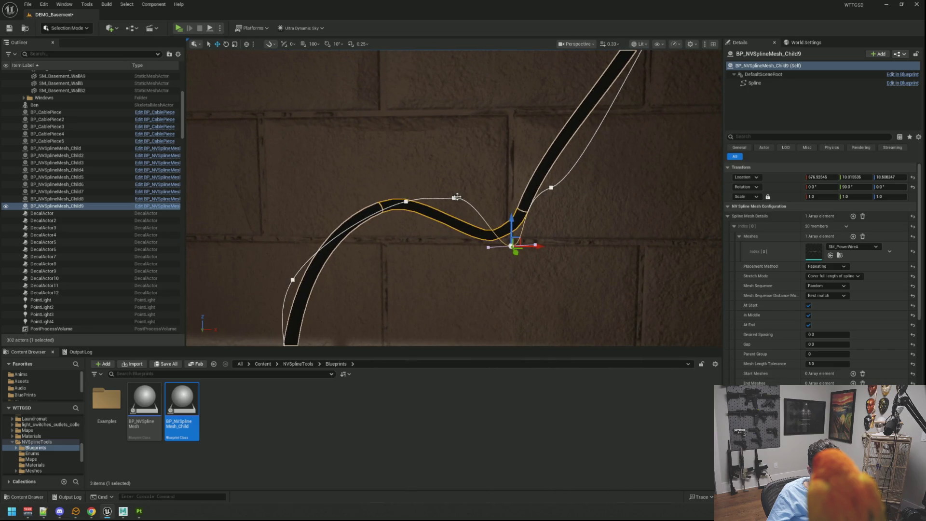
# Lower two points on the wall cable, including the point at the top of the curve.
pyautogui.click(454, 199)
pyautogui.moveTo(457, 174)
pyautogui.mouseDown()
pyautogui.moveTo(453, 264)
pyautogui.moveTo(451, 235)
pyautogui.mouseUp()
pyautogui.click(406, 202)
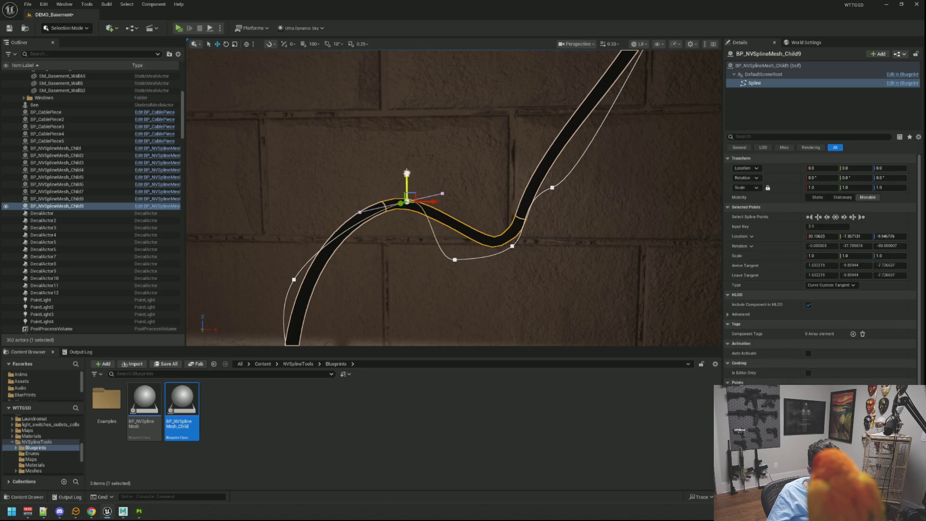
pyautogui.moveTo(407, 173)
pyautogui.mouseDown()
pyautogui.moveTo(407, 258)
pyautogui.moveTo(406, 218)
pyautogui.moveTo(406, 248)
pyautogui.mouseUp()
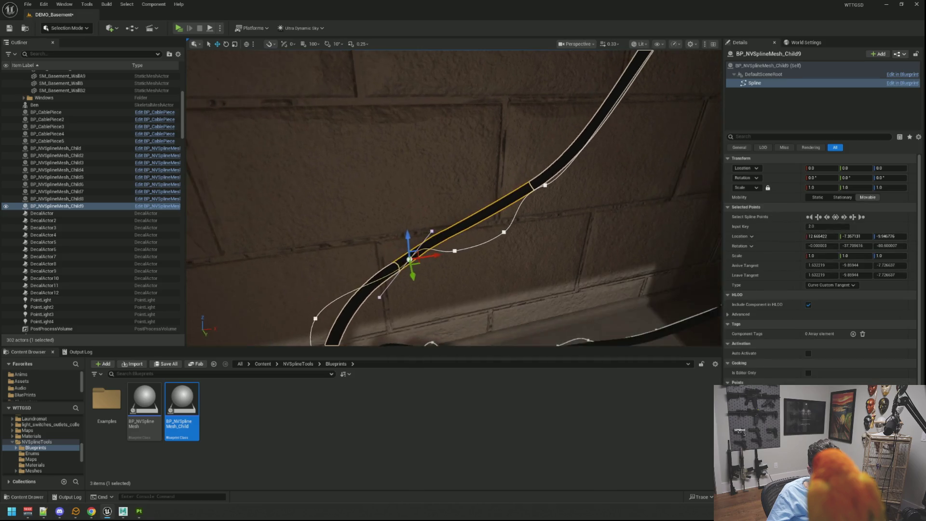
# Rotate the tangent of the cable point near the desk and shift the next point down slightly.
pyautogui.moveTo(435, 217)
pyautogui.mouseDown()
pyautogui.moveTo(462, 198)
pyautogui.moveTo(614, 182)
pyautogui.moveTo(585, 170)
pyautogui.mouseUp()
pyautogui.click(513, 191)
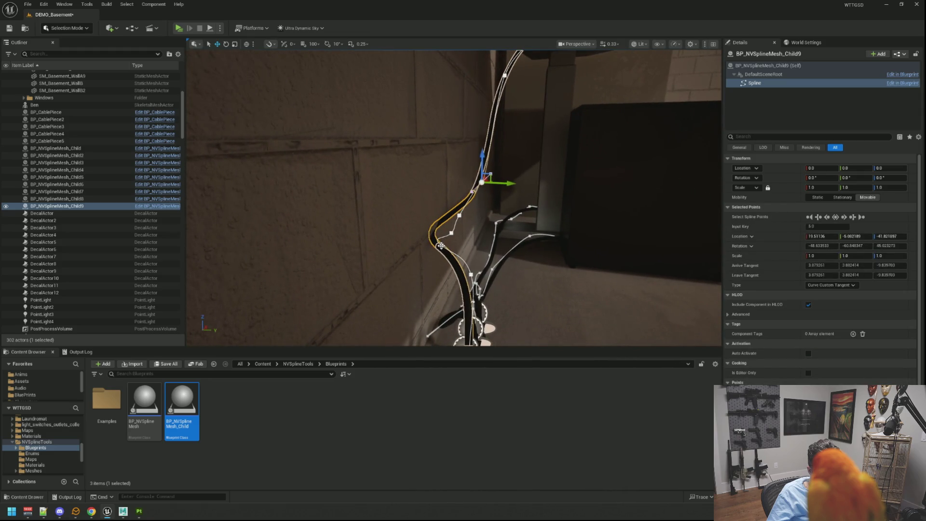
pyautogui.click(459, 217)
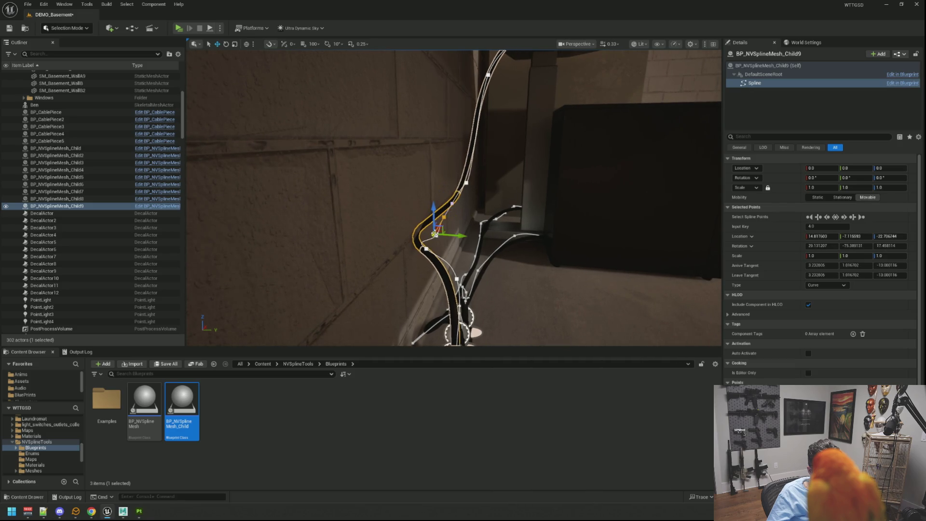
pyautogui.moveTo(443, 217)
pyautogui.mouseDown()
pyautogui.moveTo(446, 231)
pyautogui.moveTo(433, 235)
pyautogui.mouseUp()
pyautogui.click(435, 235)
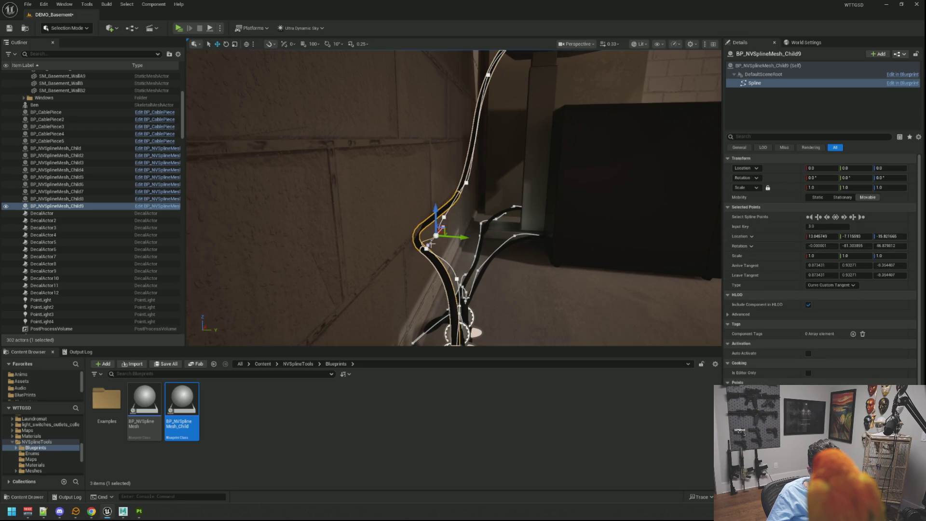
pyautogui.moveTo(460, 234); pyautogui.dragTo(466, 236)
# Tuck that cable point left against the wall, then preview the cables without overlays.
pyautogui.scroll(5, 458, 236)
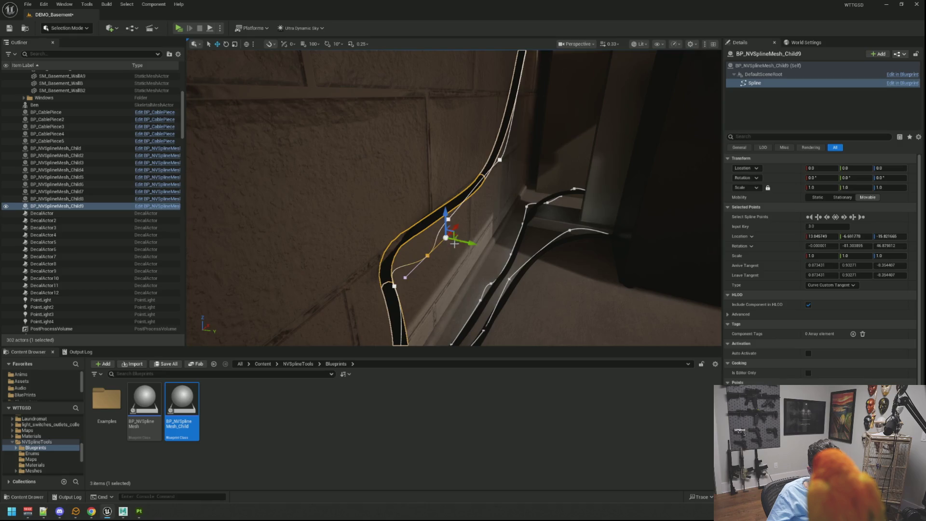
pyautogui.moveTo(472, 243); pyautogui.dragTo(453, 241)
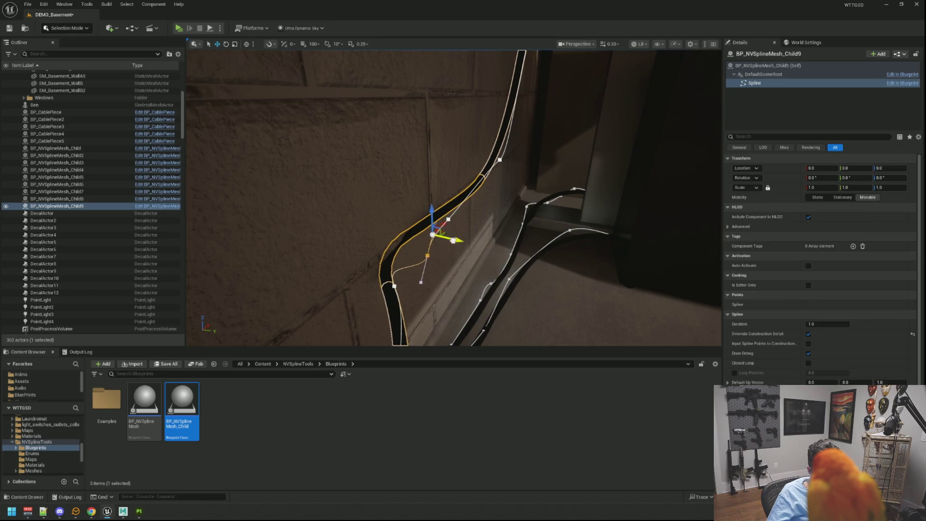
pyautogui.moveTo(467, 300)
pyautogui.mouseDown()
pyautogui.moveTo(504, 335)
pyautogui.moveTo(402, 226)
pyautogui.moveTo(402, 290)
pyautogui.moveTo(444, 306)
pyautogui.mouseUp()
pyautogui.click(394, 285)
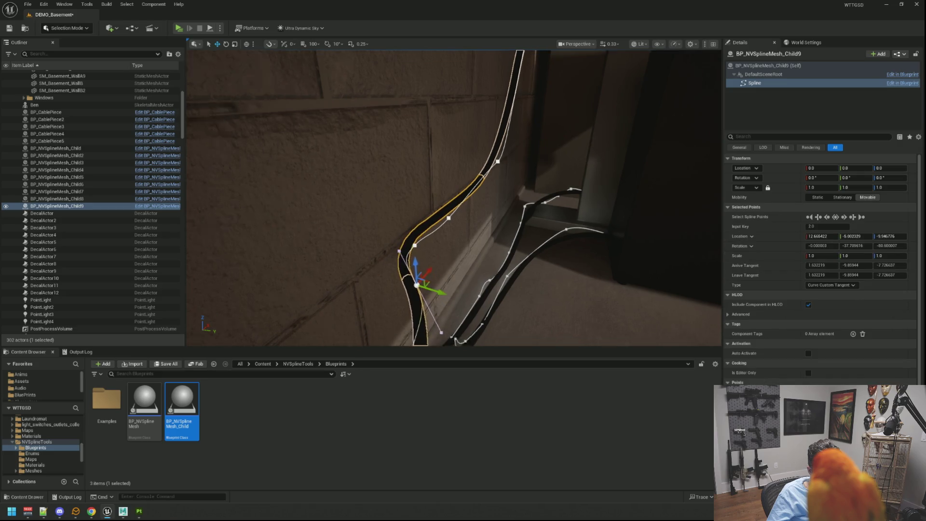
pyautogui.moveTo(496, 275); pyautogui.dragTo(504, 229)
pyautogui.press('g')
pyautogui.press('g')
# Move another wall-cable point left along the wall and slightly lower to smooth the curve.
pyautogui.scroll(5, 492, 271)
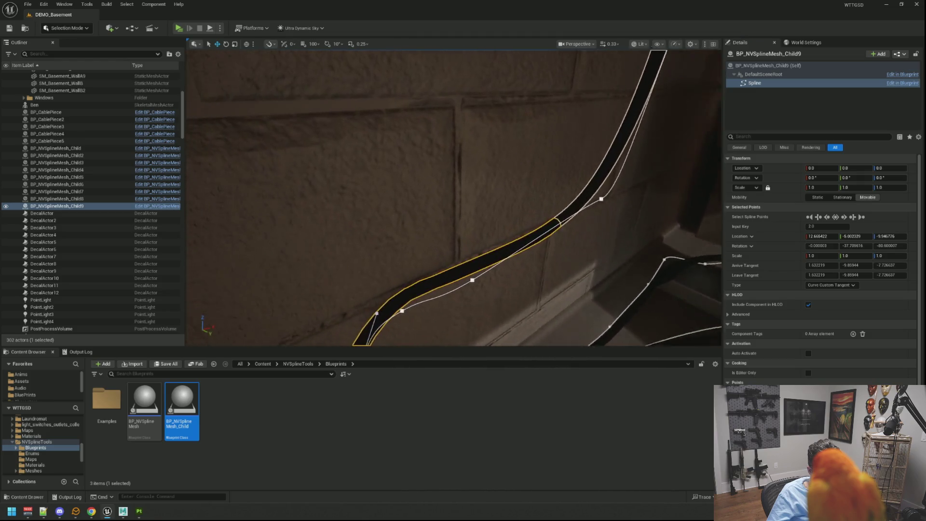
pyautogui.click(478, 280)
pyautogui.press('f')
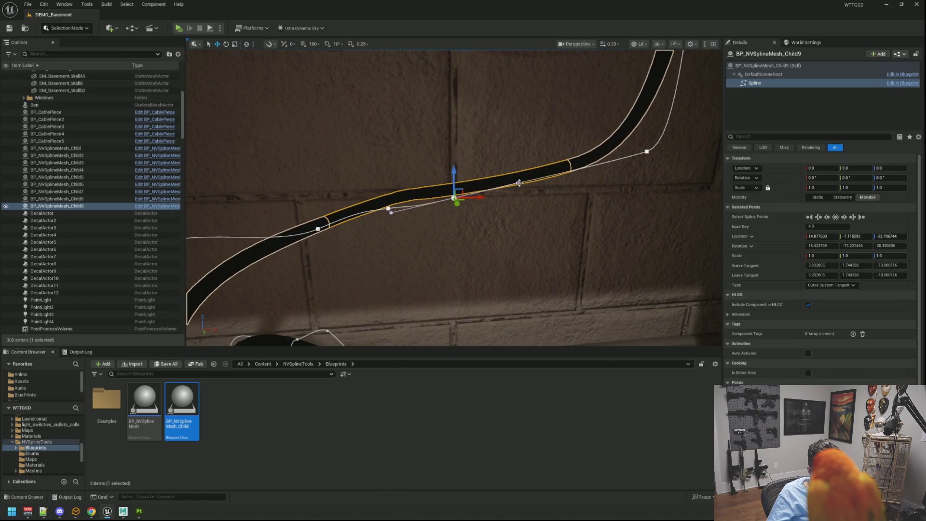
pyautogui.moveTo(545, 182); pyautogui.dragTo(510, 186)
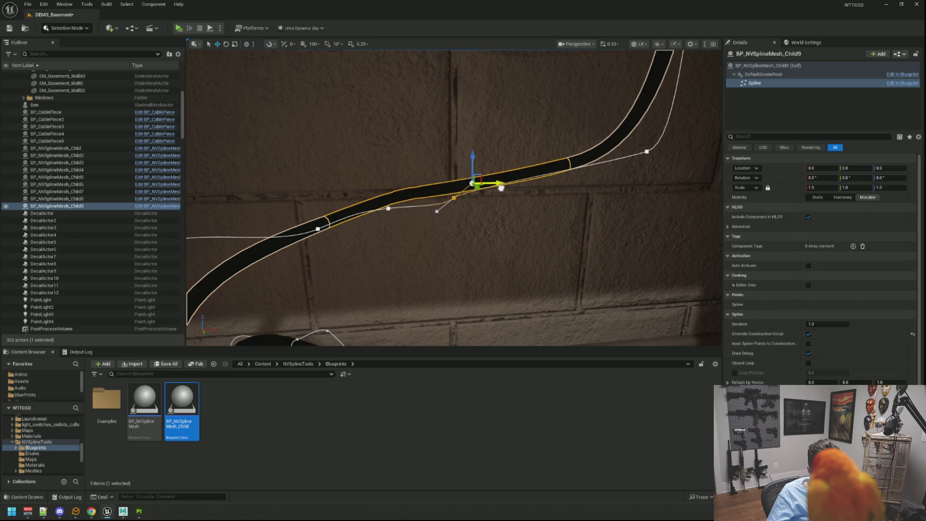
pyautogui.moveTo(475, 161); pyautogui.dragTo(476, 169)
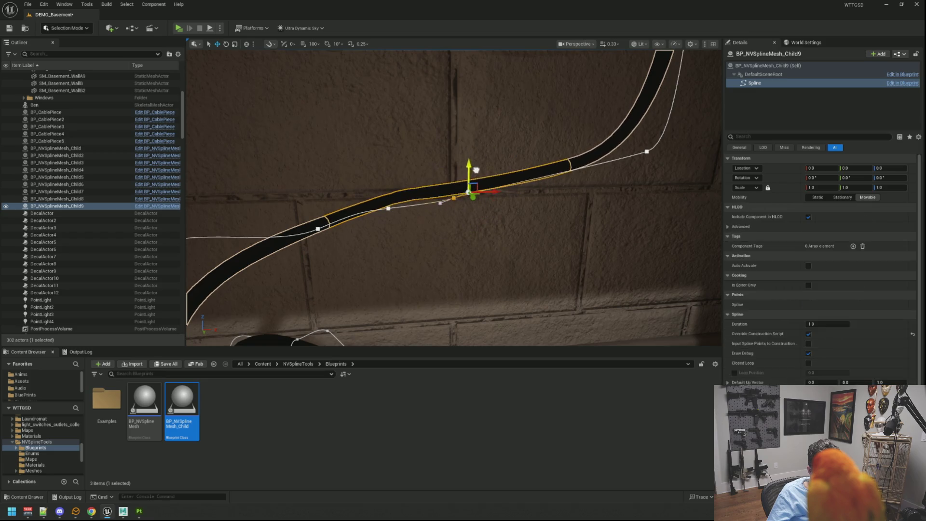
# Rotate the tangent of the neighbouring lower bend point to ease the Child9 curve.
pyautogui.scroll(3, 476, 170)
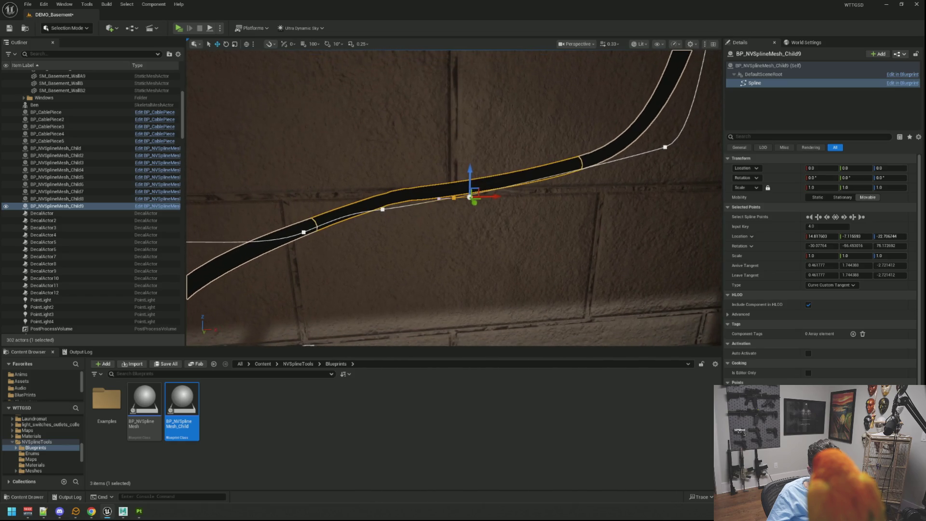
pyautogui.scroll(2, 466, 225)
pyautogui.moveTo(452, 203)
pyautogui.mouseDown()
pyautogui.moveTo(435, 237)
pyautogui.moveTo(441, 252)
pyautogui.mouseUp()
pyautogui.click(409, 242)
pyautogui.moveTo(397, 280)
pyautogui.mouseDown()
pyautogui.moveTo(403, 250)
pyautogui.moveTo(369, 235)
pyautogui.mouseUp()
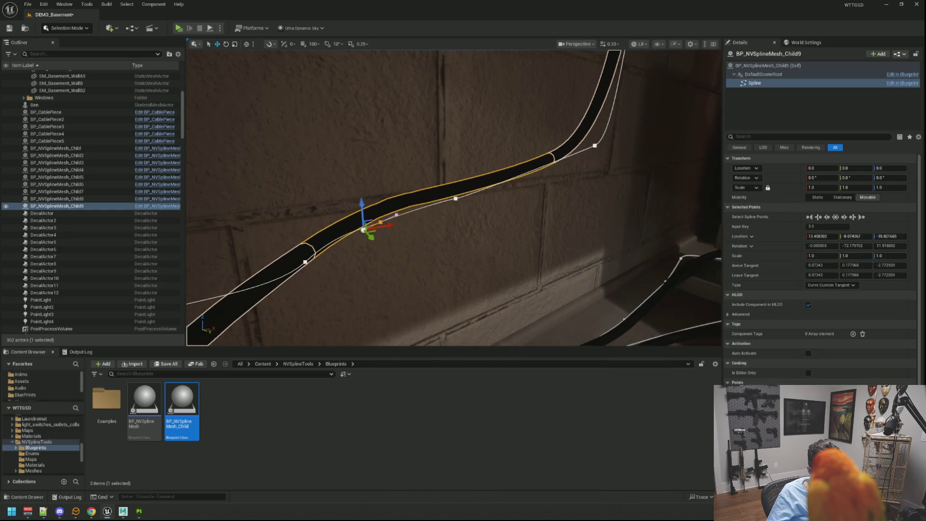
pyautogui.moveTo(267, 225); pyautogui.dragTo(204, 209)
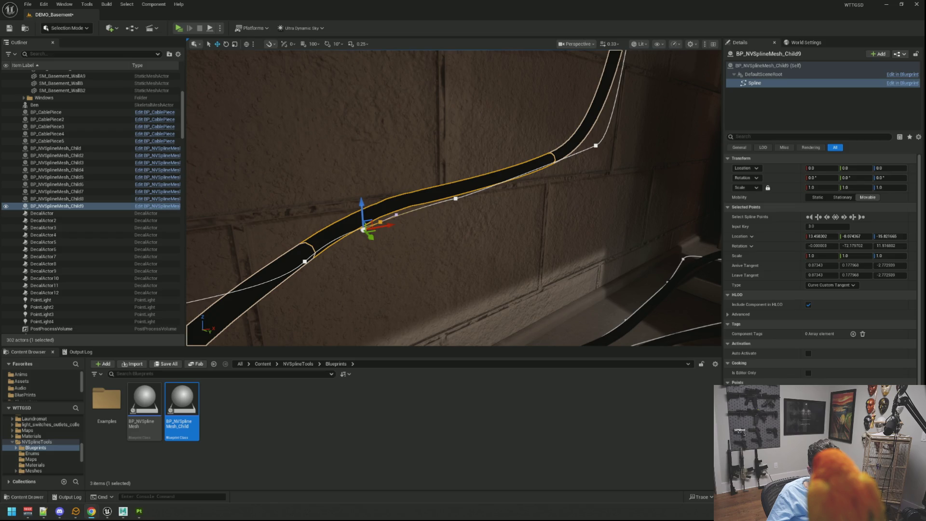
# Nudge and rotate the Child9 points by the power-strip plug so the rising loop hugs the strip.
pyautogui.scroll(-5, 495, 215)
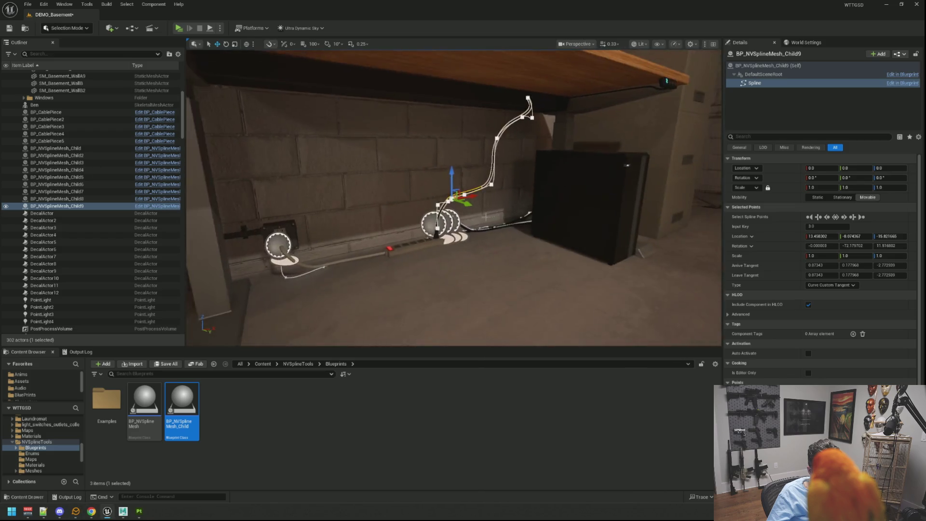
pyautogui.scroll(5, 486, 220)
pyautogui.moveTo(486, 219); pyautogui.dragTo(483, 195)
pyautogui.click(440, 239)
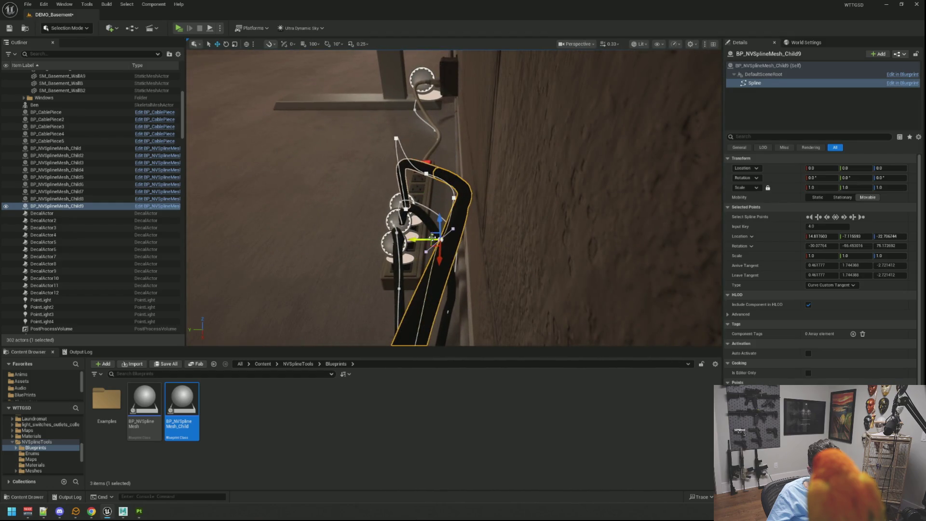
pyautogui.moveTo(427, 249)
pyautogui.mouseDown()
pyautogui.moveTo(414, 279)
pyautogui.moveTo(431, 281)
pyautogui.mouseUp()
pyautogui.click(413, 278)
pyautogui.click(454, 198)
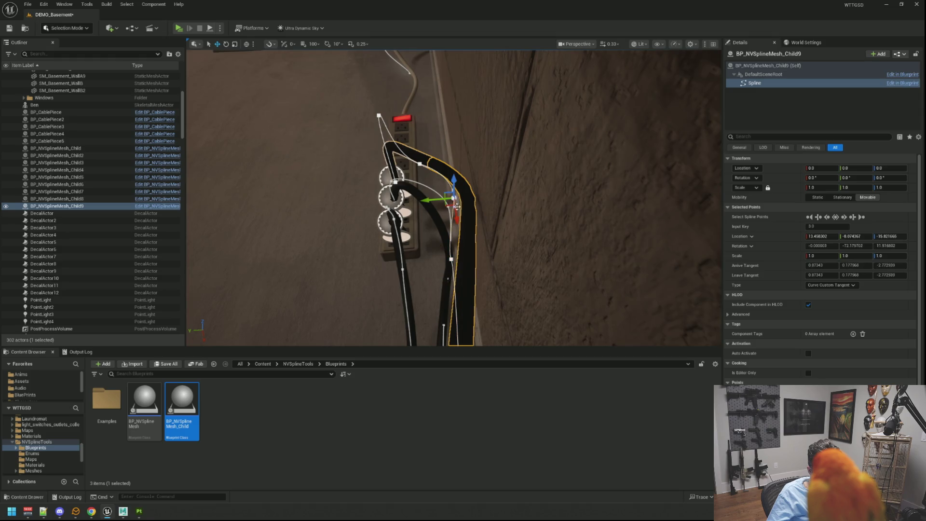
pyautogui.moveTo(431, 199); pyautogui.dragTo(430, 200)
pyautogui.click(417, 163)
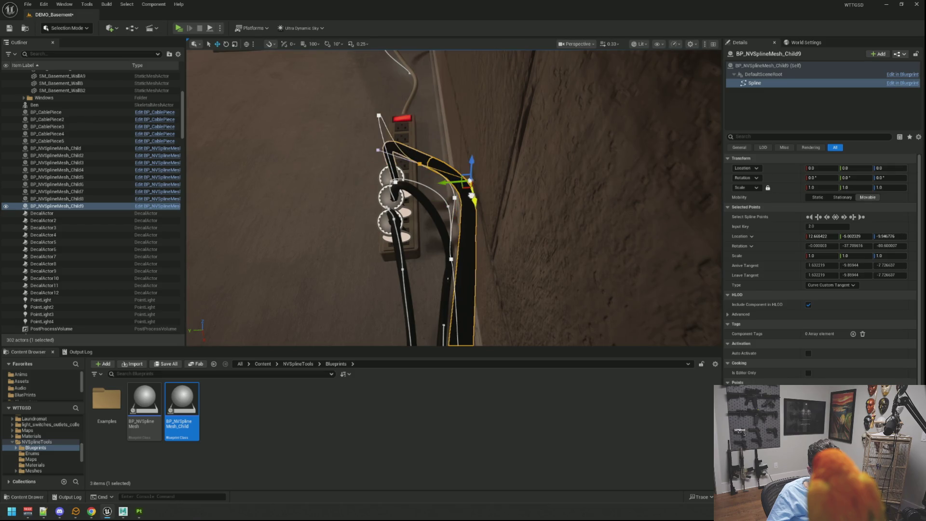
pyautogui.moveTo(472, 196)
pyautogui.mouseDown()
pyautogui.moveTo(440, 176)
pyautogui.moveTo(468, 177)
pyautogui.moveTo(472, 185)
pyautogui.moveTo(438, 193)
pyautogui.mouseUp()
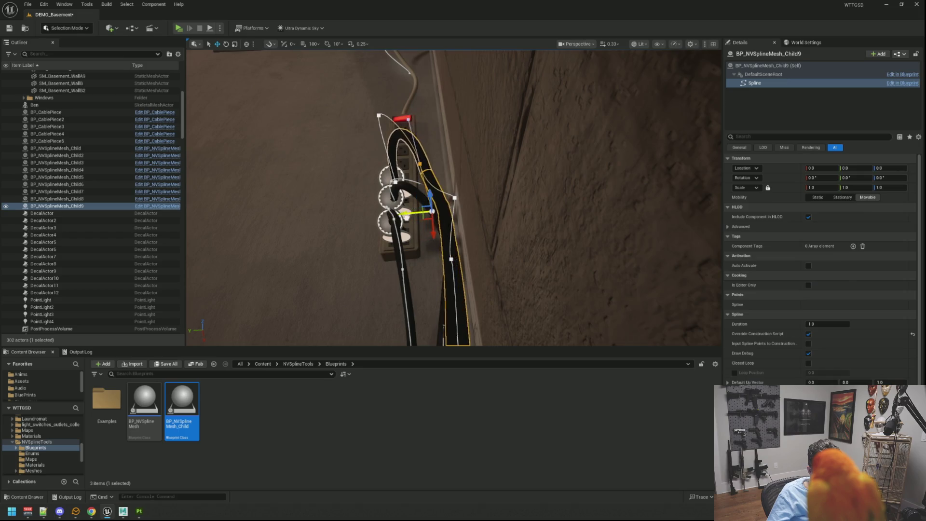
pyautogui.click(415, 215)
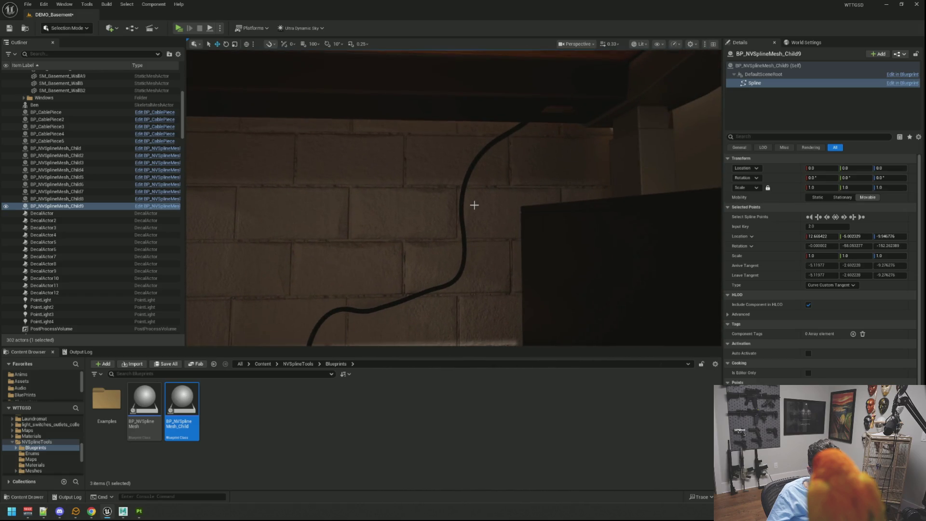
# Push the Child9 cable's lower and middle spline points right and down along the block wall.
pyautogui.click(494, 199)
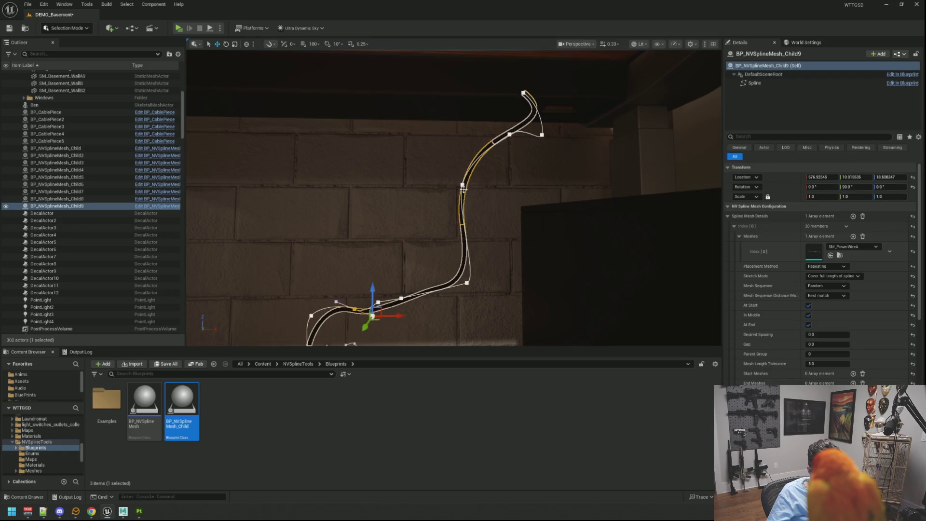
pyautogui.click(463, 187)
pyautogui.moveTo(488, 185)
pyautogui.mouseDown()
pyautogui.moveTo(584, 186)
pyautogui.moveTo(545, 187)
pyautogui.mouseUp()
pyautogui.click(508, 135)
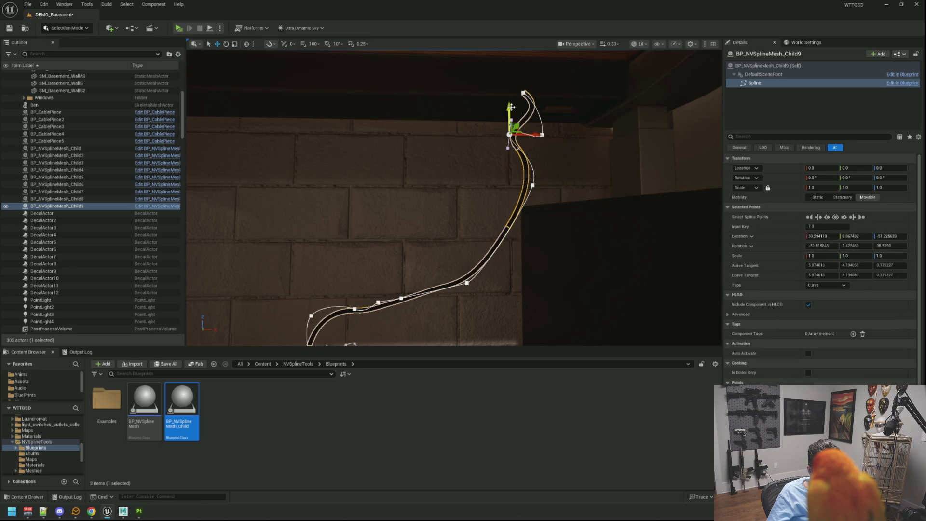
pyautogui.moveTo(512, 107); pyautogui.dragTo(511, 118)
pyautogui.moveTo(540, 149); pyautogui.dragTo(585, 155)
# Pull the top spline point up and left toward the ceiling, then preview in game view.
pyautogui.click(543, 135)
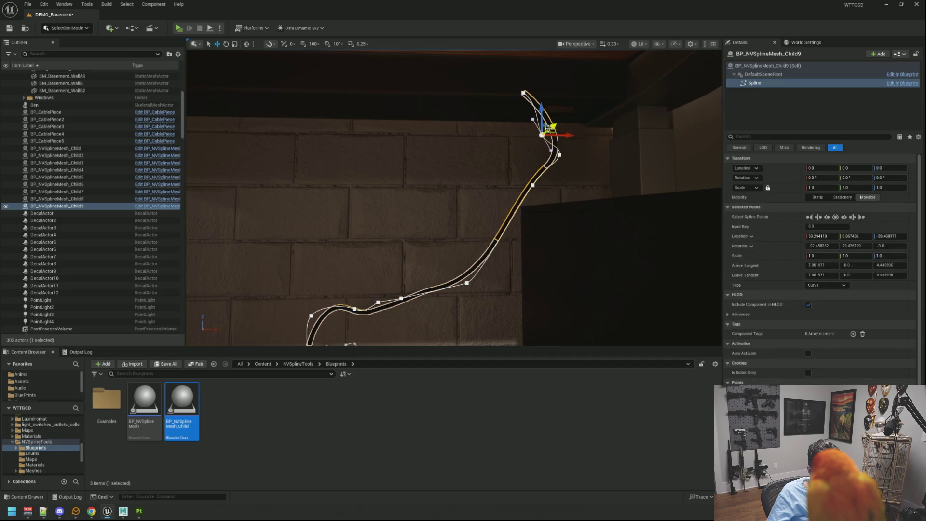
pyautogui.moveTo(537, 107)
pyautogui.mouseDown()
pyautogui.moveTo(544, 92)
pyautogui.moveTo(585, 103)
pyautogui.moveTo(575, 107)
pyautogui.mouseUp()
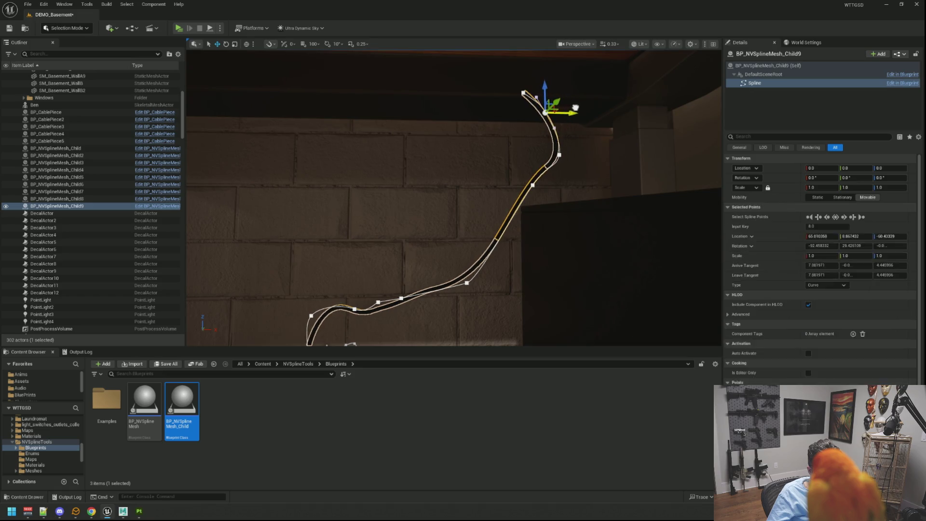
pyautogui.moveTo(524, 92); pyautogui.dragTo(516, 83)
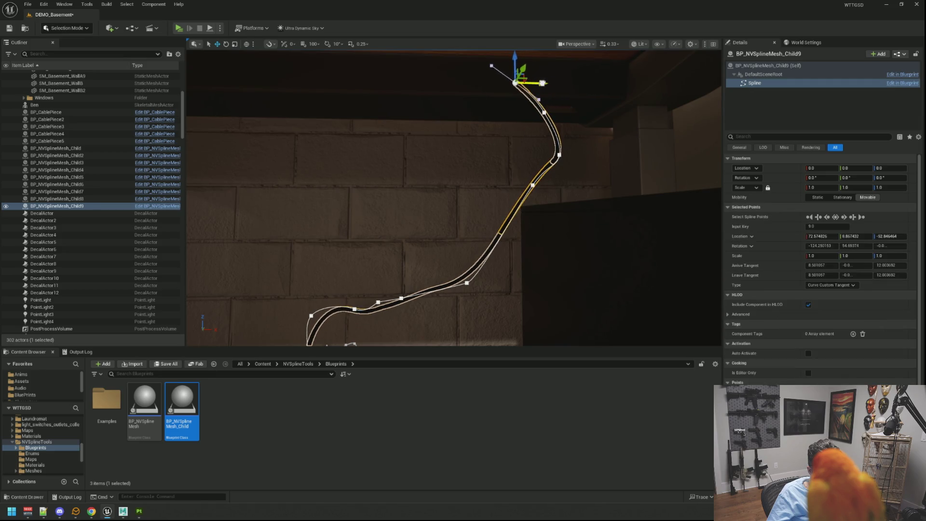
pyautogui.press('g')
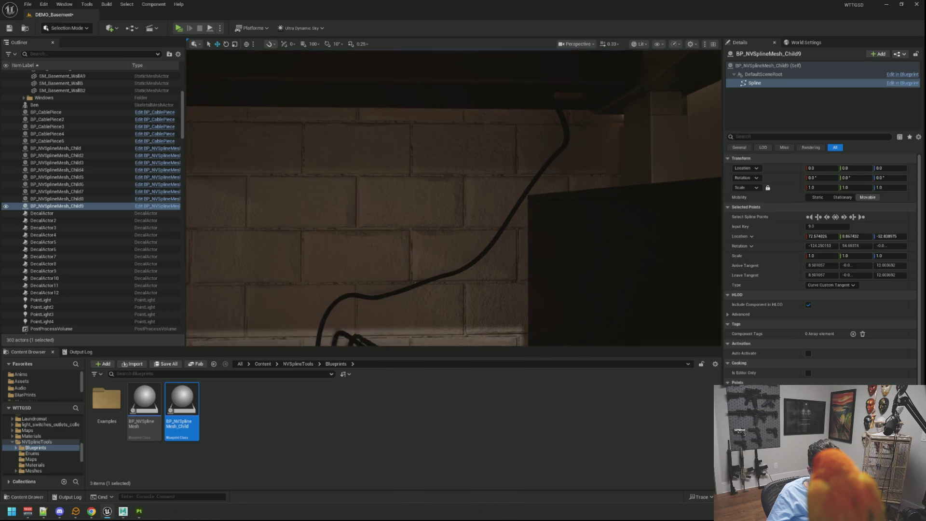
pyautogui.scroll(-5, 537, 160)
pyautogui.moveTo(453, 198)
pyautogui.mouseDown()
pyautogui.moveTo(472, 179)
pyautogui.moveTo(465, 208)
pyautogui.moveTo(465, 200)
pyautogui.mouseUp()
# Raise three Child9 spline points along Z to lift the cable above the power-strip plugs.
pyautogui.click(456, 200)
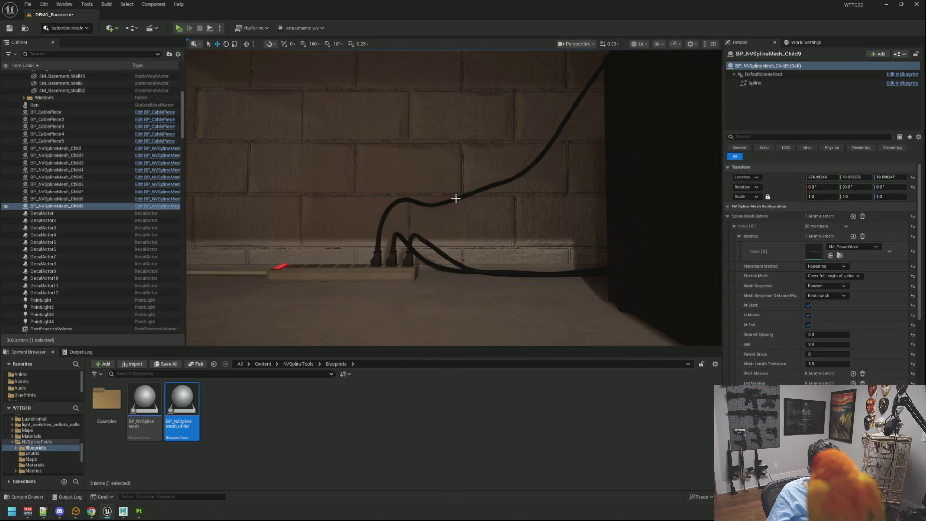
pyautogui.click(456, 198)
pyautogui.click(420, 200)
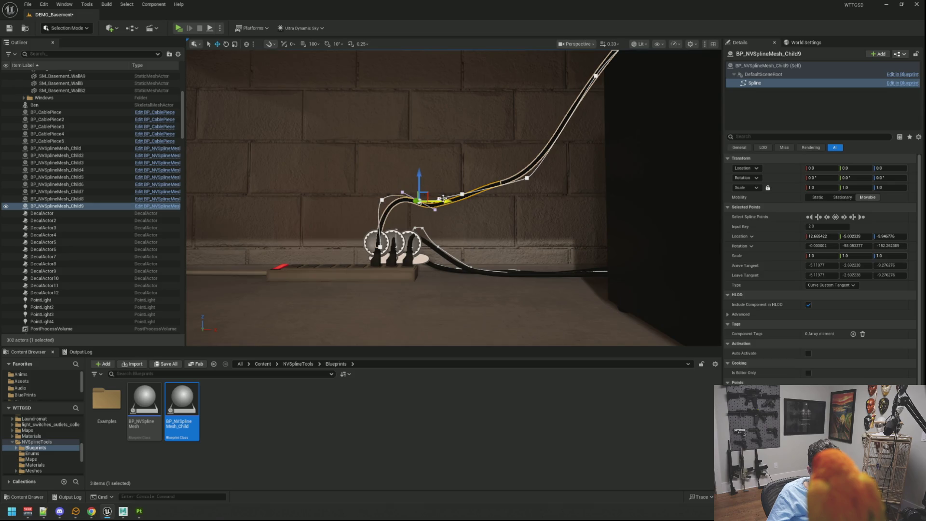
pyautogui.moveTo(439, 197); pyautogui.dragTo(443, 155)
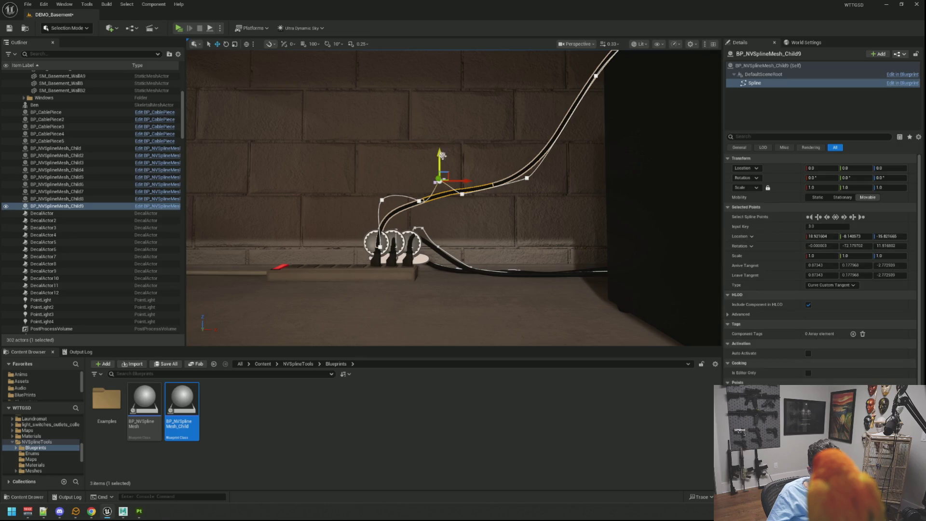
pyautogui.click(463, 194)
pyautogui.moveTo(463, 166); pyautogui.dragTo(464, 157)
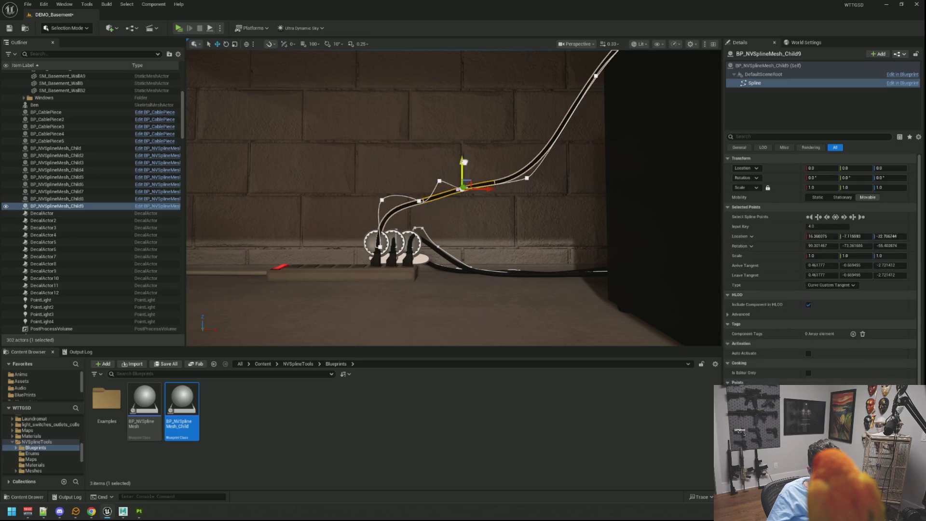
pyautogui.click(527, 177)
pyautogui.moveTo(527, 151); pyautogui.dragTo(528, 144)
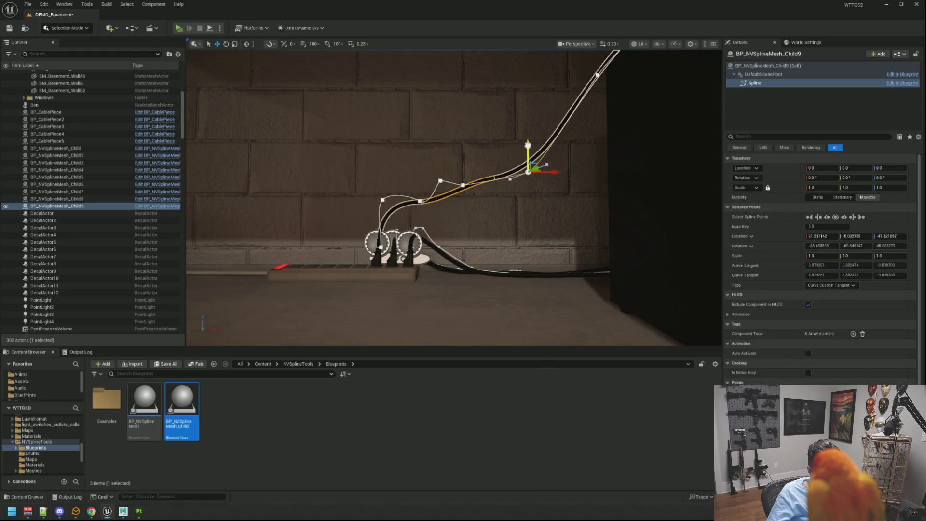
# Move in along the wall and select a spline point on the upper cable run.
pyautogui.click(463, 186)
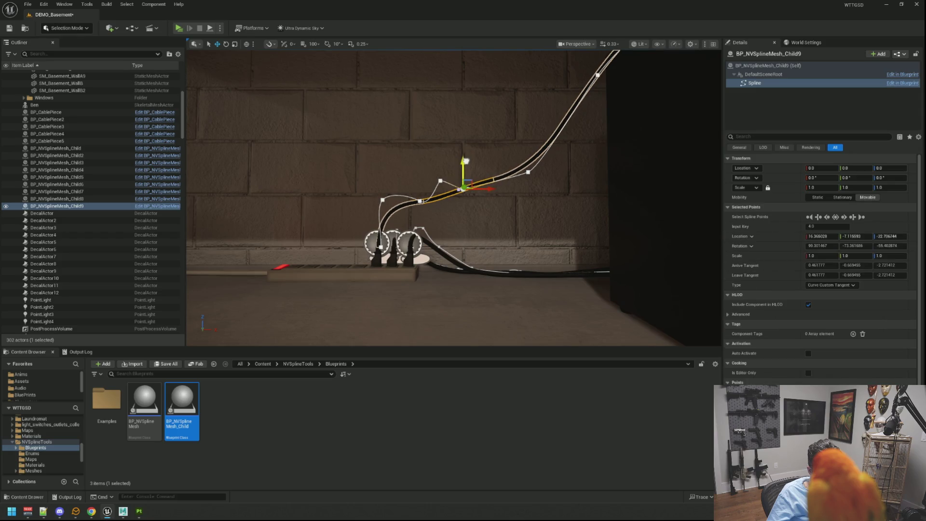
pyautogui.moveTo(524, 179)
pyautogui.mouseDown()
pyautogui.moveTo(593, 174)
pyautogui.moveTo(608, 144)
pyautogui.moveTo(589, 183)
pyautogui.moveTo(548, 159)
pyautogui.moveTo(542, 181)
pyautogui.moveTo(492, 187)
pyautogui.moveTo(519, 196)
pyautogui.mouseUp()
pyautogui.click(534, 167)
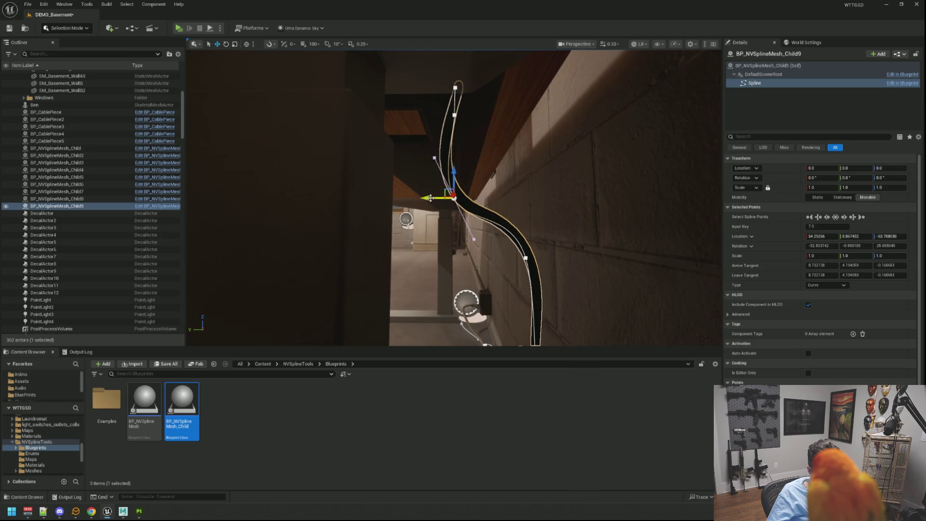
# Curl the cable's top point up into the desk opening, then switch the viewport to Unlit.
pyautogui.moveTo(430, 198)
pyautogui.mouseDown()
pyautogui.moveTo(361, 197)
pyautogui.moveTo(374, 196)
pyautogui.mouseUp()
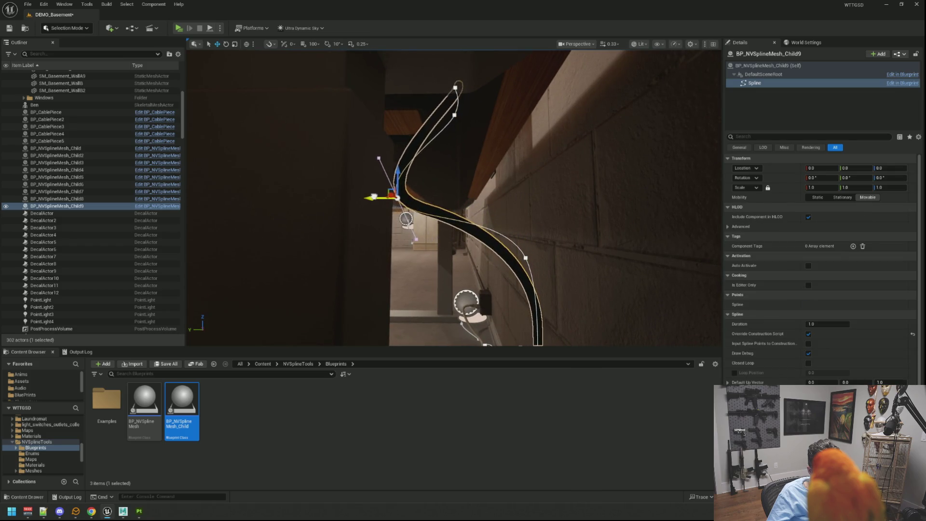
pyautogui.click(454, 115)
pyautogui.moveTo(428, 116)
pyautogui.mouseDown()
pyautogui.moveTo(393, 125)
pyautogui.moveTo(441, 100)
pyautogui.moveTo(444, 88)
pyautogui.moveTo(398, 94)
pyautogui.moveTo(346, 80)
pyautogui.moveTo(394, 69)
pyautogui.mouseUp()
pyautogui.click(388, 113)
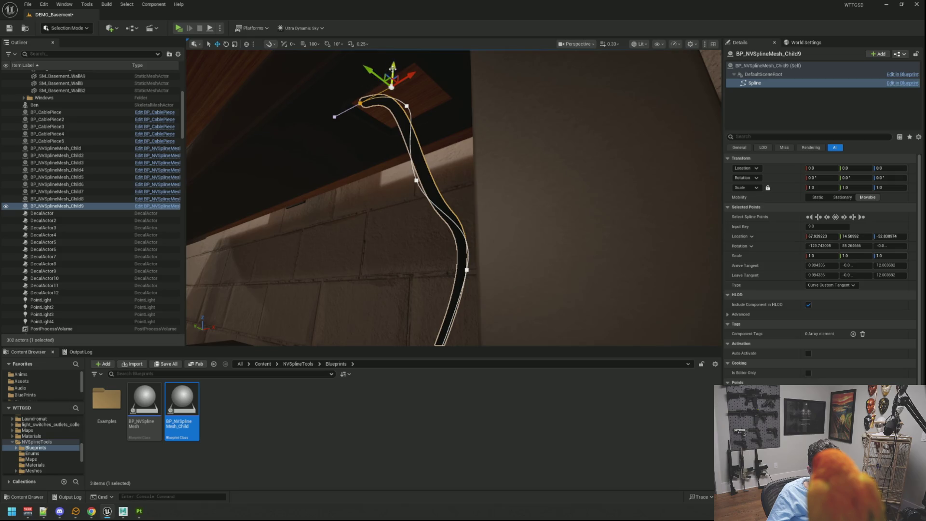
pyautogui.click(361, 102)
pyautogui.moveTo(365, 82); pyautogui.dragTo(360, 78)
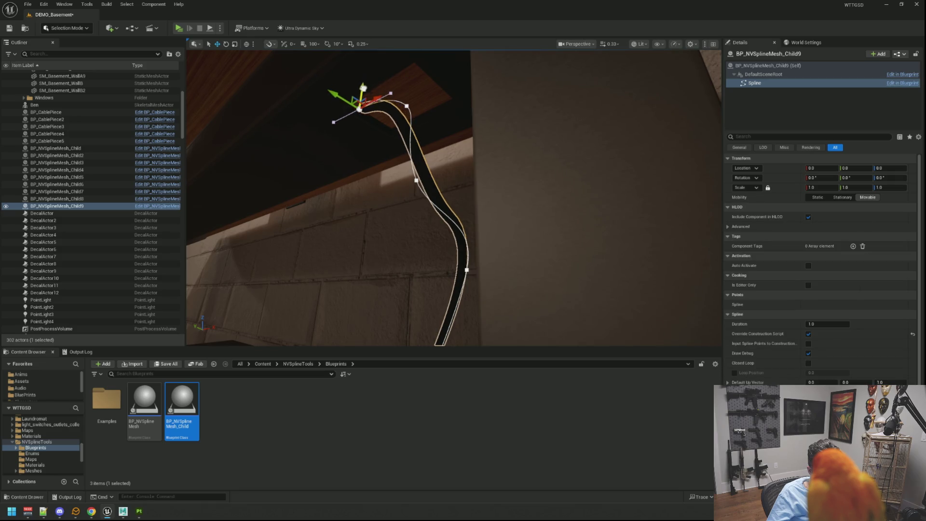
pyautogui.press('g')
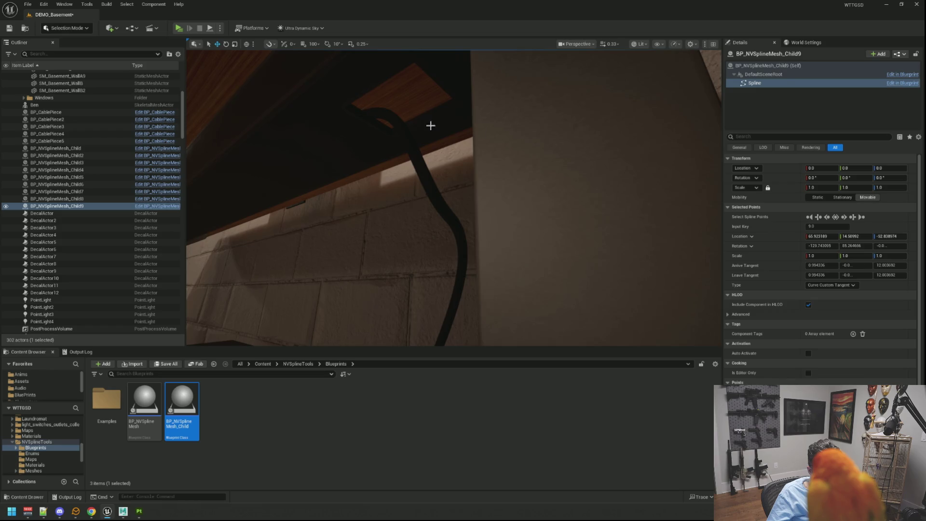
pyautogui.click(639, 44)
pyautogui.click(641, 77)
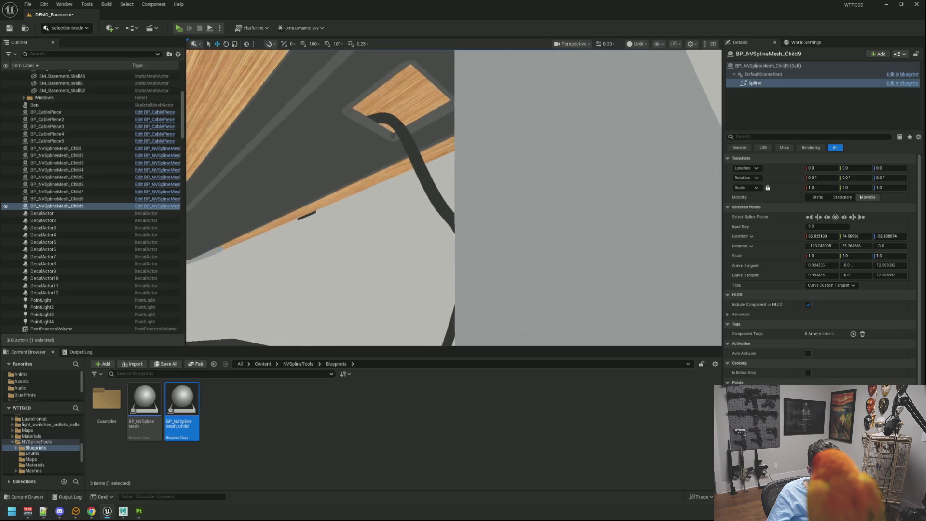
# Staying in Unlit, reshape the bend at the spline point just below the cable's top.
pyautogui.scroll(3, 641, 77)
pyautogui.moveTo(454, 197)
pyautogui.mouseDown()
pyautogui.moveTo(444, 193)
pyautogui.moveTo(463, 189)
pyautogui.moveTo(454, 198)
pyautogui.mouseUp()
pyautogui.moveTo(670, 53)
pyautogui.mouseDown()
pyautogui.moveTo(670, 73)
pyautogui.moveTo(670, 53)
pyautogui.mouseUp()
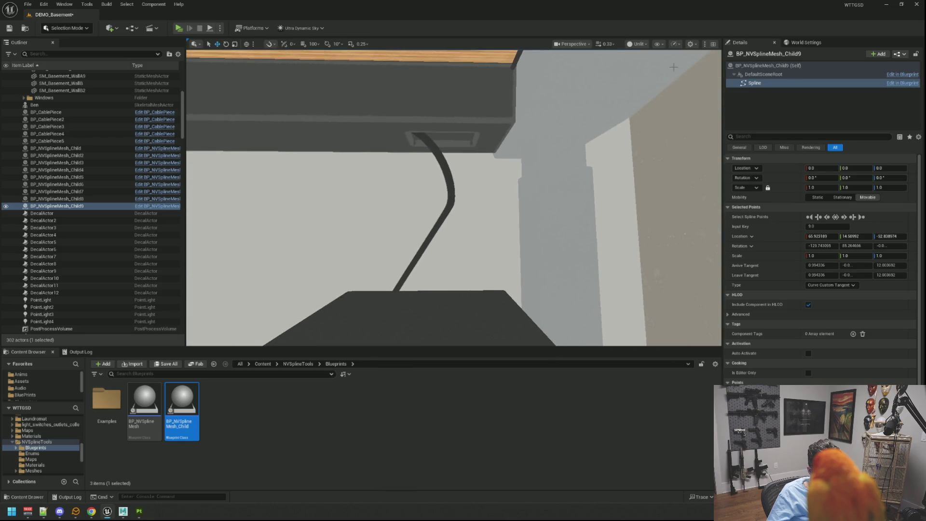
pyautogui.click(639, 44)
pyautogui.click(650, 81)
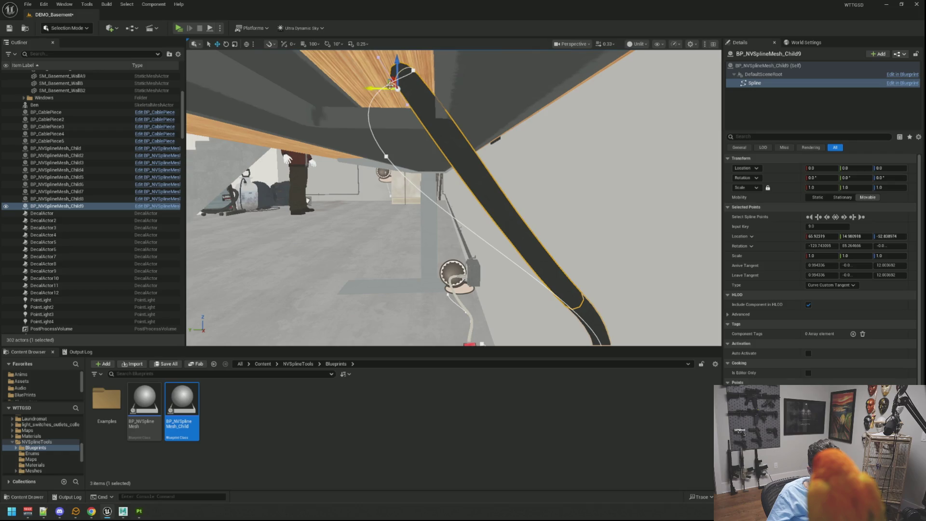
pyautogui.click(413, 71)
pyautogui.moveTo(415, 80)
pyautogui.mouseDown()
pyautogui.moveTo(371, 84)
pyautogui.moveTo(374, 77)
pyautogui.mouseUp()
# Lower the spline point under the desk and pull the wall-side point left to tighten the run.
pyautogui.click(393, 59)
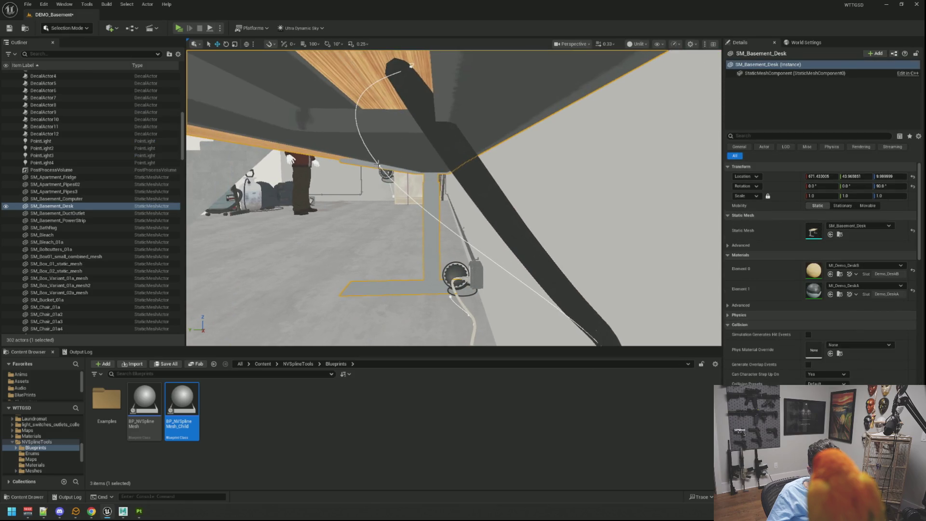
pyautogui.click(379, 164)
pyautogui.click(379, 165)
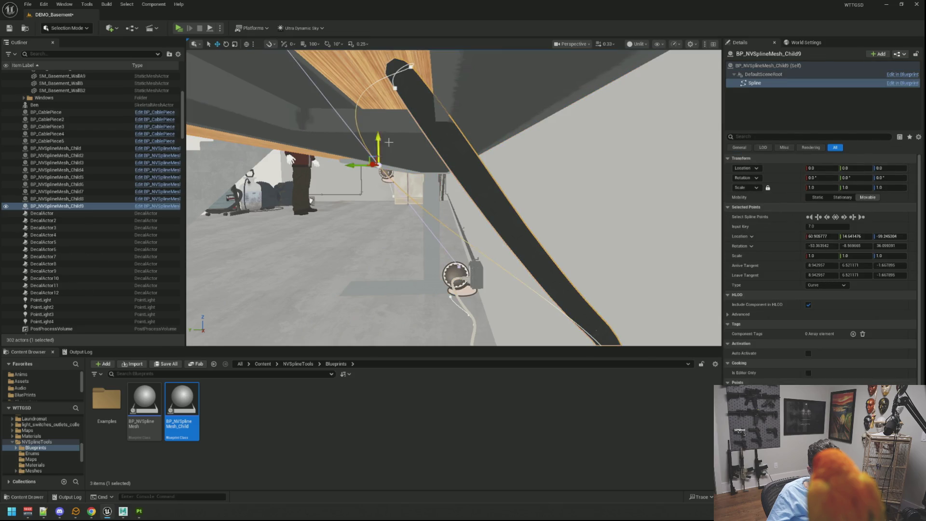
pyautogui.click(337, 90)
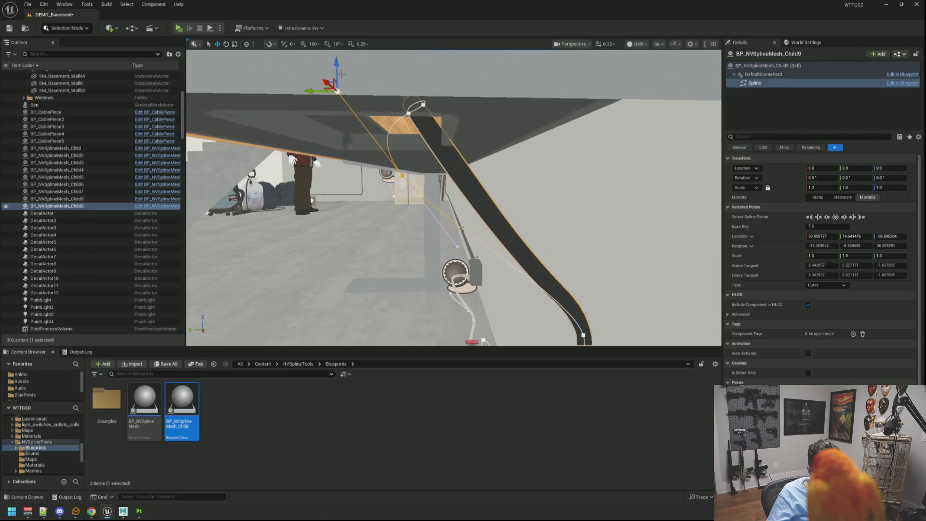
pyautogui.moveTo(337, 65); pyautogui.dragTo(338, 139)
pyautogui.click(459, 184)
pyautogui.moveTo(440, 184)
pyautogui.mouseDown()
pyautogui.moveTo(319, 175)
pyautogui.moveTo(334, 175)
pyautogui.mouseUp()
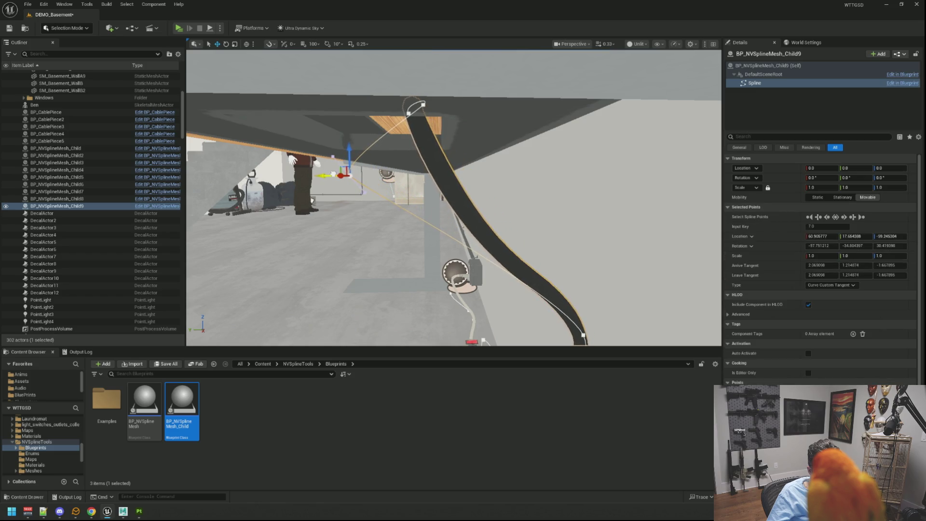
pyautogui.press('f')
pyautogui.moveTo(413, 221); pyautogui.dragTo(414, 221)
# Save the level with Ctrl+S and return the viewport to Lit shading.
pyautogui.hotkey('ctrl', 's')
pyautogui.click(638, 44)
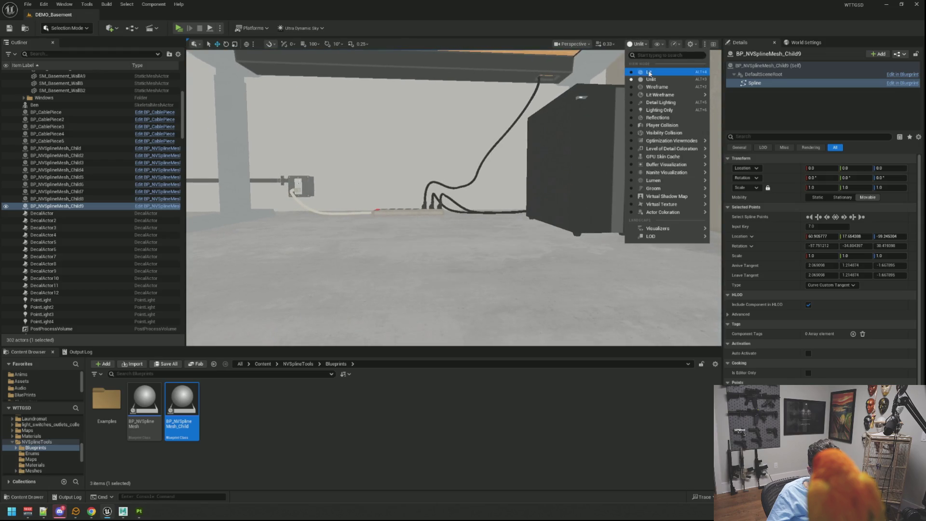
pyautogui.click(642, 73)
pyautogui.scroll(4, 484, 189)
pyautogui.scroll(-3, 484, 189)
pyautogui.scroll(3, 464, 218)
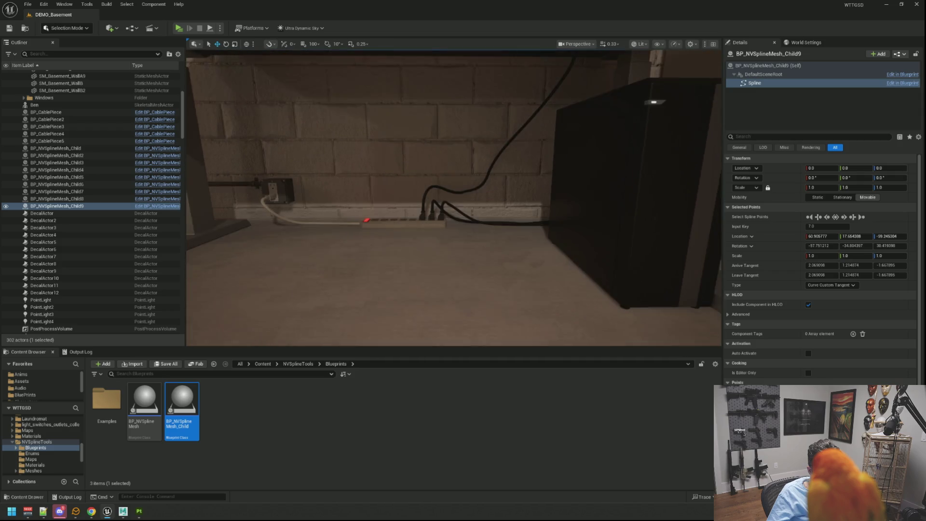
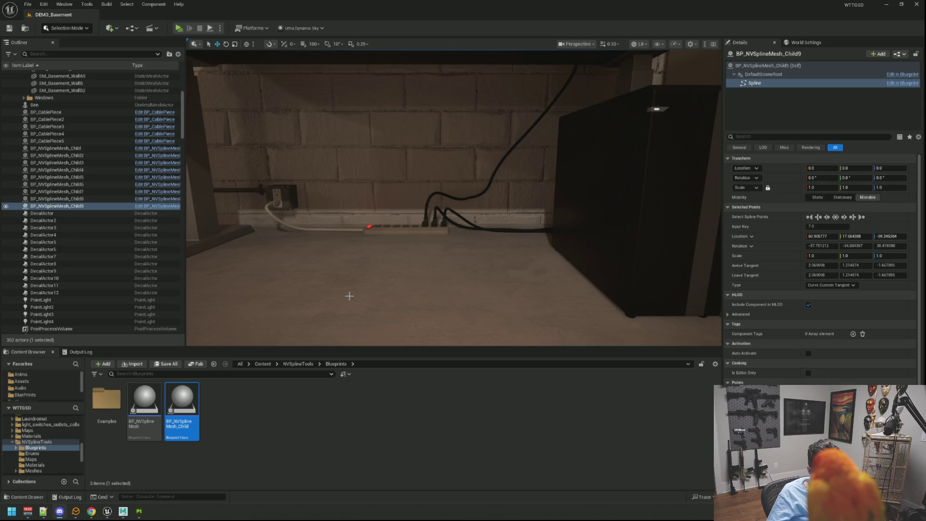
# Raise the power-strip cable's spline points and tangents so it curves smoothly higher along the wall.
pyautogui.press('f')
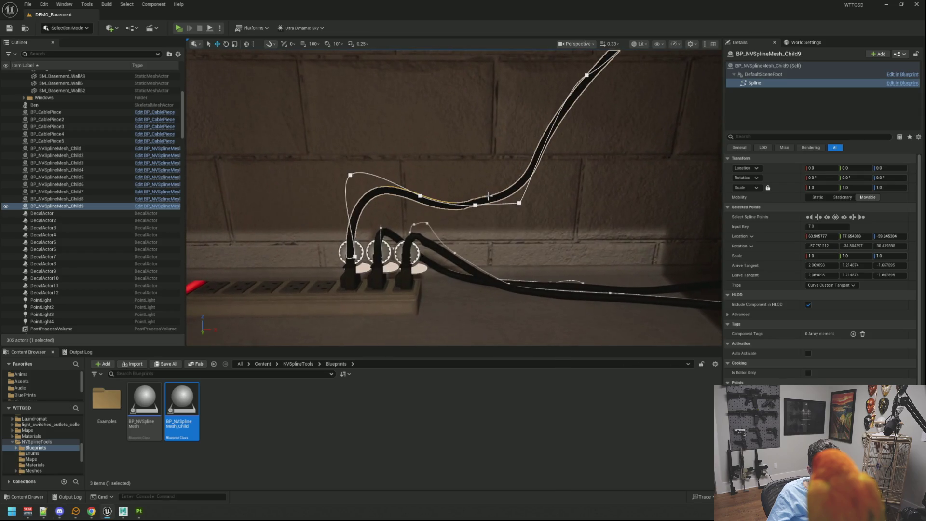
pyautogui.click(475, 205)
pyautogui.click(420, 196)
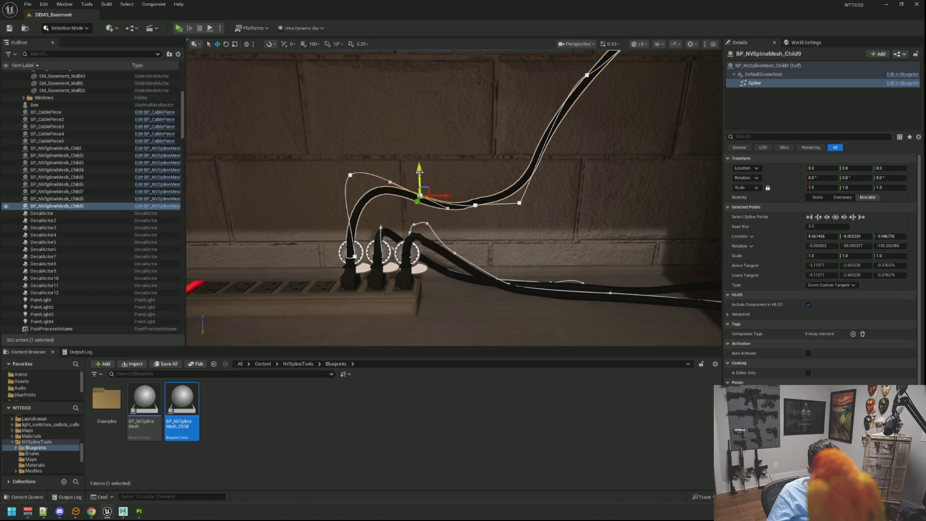
pyautogui.moveTo(419, 170)
pyautogui.mouseDown()
pyautogui.moveTo(420, 152)
pyautogui.moveTo(422, 170)
pyautogui.moveTo(442, 168)
pyautogui.mouseUp()
pyautogui.click(448, 206)
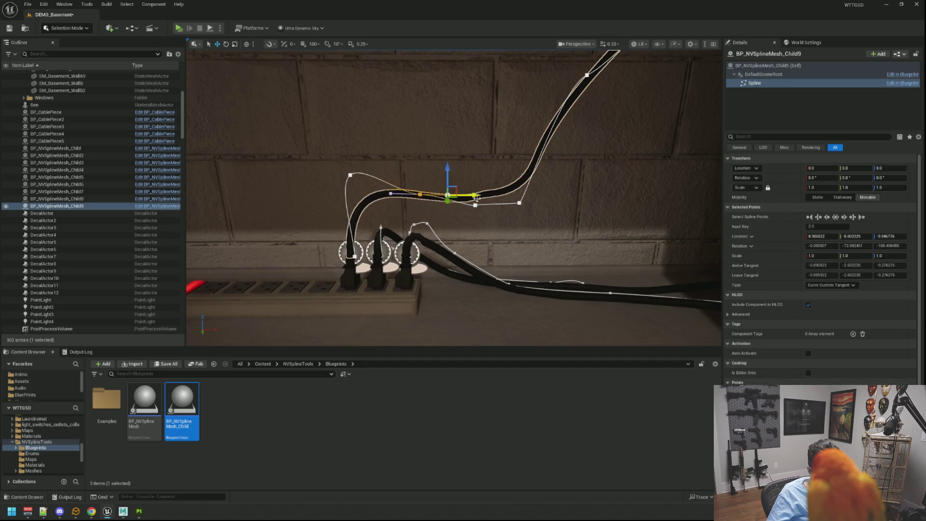
pyautogui.click(473, 204)
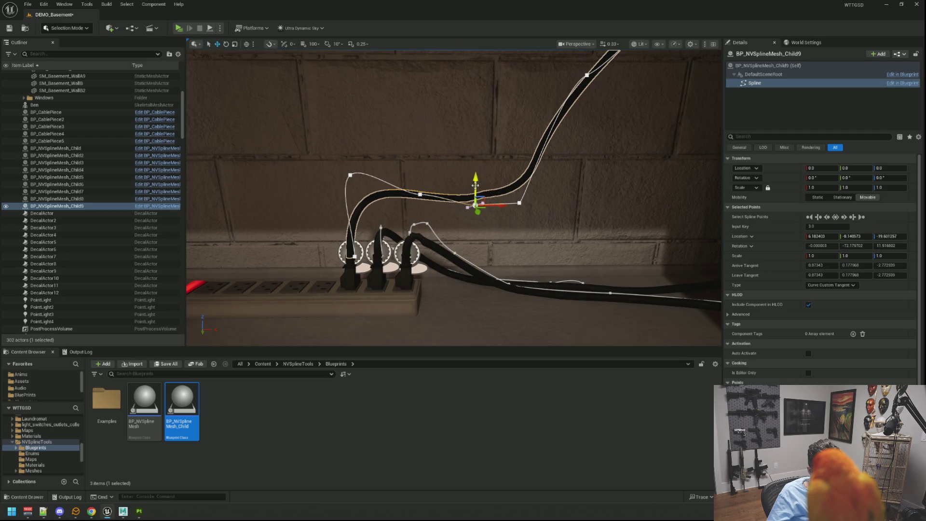
pyautogui.moveTo(475, 185)
pyautogui.mouseDown()
pyautogui.moveTo(475, 175)
pyautogui.moveTo(518, 175)
pyautogui.moveTo(516, 165)
pyautogui.moveTo(437, 186)
pyautogui.moveTo(449, 192)
pyautogui.mouseUp()
pyautogui.click(520, 203)
pyautogui.moveTo(508, 194); pyautogui.dragTo(509, 193)
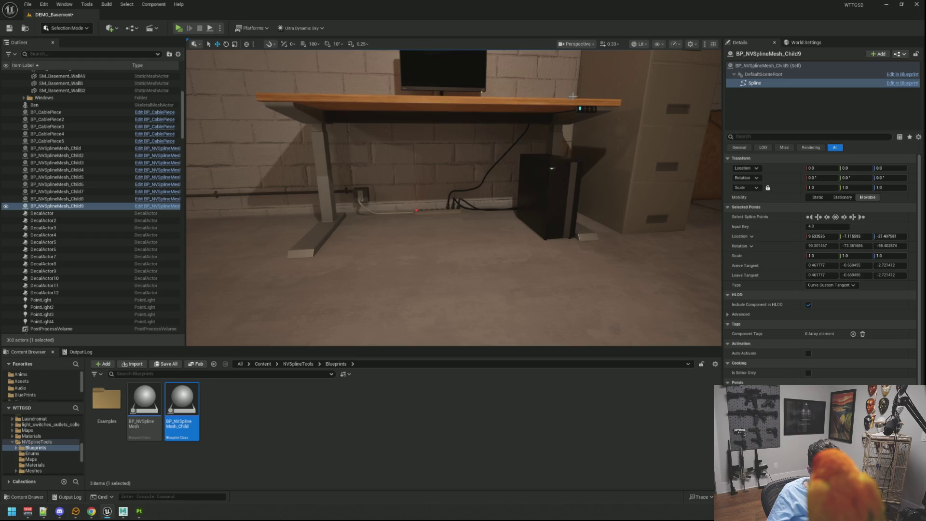
pyautogui.moveTo(541, 156)
pyautogui.mouseDown()
pyautogui.moveTo(523, 104)
pyautogui.moveTo(513, 181)
pyautogui.moveTo(514, 159)
pyautogui.moveTo(466, 167)
pyautogui.moveTo(507, 169)
pyautogui.moveTo(463, 138)
pyautogui.moveTo(484, 188)
pyautogui.moveTo(422, 191)
pyautogui.mouseUp()
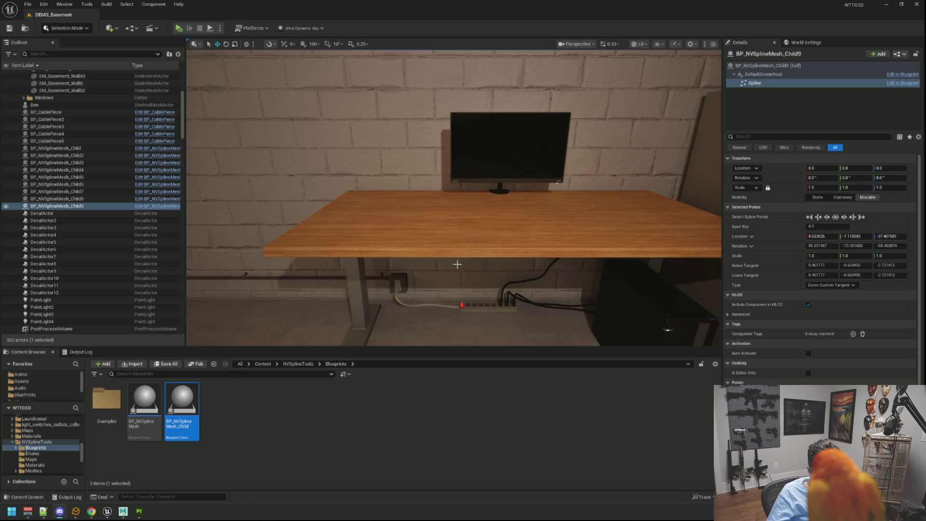
pyautogui.moveTo(457, 265)
pyautogui.mouseDown()
pyautogui.moveTo(481, 198)
pyautogui.moveTo(473, 194)
pyautogui.mouseUp()
pyautogui.moveTo(194, 274)
pyautogui.mouseDown()
pyautogui.moveTo(203, 284)
pyautogui.moveTo(194, 274)
pyautogui.mouseUp()
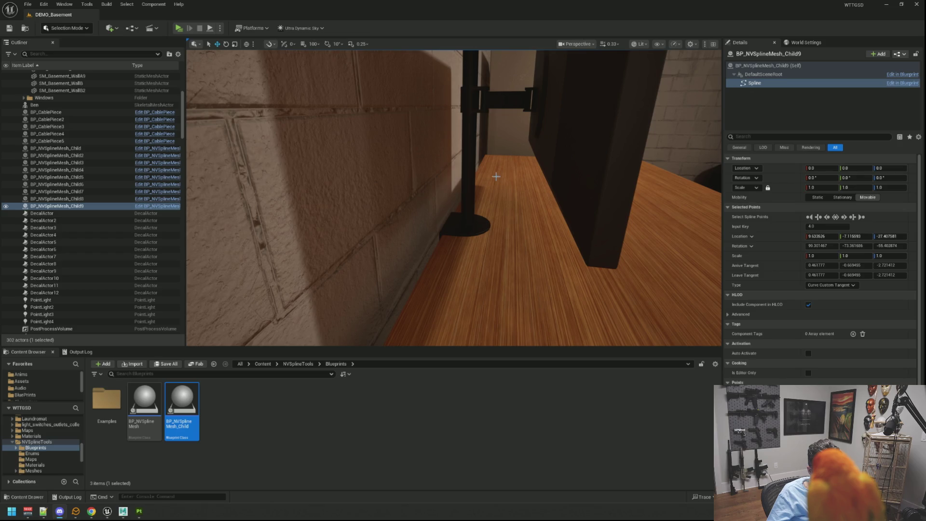
pyautogui.moveTo(496, 176)
pyautogui.mouseDown()
pyautogui.moveTo(487, 183)
pyautogui.moveTo(472, 140)
pyautogui.moveTo(463, 154)
pyautogui.moveTo(448, 155)
pyautogui.moveTo(462, 190)
pyautogui.mouseUp()
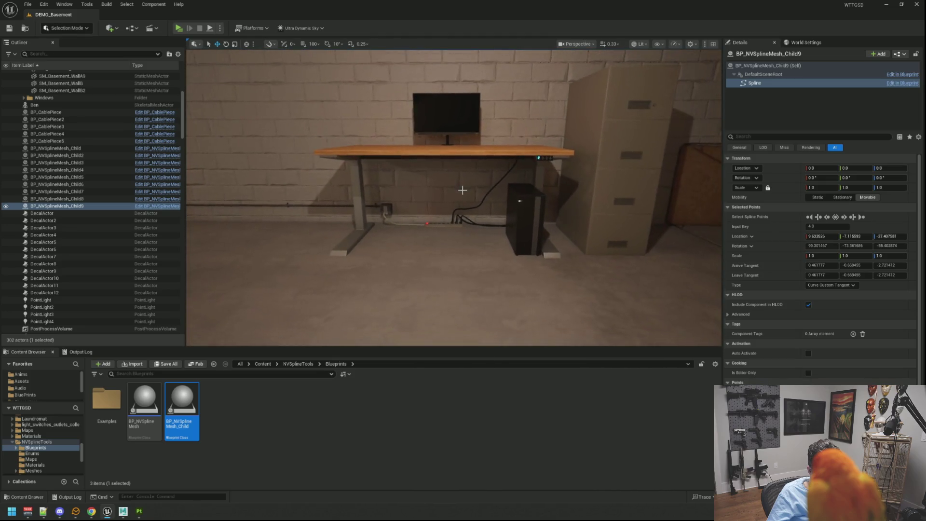
pyautogui.press('f')
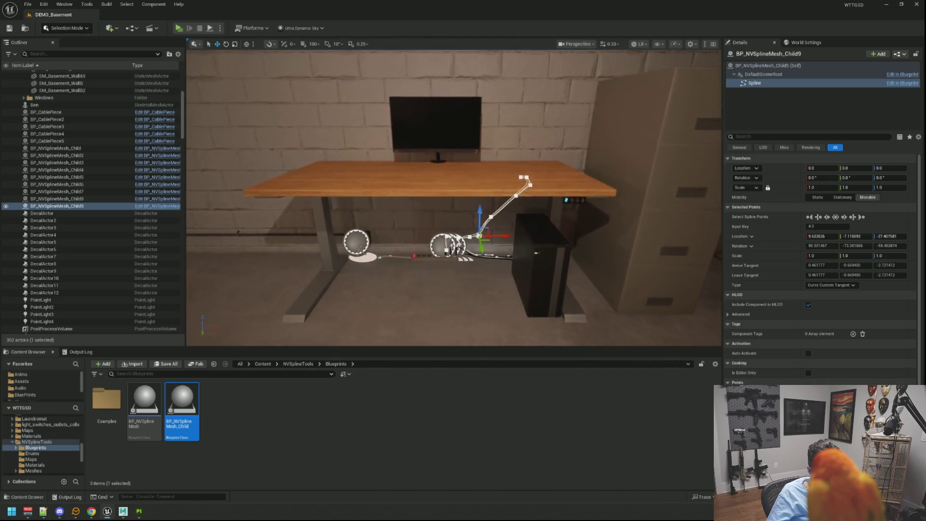
# Place a new BP_NVSplineMesh_Child10 spline actor under the desk.
pyautogui.moveTo(182, 406)
pyautogui.mouseDown()
pyautogui.moveTo(338, 300)
pyautogui.moveTo(424, 263)
pyautogui.mouseUp()
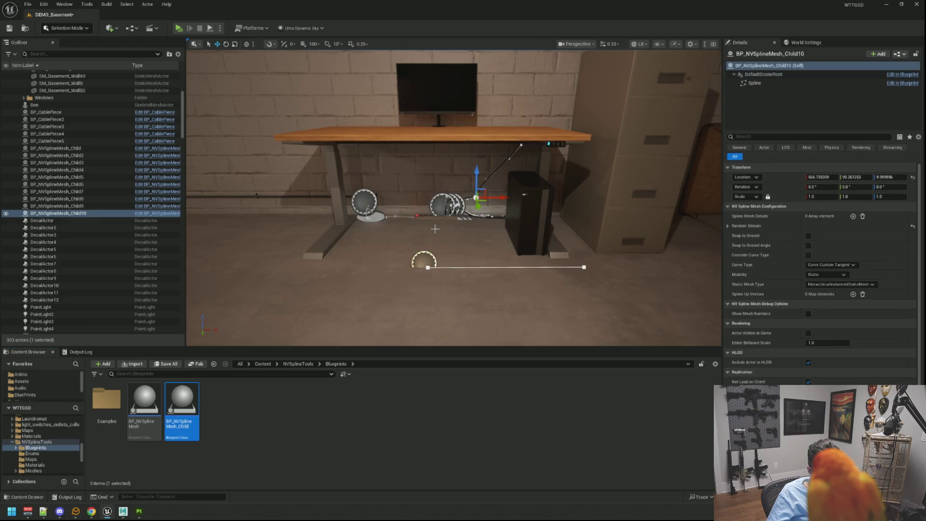
pyautogui.click(266, 422)
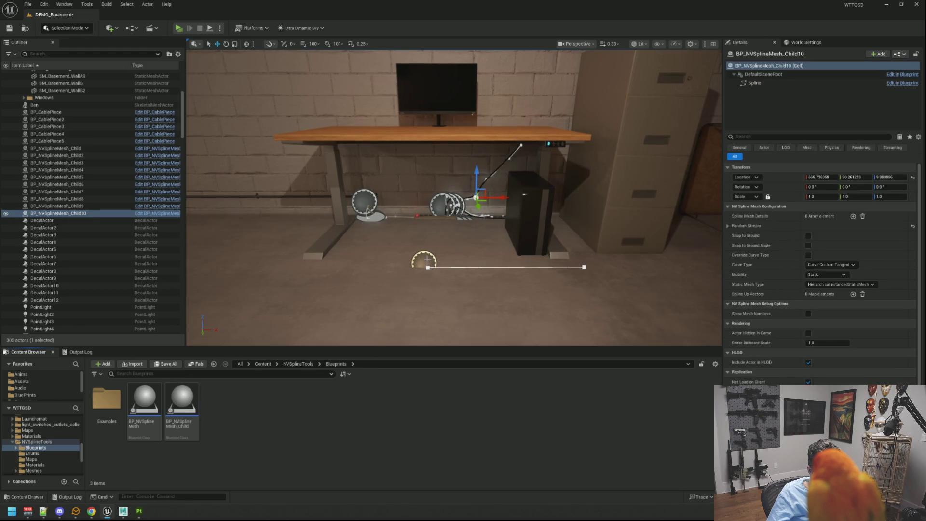
pyautogui.click(427, 267)
pyautogui.scroll(10, 427, 264)
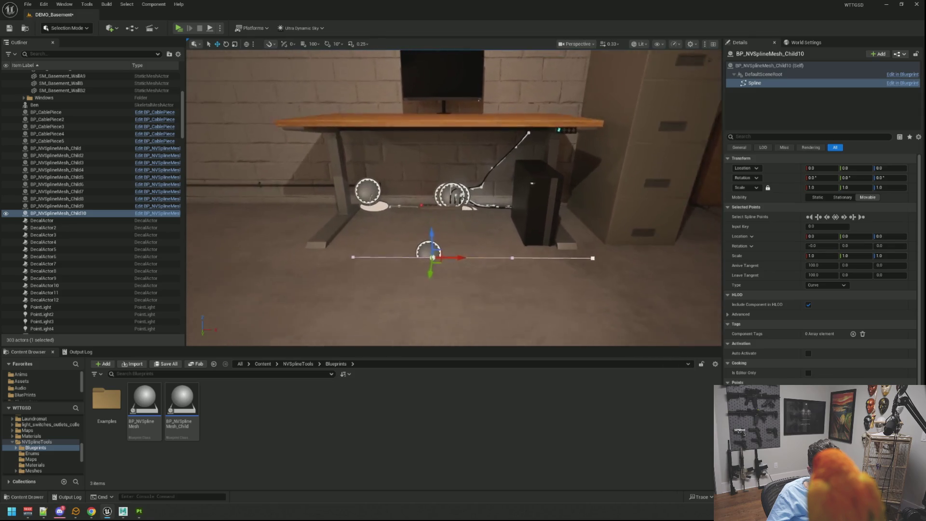
pyautogui.scroll(2, 414, 236)
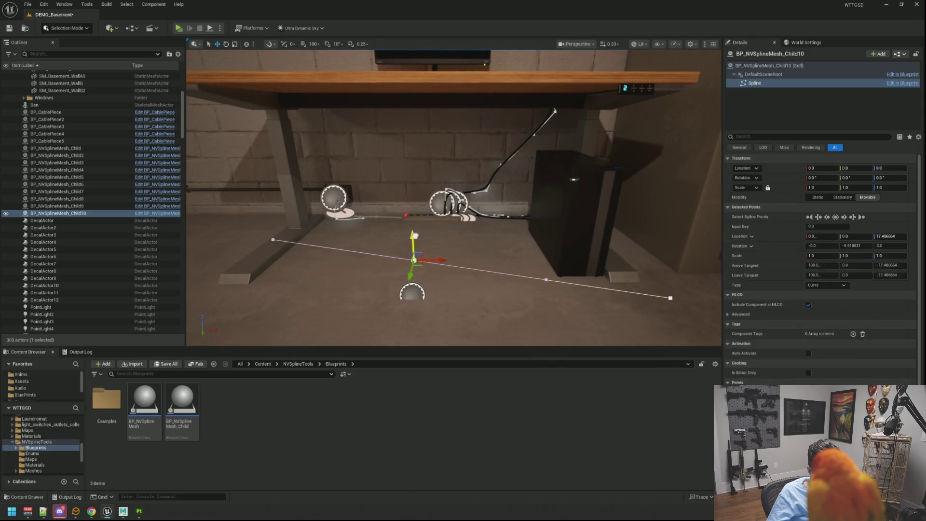
# Lift the BP_NVSplineMesh_Child10 actor off the floor to Z 31.78.
pyautogui.click(92, 213)
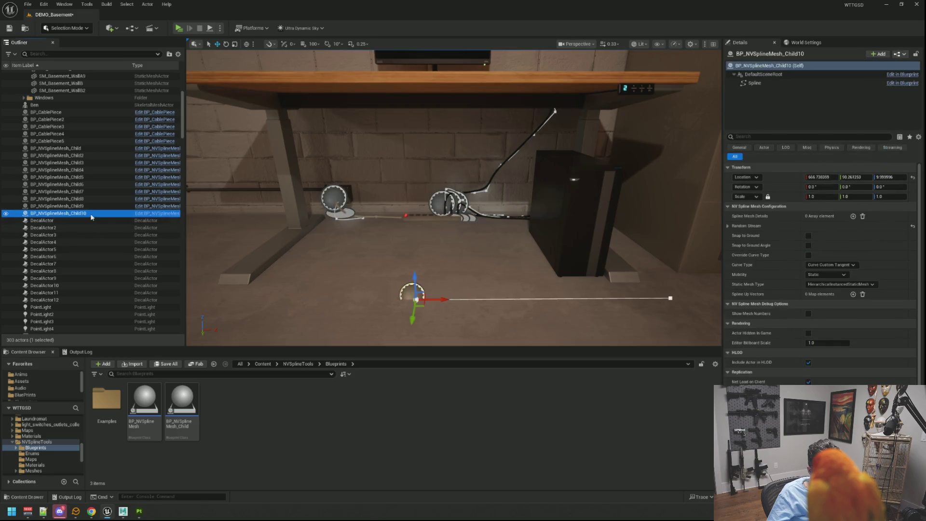
pyautogui.moveTo(418, 279); pyautogui.dragTo(422, 226)
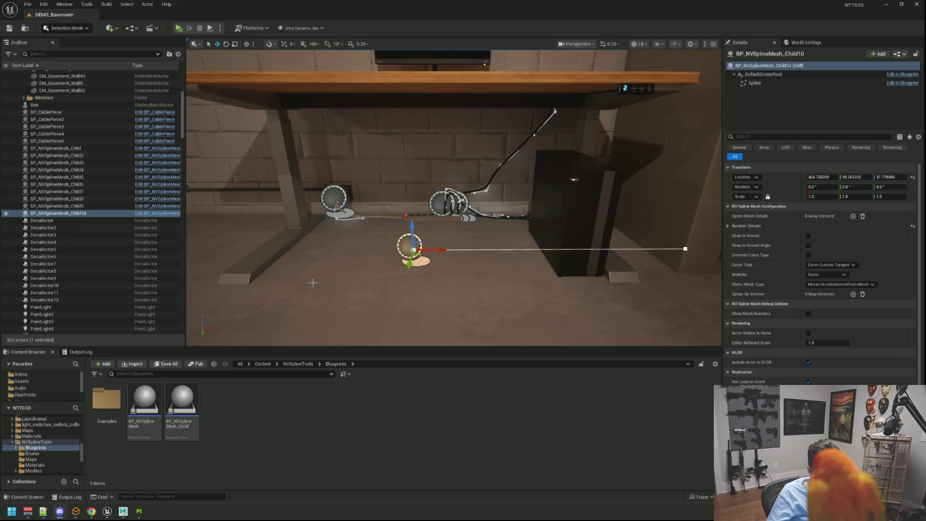
pyautogui.scroll(-3, 312, 282)
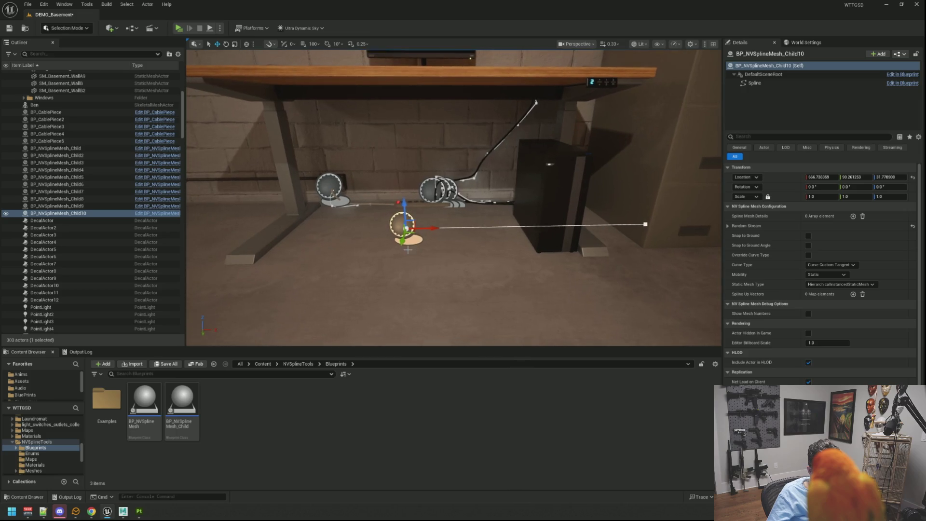
# Add a spline mesh entry with SM_PowerWireA as its mesh.
pyautogui.click(853, 216)
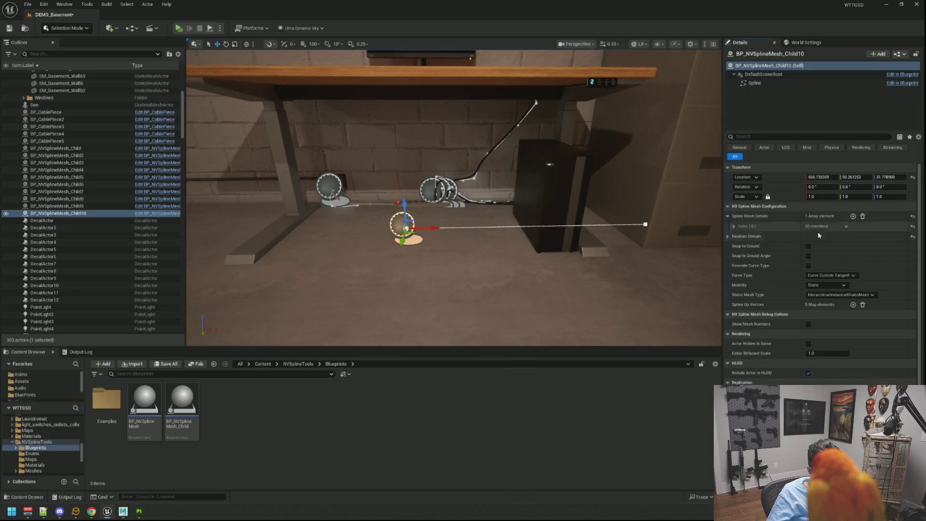
pyautogui.click(735, 227)
pyautogui.click(853, 237)
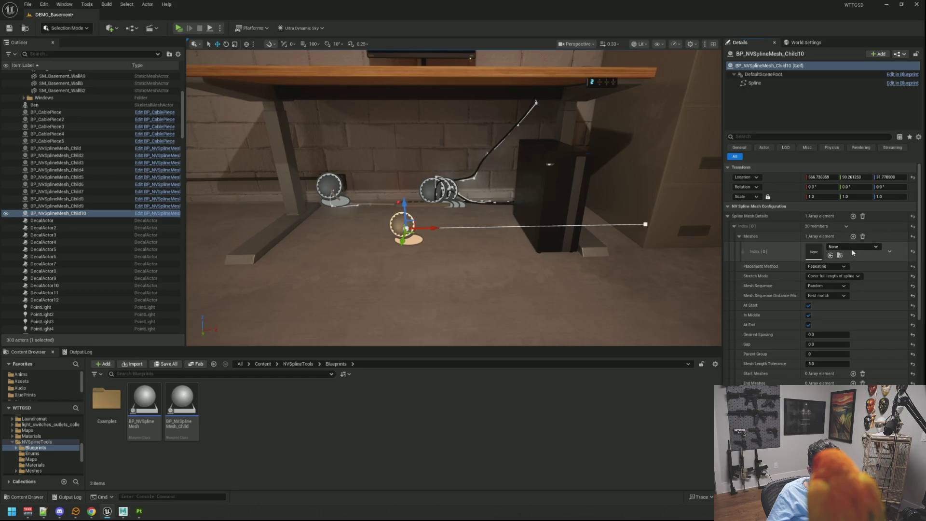
pyautogui.click(853, 247)
pyautogui.write('SM_PowerW')
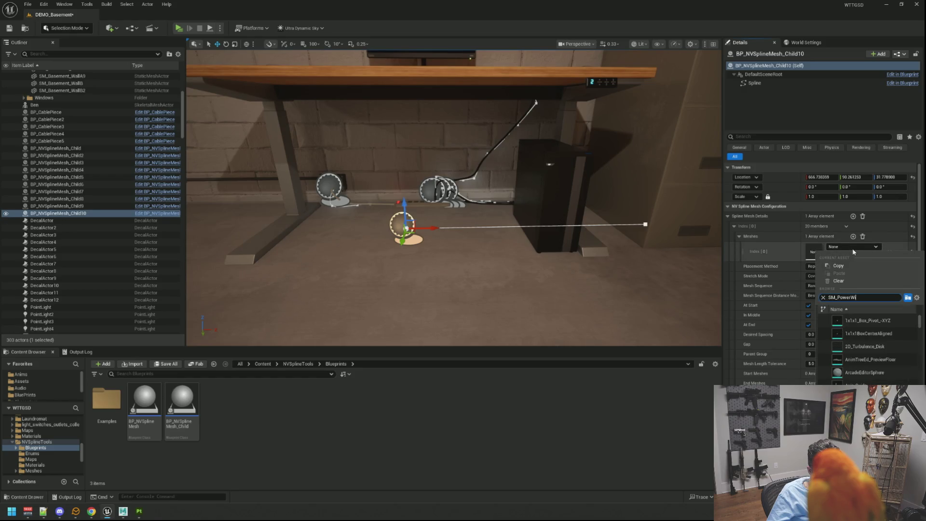
pyautogui.write('reA')
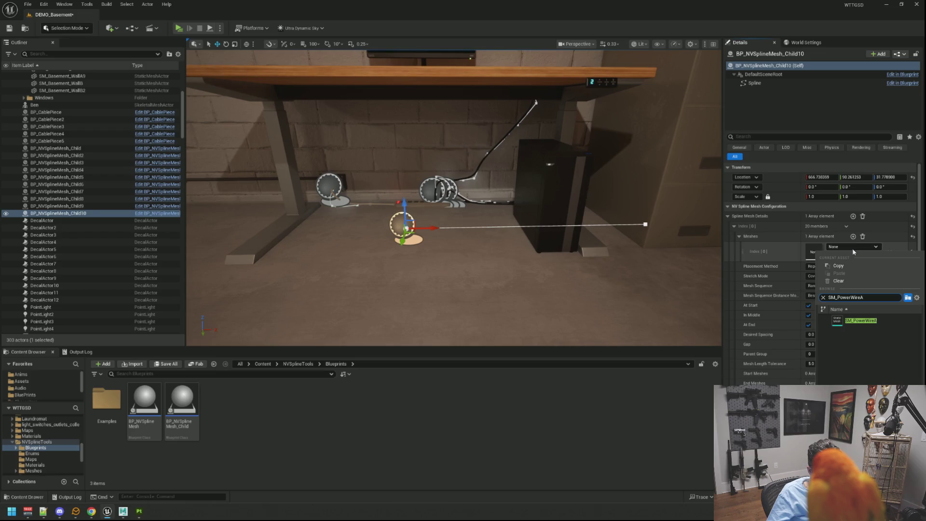
pyautogui.click(860, 321)
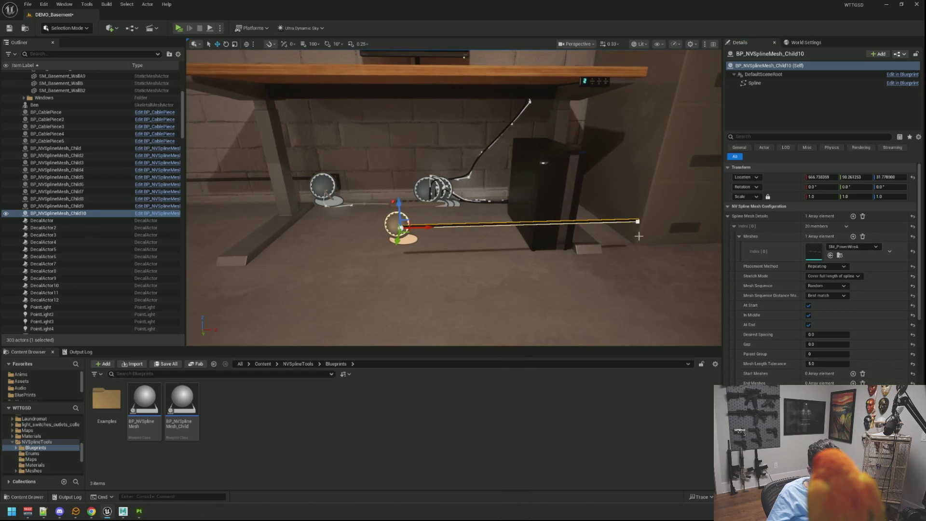
# Shorten the wire by pulling its end point in, then move it onto the desk at Z 86.90.
pyautogui.click(641, 222)
pyautogui.moveTo(665, 221); pyautogui.dragTo(486, 221)
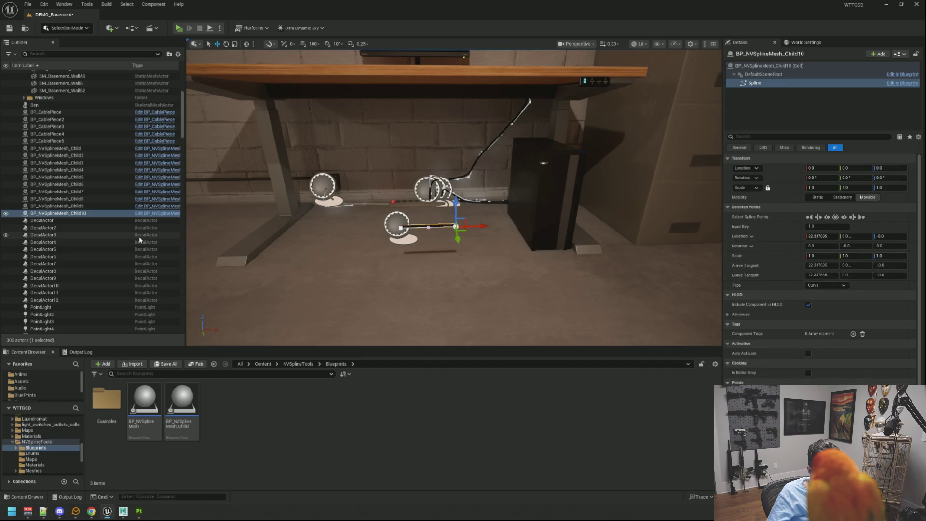
pyautogui.click(58, 213)
pyautogui.doubleClick(58, 213)
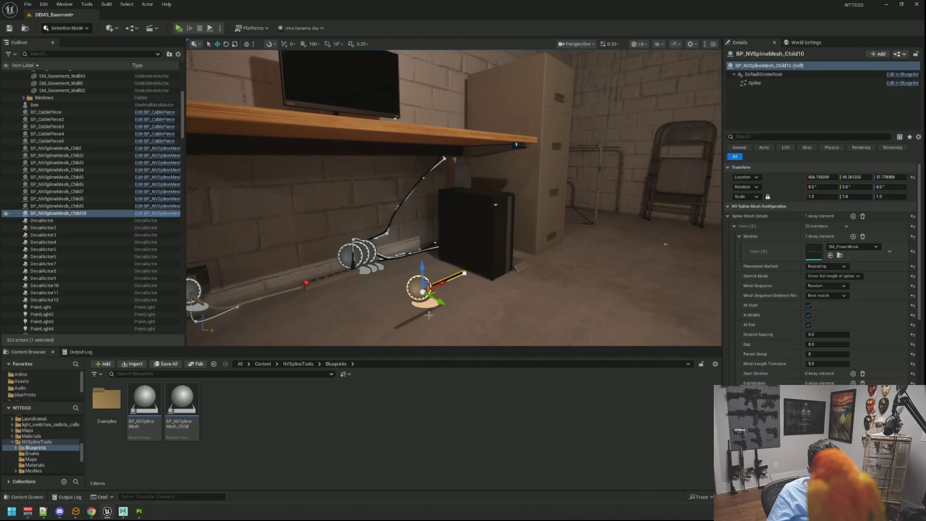
pyautogui.moveTo(422, 288)
pyautogui.mouseDown()
pyautogui.moveTo(415, 131)
pyautogui.moveTo(357, 133)
pyautogui.moveTo(357, 145)
pyautogui.moveTo(367, 136)
pyautogui.mouseUp()
pyautogui.scroll(-5, 357, 133)
pyautogui.scroll(10, 357, 133)
pyautogui.moveTo(575, 205)
pyautogui.mouseDown()
pyautogui.moveTo(420, 214)
pyautogui.moveTo(404, 225)
pyautogui.moveTo(411, 290)
pyautogui.mouseUp()
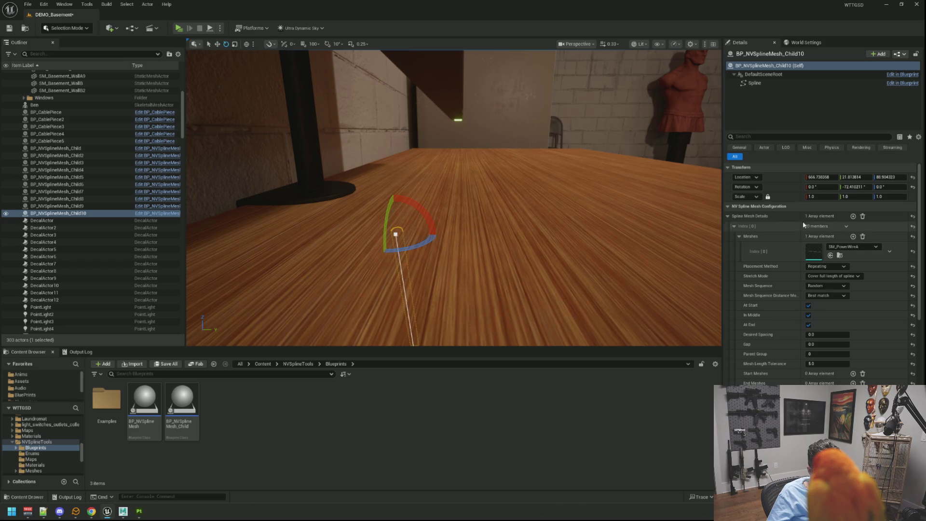
# Set the wire's pitch to -90° so it stands upright.
pyautogui.click(856, 187)
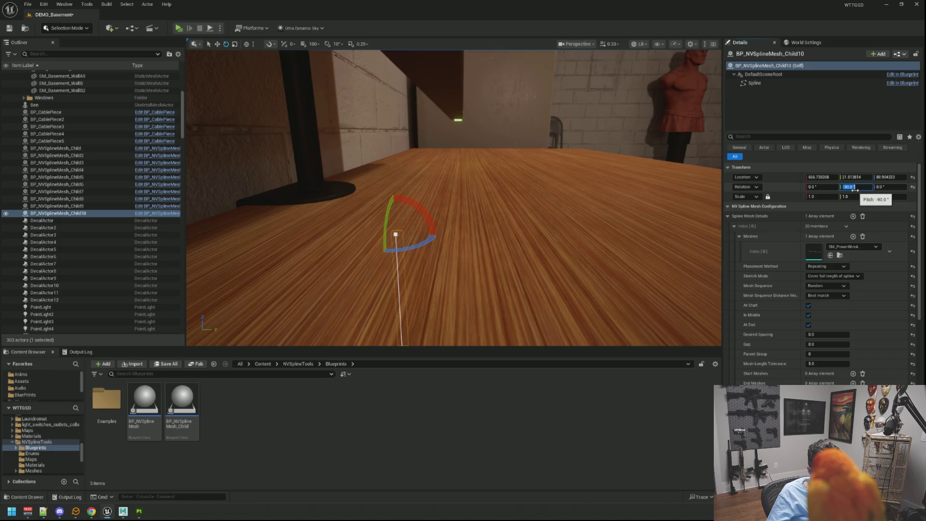
pyautogui.press('Return')
pyautogui.press('w')
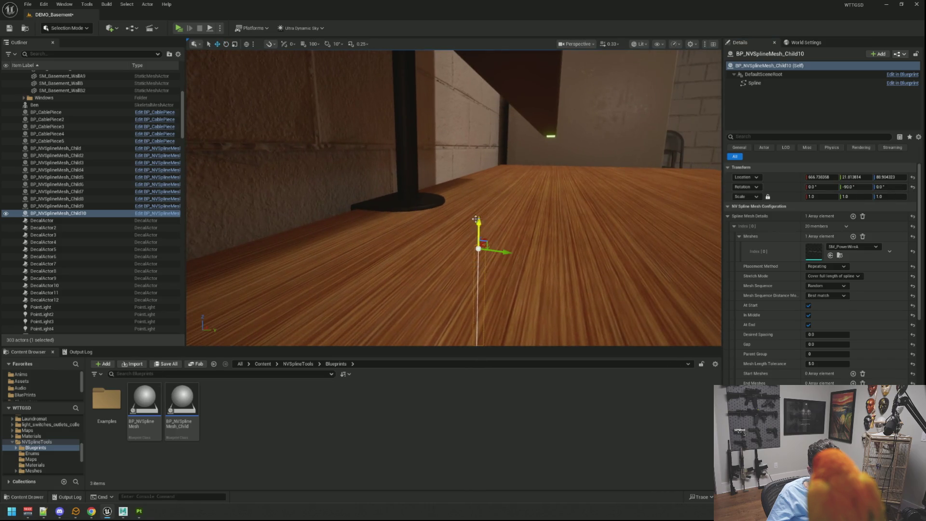
# Raise the upright wire beside the monitor, scale it to 0.689733, and select its bottom point.
pyautogui.moveTo(476, 219)
pyautogui.mouseDown()
pyautogui.moveTo(476, 238)
pyautogui.moveTo(471, 139)
pyautogui.moveTo(569, 139)
pyautogui.moveTo(593, 144)
pyautogui.moveTo(593, 164)
pyautogui.moveTo(593, 155)
pyautogui.moveTo(603, 157)
pyautogui.moveTo(343, 140)
pyautogui.moveTo(362, 97)
pyautogui.mouseUp()
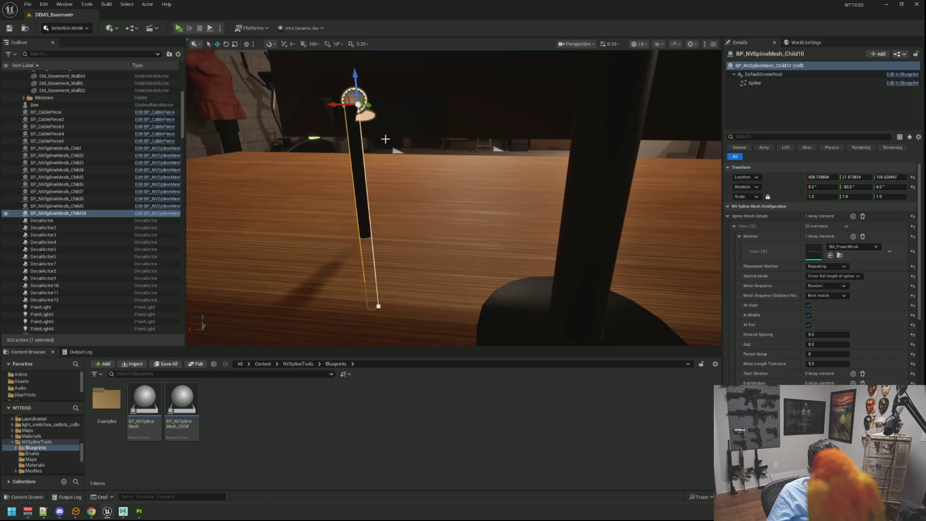
pyautogui.moveTo(386, 140)
pyautogui.mouseDown()
pyautogui.moveTo(400, 144)
pyautogui.moveTo(406, 160)
pyautogui.moveTo(424, 155)
pyautogui.moveTo(327, 156)
pyautogui.moveTo(442, 128)
pyautogui.mouseUp()
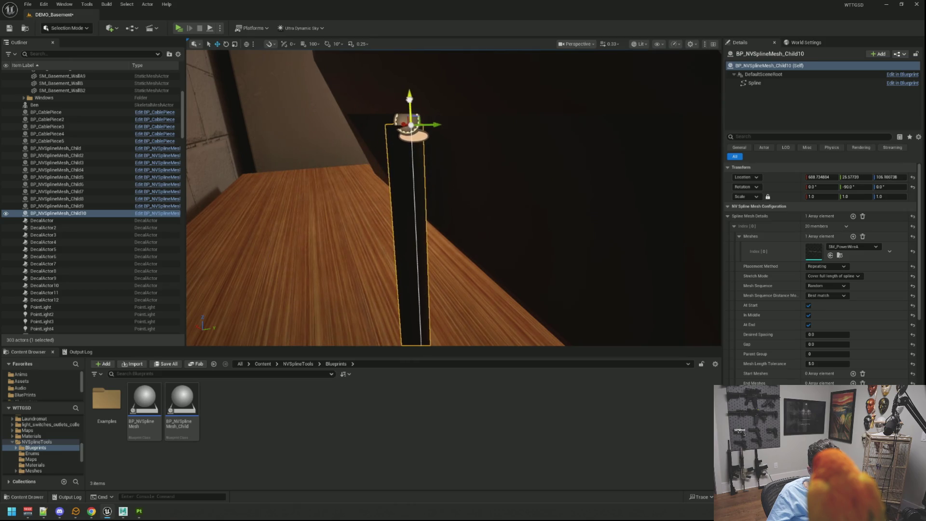
pyautogui.moveTo(409, 99)
pyautogui.mouseDown()
pyautogui.moveTo(408, 80)
pyautogui.moveTo(408, 110)
pyautogui.mouseUp()
pyautogui.press('r')
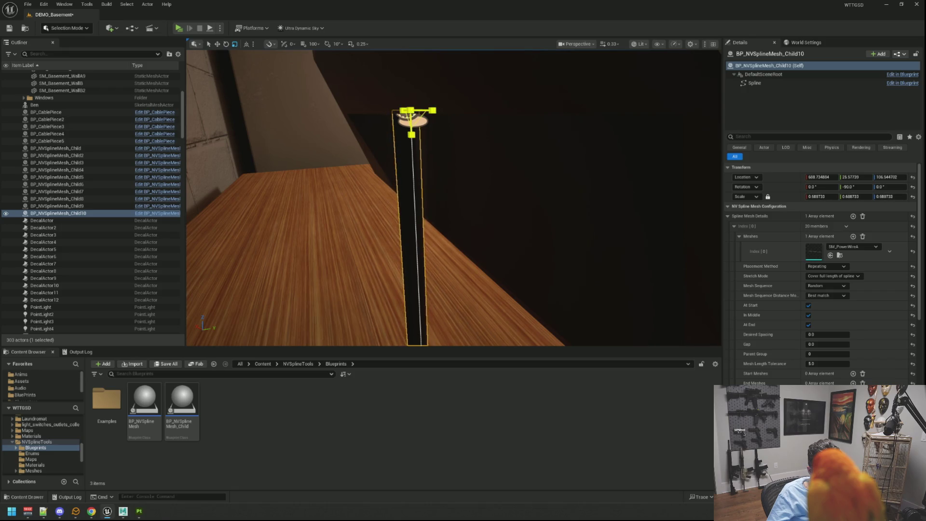
pyautogui.moveTo(385, 175); pyautogui.dragTo(404, 247)
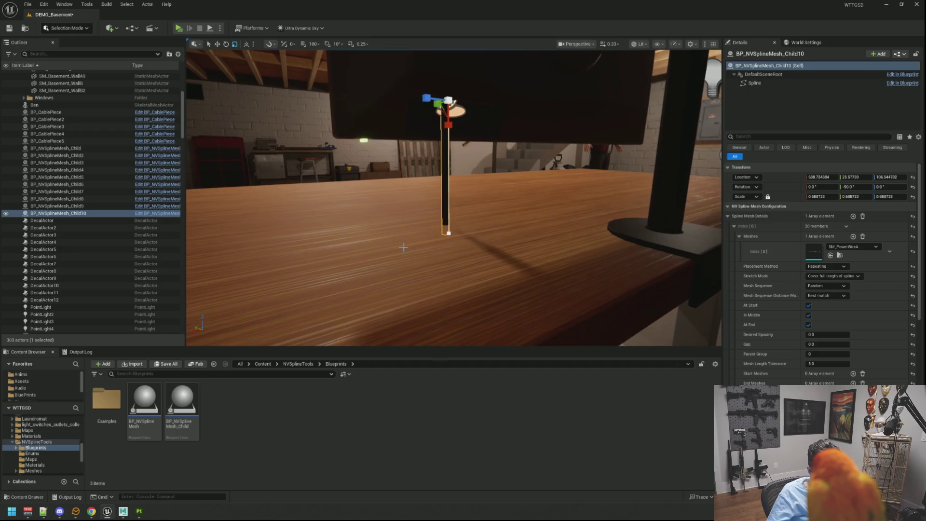
pyautogui.click(448, 233)
pyautogui.moveTo(375, 154)
pyautogui.mouseDown()
pyautogui.moveTo(369, 145)
pyautogui.moveTo(375, 153)
pyautogui.moveTo(390, 147)
pyautogui.mouseUp()
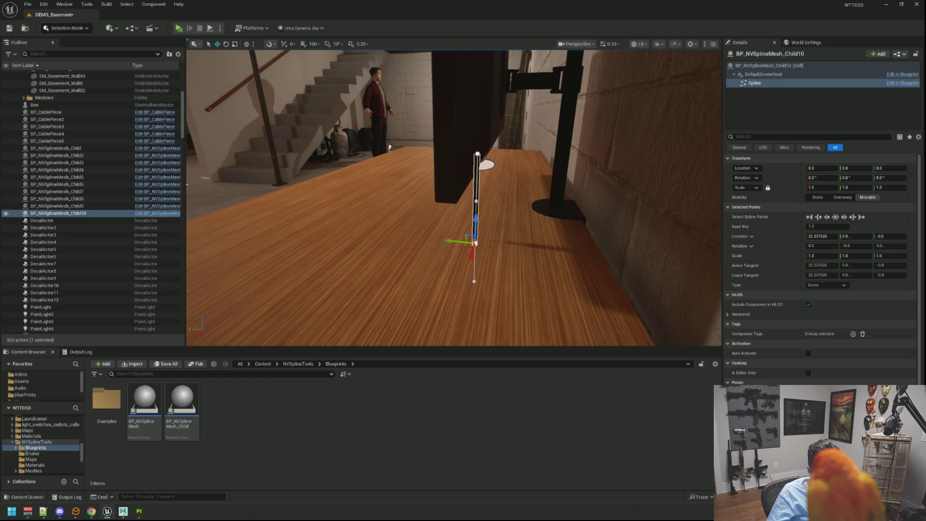
# Move the cable's bottom point toward the monitor stand base and bend it near the stand.
pyautogui.moveTo(475, 256); pyautogui.dragTo(475, 235)
pyautogui.click(476, 150)
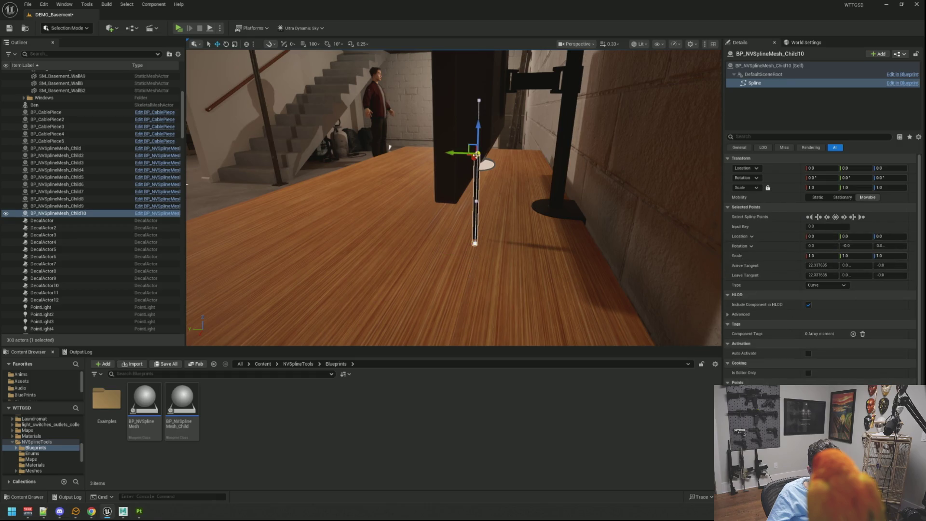
pyautogui.click(475, 242)
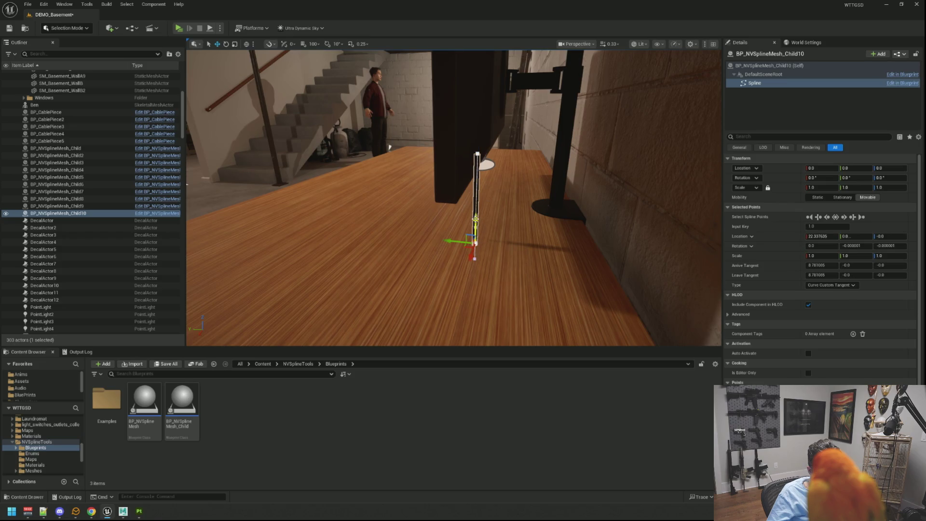
pyautogui.moveTo(476, 218)
pyautogui.mouseDown()
pyautogui.moveTo(476, 195)
pyautogui.moveTo(508, 214)
pyautogui.moveTo(553, 220)
pyautogui.mouseUp()
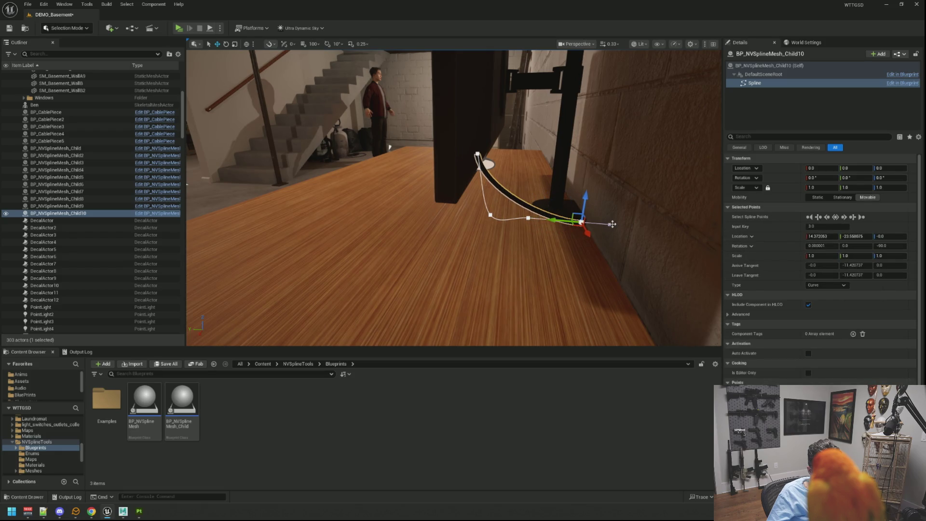
pyautogui.moveTo(612, 224); pyautogui.dragTo(609, 202)
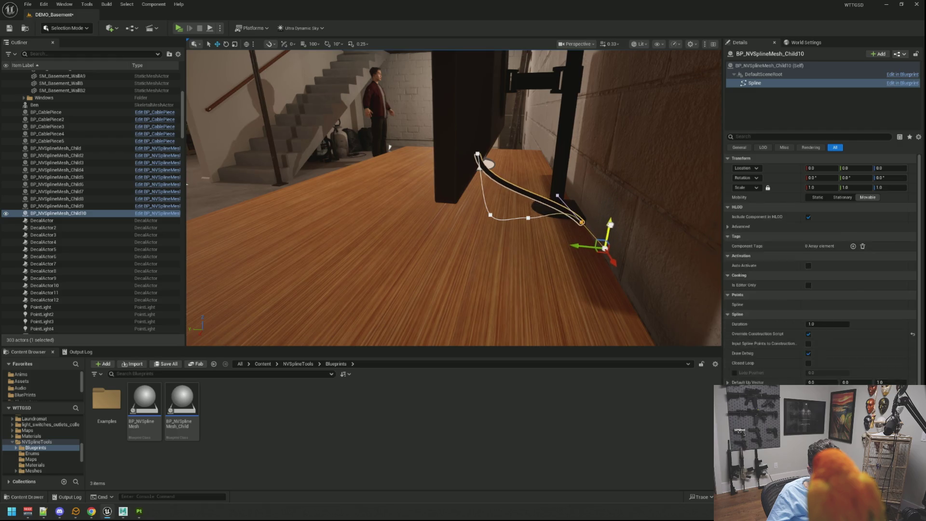
pyautogui.hotkey('ctrl', 'z')
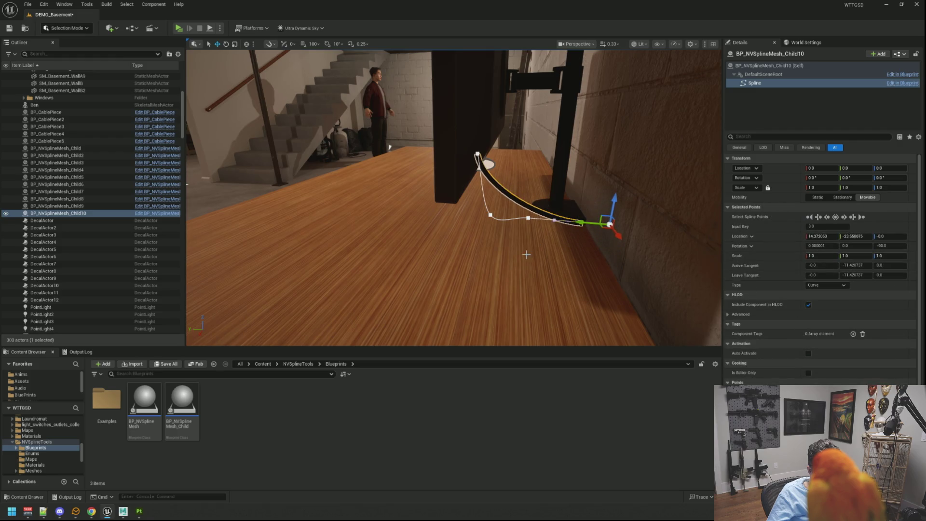
pyautogui.scroll(5, 526, 255)
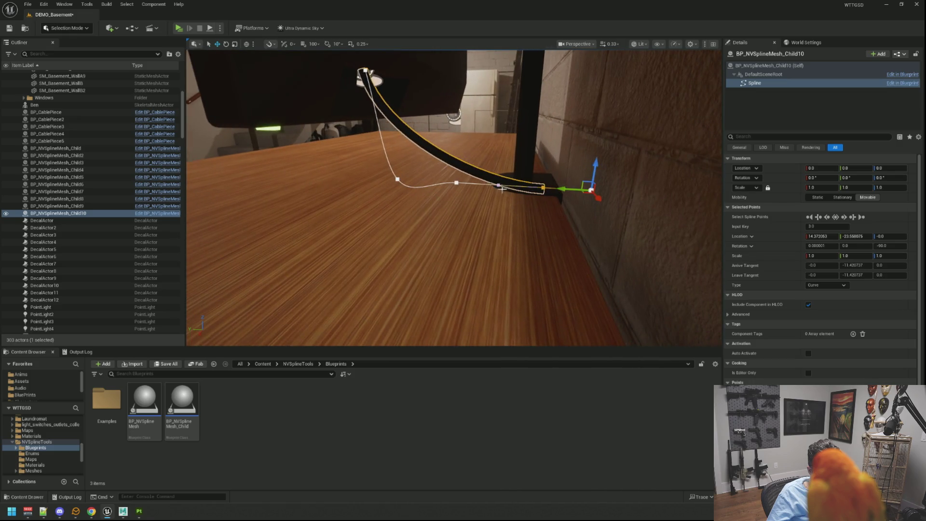
pyautogui.click(499, 187)
pyautogui.moveTo(500, 159)
pyautogui.mouseDown()
pyautogui.moveTo(530, 227)
pyautogui.moveTo(527, 200)
pyautogui.moveTo(536, 223)
pyautogui.moveTo(562, 224)
pyautogui.mouseUp()
# Rotate and move the cable's end point so it heads toward the wall.
pyautogui.click(537, 182)
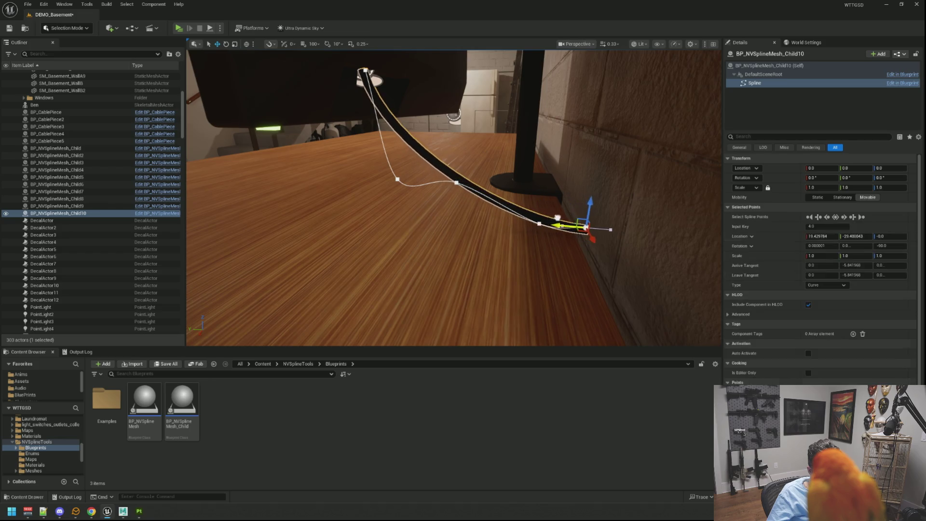
pyautogui.press('e')
pyautogui.moveTo(626, 228); pyautogui.dragTo(623, 241)
pyautogui.moveTo(581, 197)
pyautogui.mouseDown()
pyautogui.moveTo(599, 223)
pyautogui.moveTo(584, 255)
pyautogui.mouseUp()
pyautogui.press('w')
pyautogui.press('f')
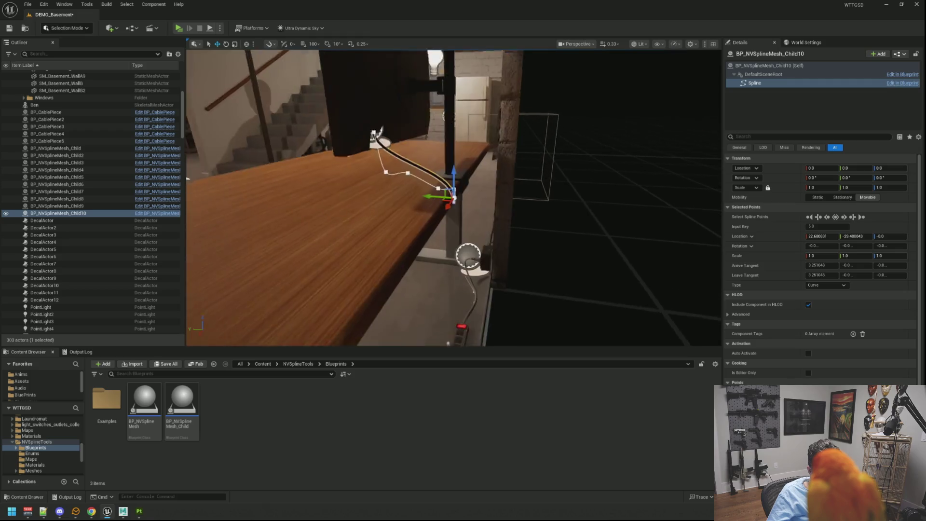
pyautogui.moveTo(434, 197)
pyautogui.mouseDown()
pyautogui.moveTo(449, 177)
pyautogui.moveTo(453, 304)
pyautogui.moveTo(452, 238)
pyautogui.moveTo(434, 259)
pyautogui.moveTo(408, 260)
pyautogui.mouseUp()
# Smooth the middle bends and raise the cable's top end into the monitor.
pyautogui.click(415, 175)
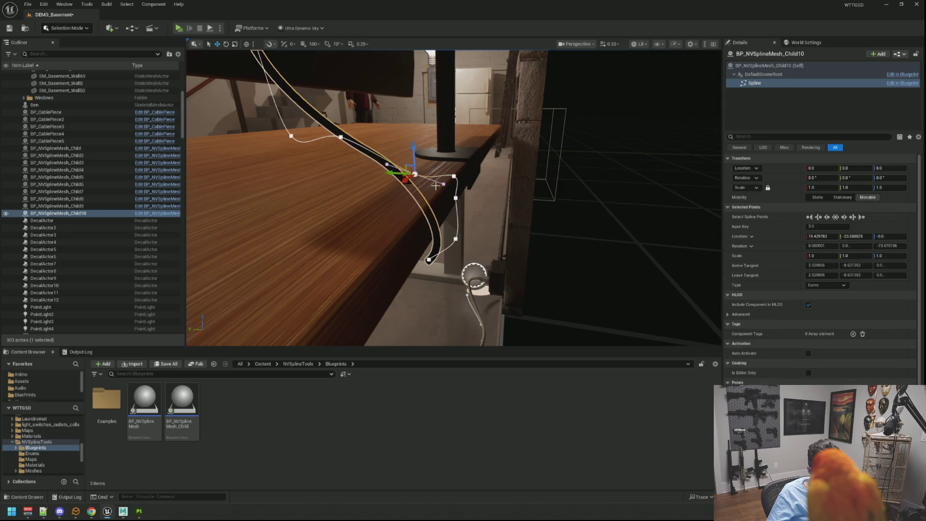
pyautogui.moveTo(442, 155); pyautogui.dragTo(443, 146)
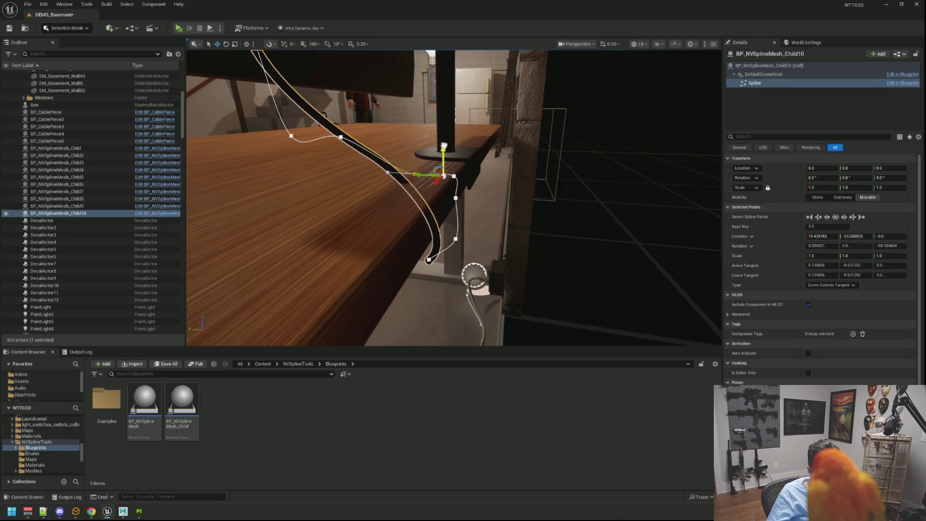
pyautogui.moveTo(423, 176); pyautogui.dragTo(416, 175)
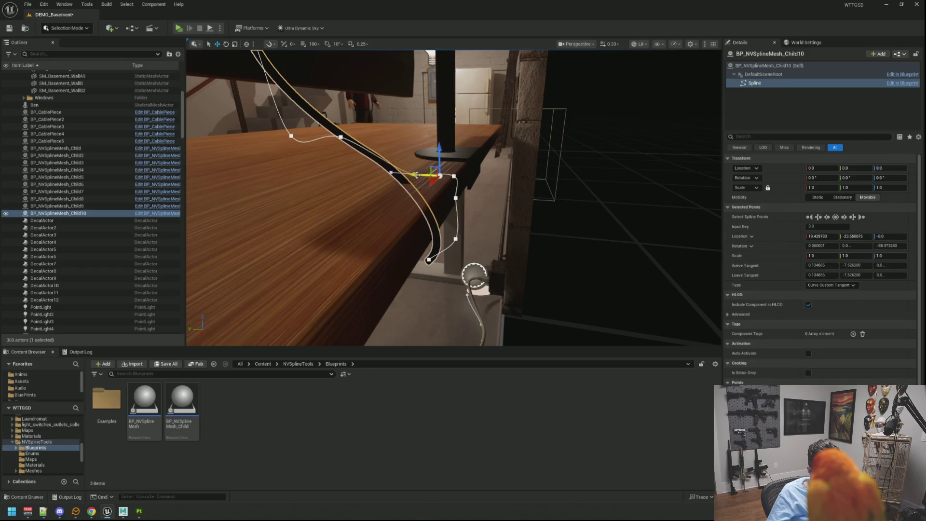
pyautogui.click(341, 137)
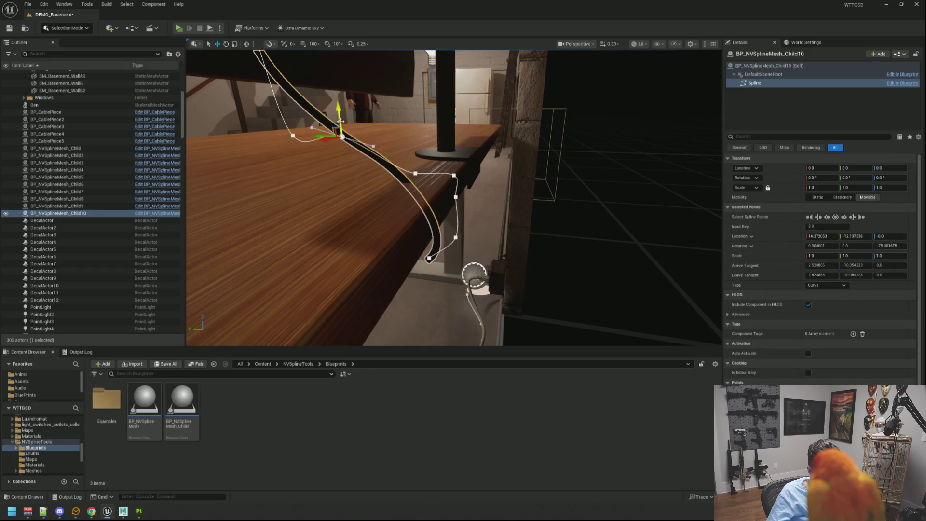
pyautogui.click(373, 144)
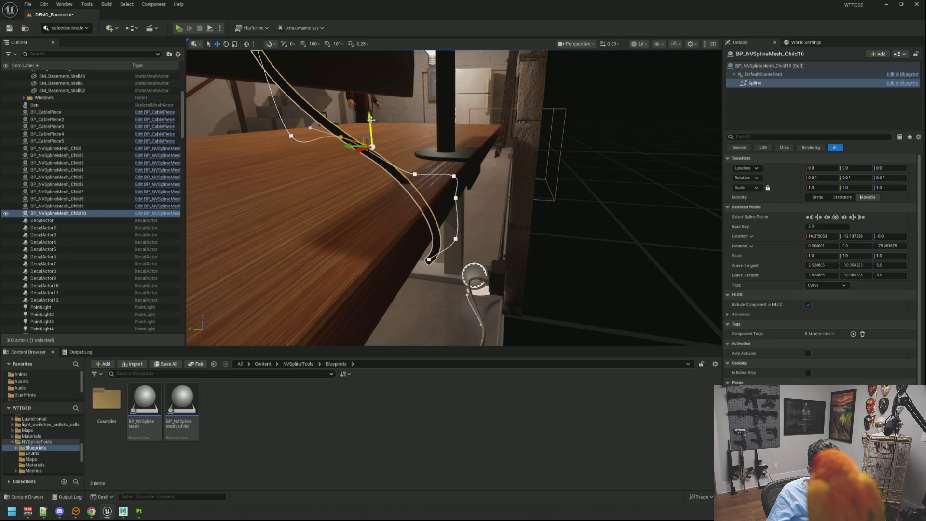
pyautogui.moveTo(310, 128); pyautogui.dragTo(310, 126)
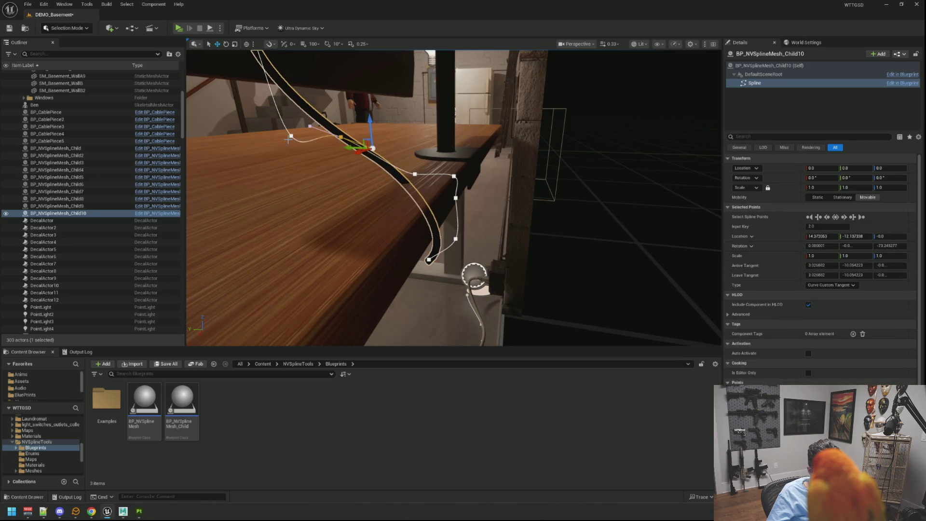
pyautogui.click(291, 137)
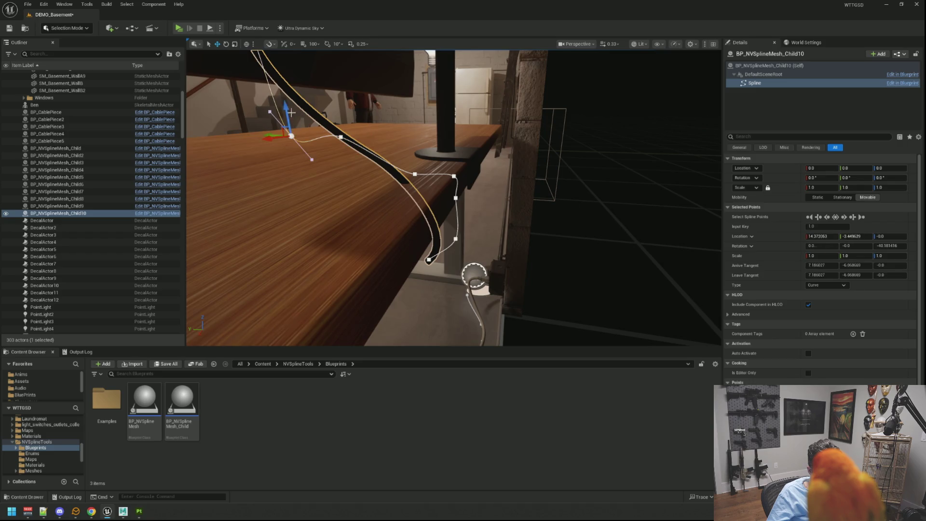
pyautogui.moveTo(291, 136); pyautogui.dragTo(277, 63)
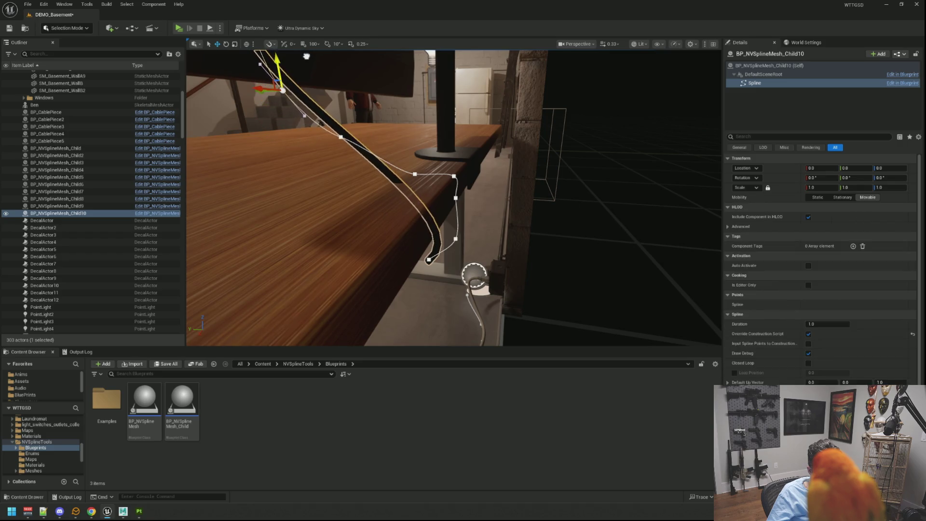
pyautogui.click(414, 174)
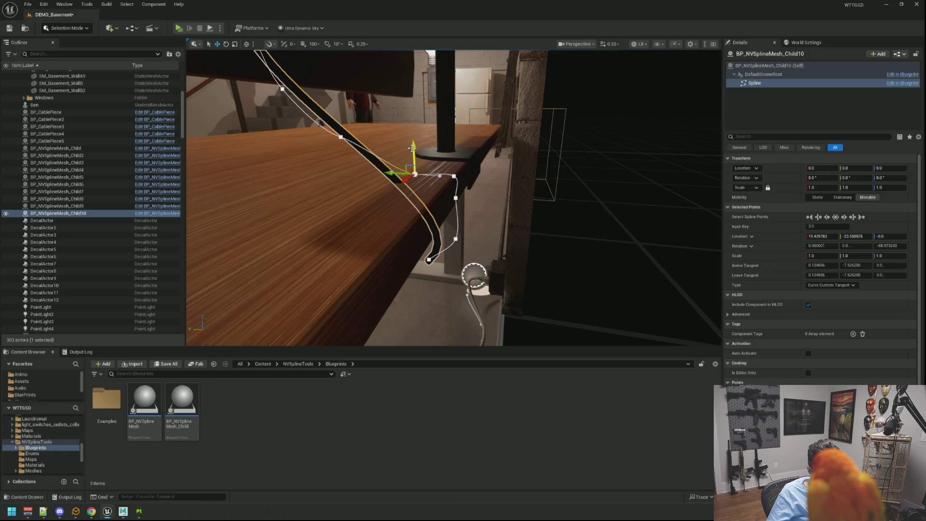
pyautogui.moveTo(413, 147); pyautogui.dragTo(417, 153)
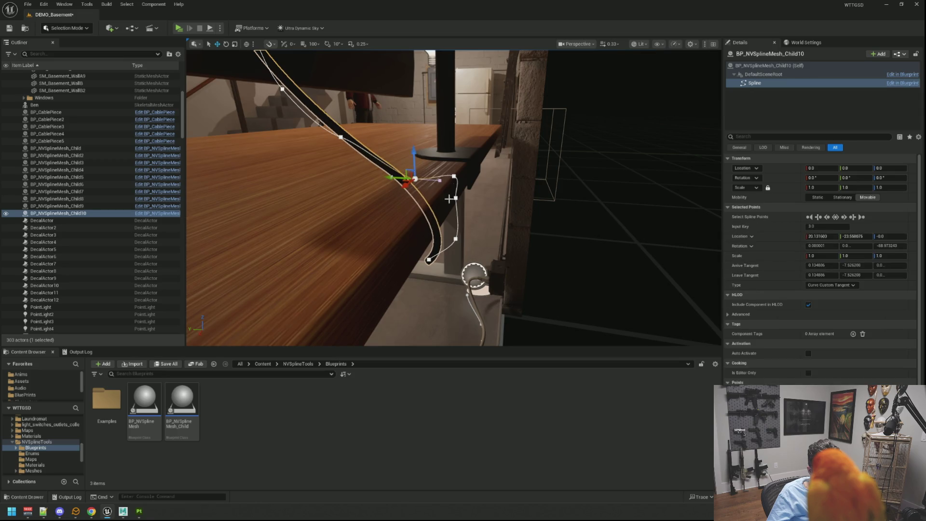
# Push the desk-edge cable point out past the desk's back edge.
pyautogui.click(455, 176)
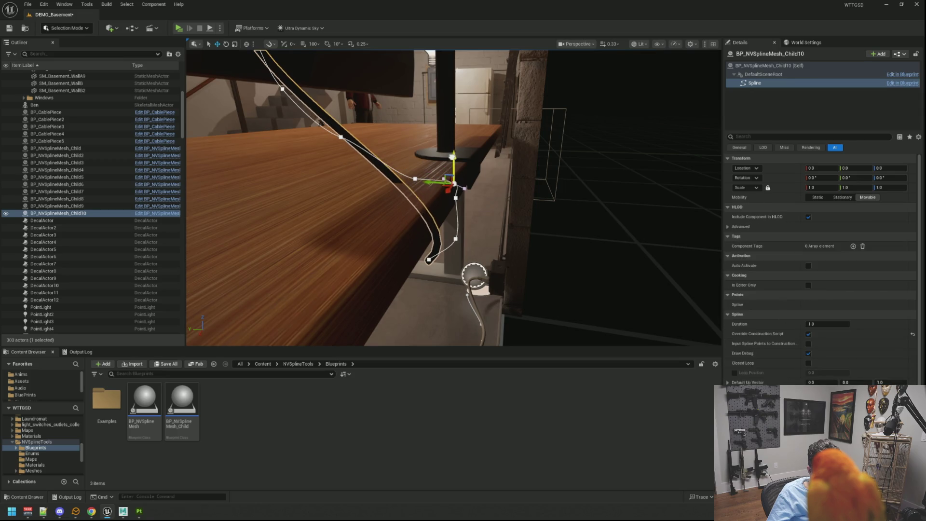
pyautogui.click(451, 189)
pyautogui.click(457, 196)
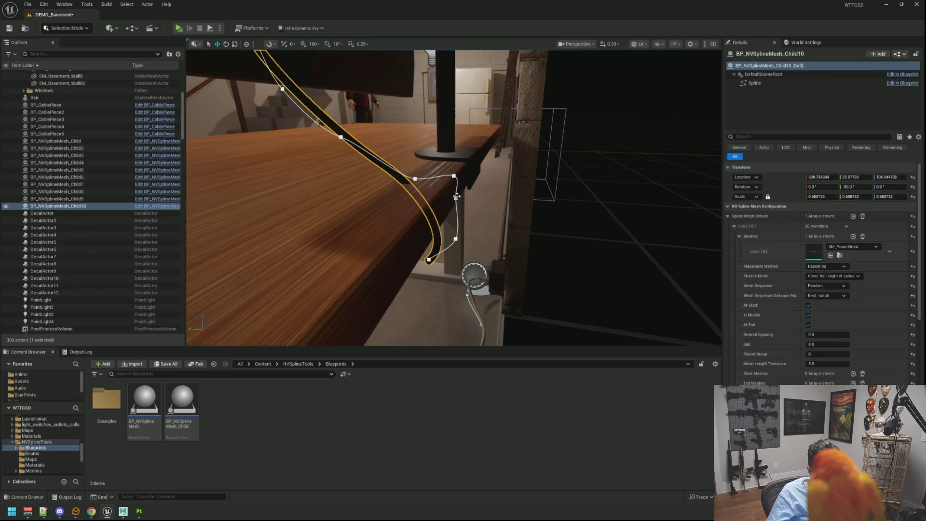
pyautogui.click(456, 197)
pyautogui.moveTo(434, 195); pyautogui.dragTo(466, 194)
# Move the hanging section outward and pull back the desk-edge and desk-top points.
pyautogui.click(456, 239)
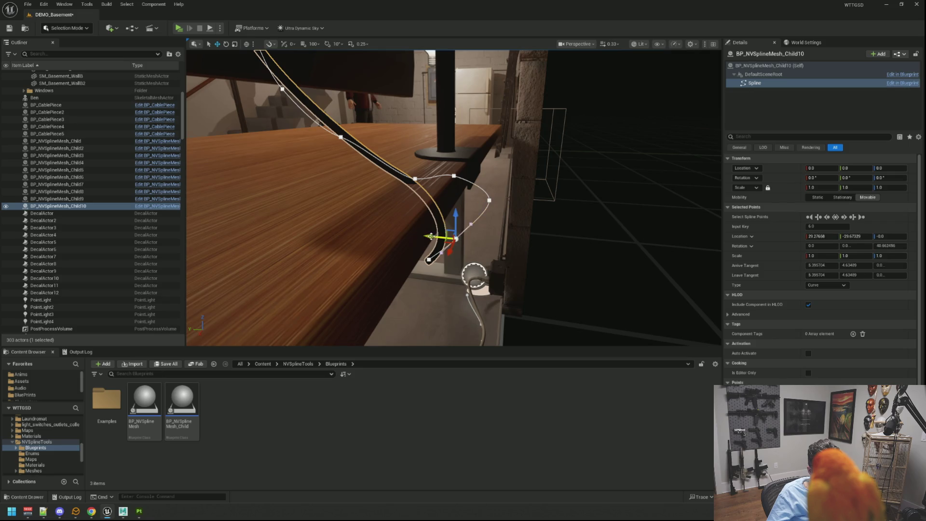
pyautogui.moveTo(431, 236); pyautogui.dragTo(469, 239)
pyautogui.click(454, 177)
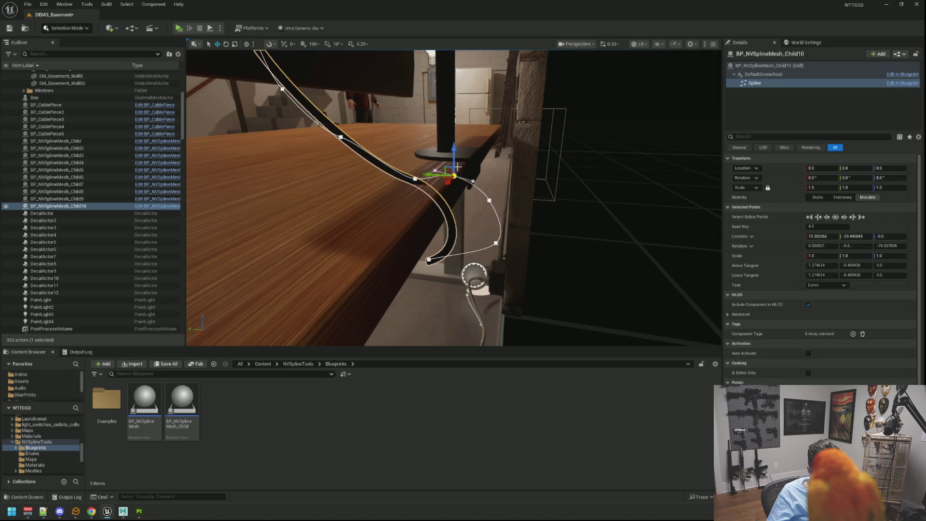
pyautogui.moveTo(453, 153); pyautogui.dragTo(458, 131)
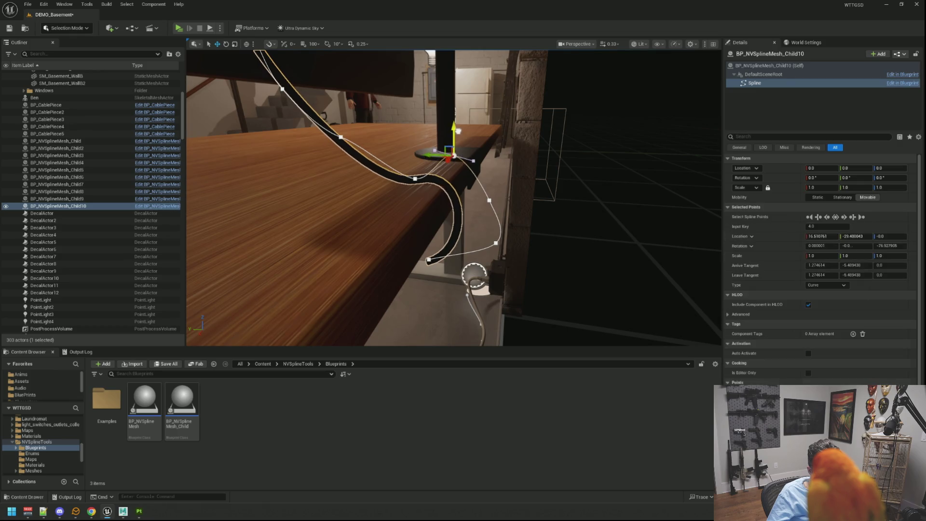
pyautogui.click(415, 179)
pyautogui.moveTo(414, 153); pyautogui.dragTo(415, 155)
pyautogui.press('Escape')
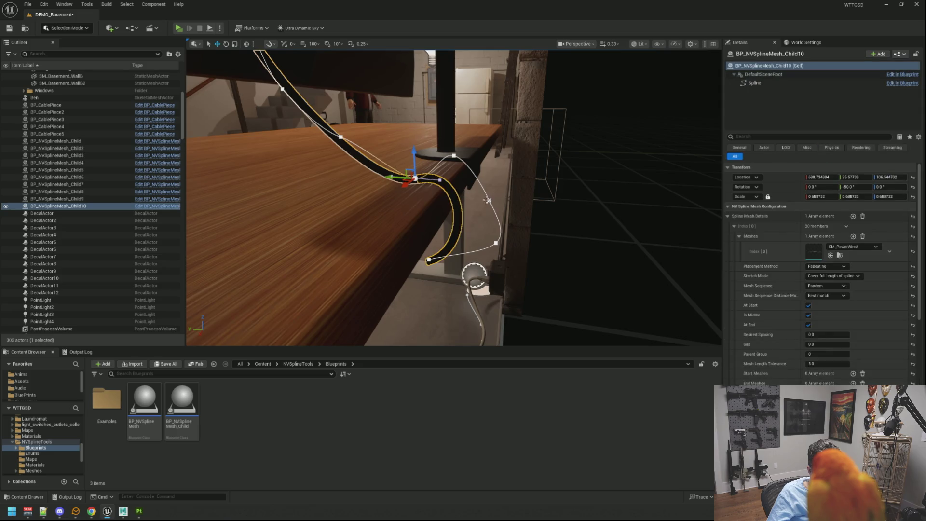
# Shift the desk-edge point outward and raise the lower cable point.
pyautogui.click(454, 156)
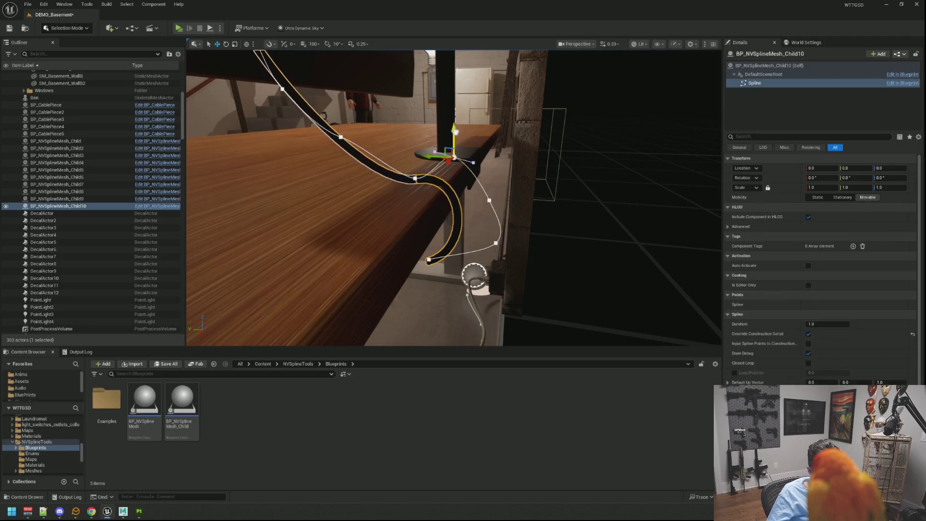
pyautogui.click(455, 195)
pyautogui.moveTo(470, 201); pyautogui.dragTo(477, 201)
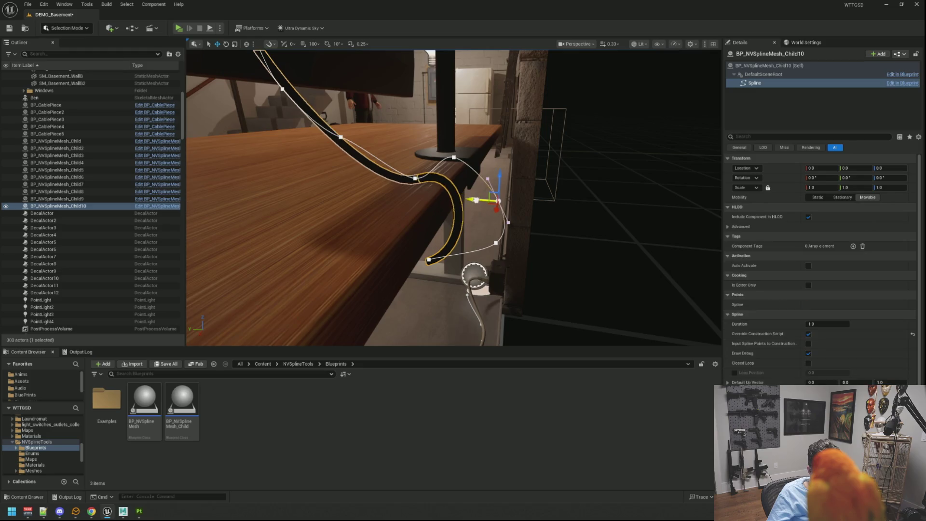
pyautogui.click(484, 243)
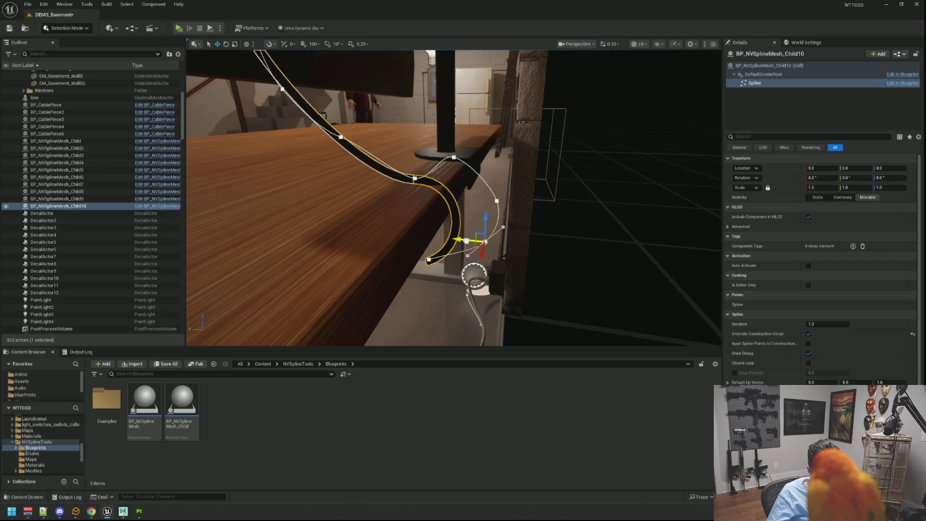
pyautogui.click(476, 242)
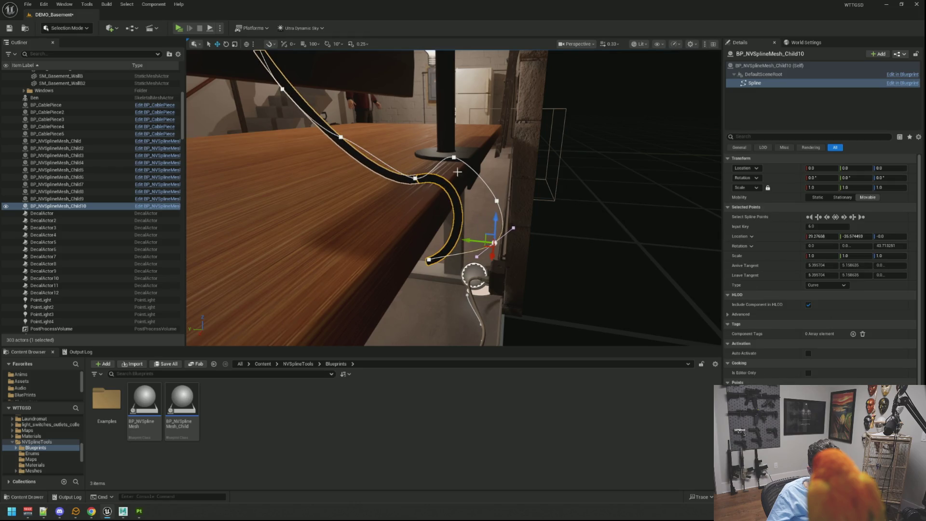
pyautogui.moveTo(457, 172); pyautogui.dragTo(453, 125)
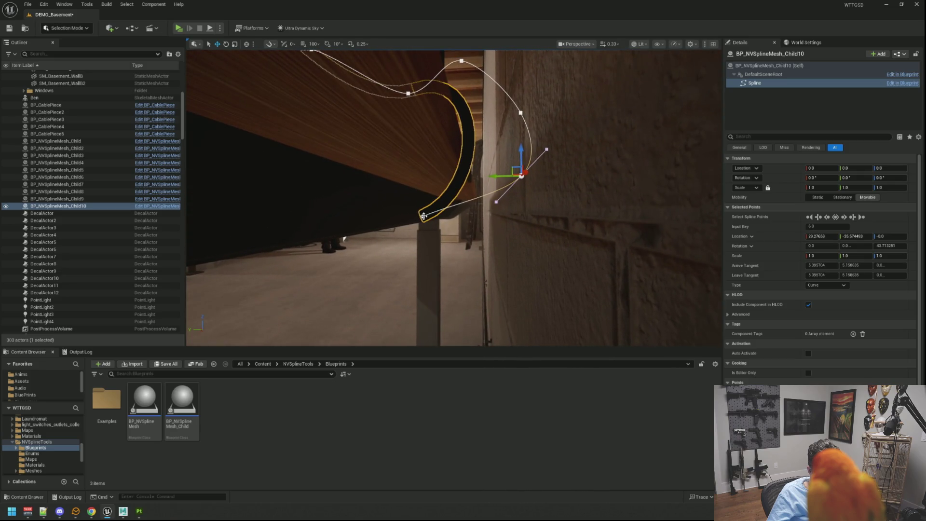
pyautogui.moveTo(422, 196)
pyautogui.mouseDown()
pyautogui.moveTo(428, 143)
pyautogui.moveTo(392, 175)
pyautogui.moveTo(262, 179)
pyautogui.moveTo(427, 223)
pyautogui.mouseUp()
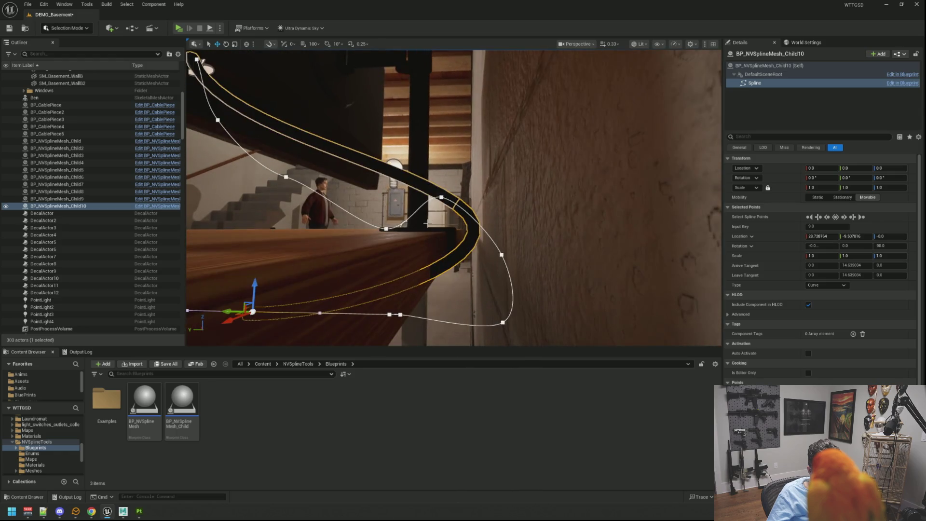
# Bring the lower points down toward the wall and adjust the end tangent's bend.
pyautogui.click(502, 254)
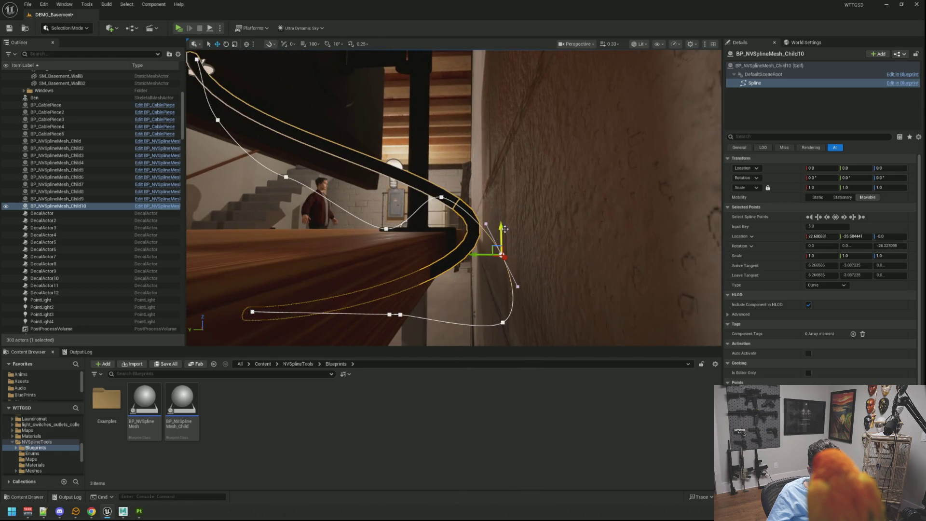
pyautogui.moveTo(504, 229)
pyautogui.mouseDown()
pyautogui.moveTo(489, 320)
pyautogui.moveTo(460, 320)
pyautogui.moveTo(470, 321)
pyautogui.mouseUp()
pyautogui.click(503, 322)
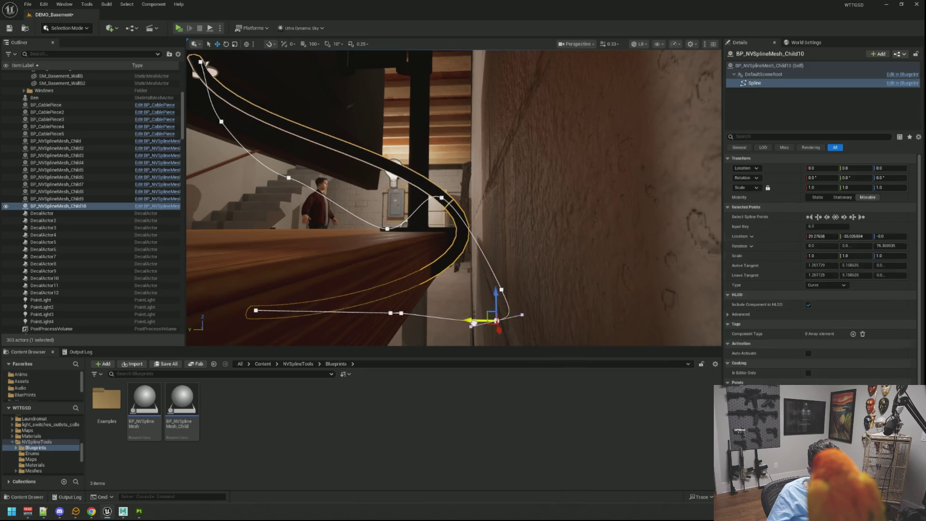
pyautogui.moveTo(518, 286); pyautogui.dragTo(507, 265)
pyautogui.moveTo(490, 296); pyautogui.dragTo(477, 299)
pyautogui.moveTo(503, 267); pyautogui.dragTo(494, 272)
# Raise and shift the spline points near the desk top along the wall.
pyautogui.scroll(-2, 484, 230)
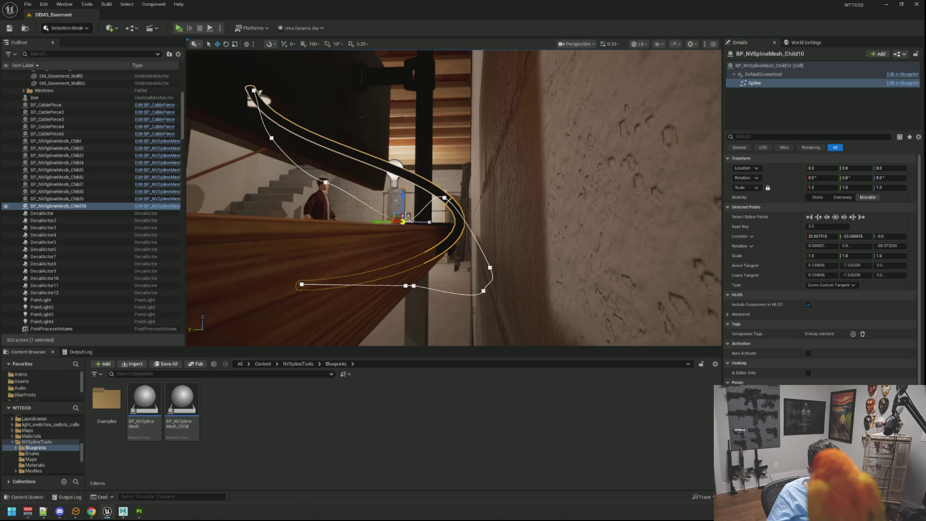
pyautogui.moveTo(401, 192); pyautogui.dragTo(404, 159)
pyautogui.moveTo(375, 210)
pyautogui.mouseDown()
pyautogui.moveTo(371, 193)
pyautogui.moveTo(375, 210)
pyautogui.mouseUp()
pyautogui.click(365, 195)
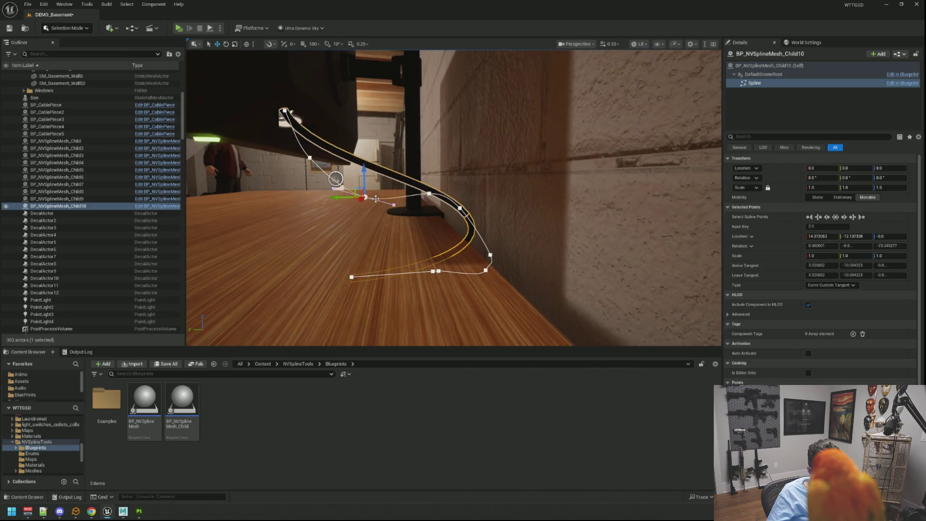
pyautogui.moveTo(365, 183)
pyautogui.mouseDown()
pyautogui.moveTo(376, 135)
pyautogui.moveTo(382, 146)
pyautogui.mouseUp()
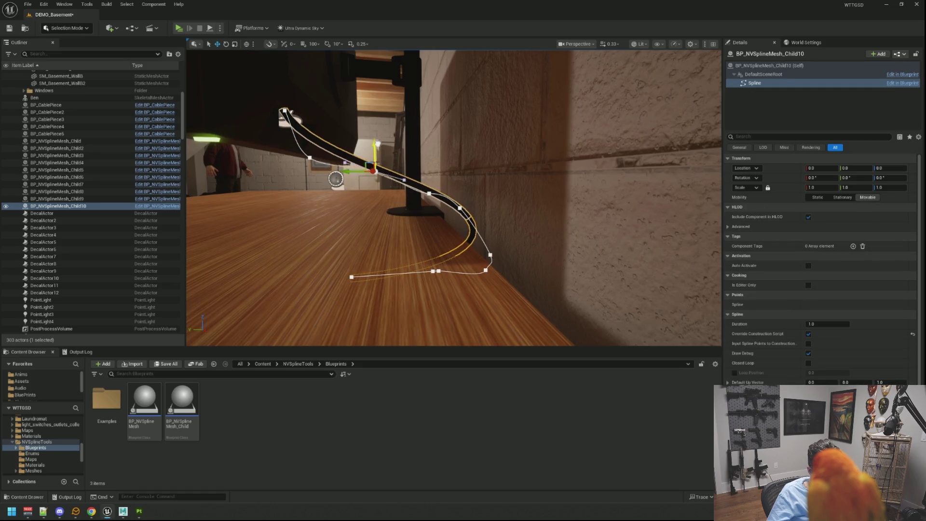
pyautogui.moveTo(428, 168)
pyautogui.mouseDown()
pyautogui.moveTo(450, 189)
pyautogui.moveTo(451, 169)
pyautogui.mouseUp()
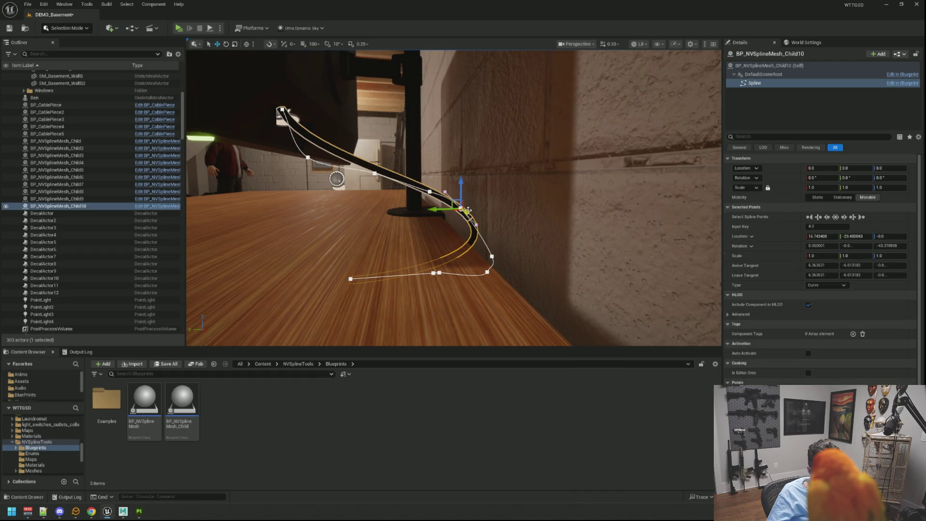
pyautogui.moveTo(451, 212); pyautogui.dragTo(440, 212)
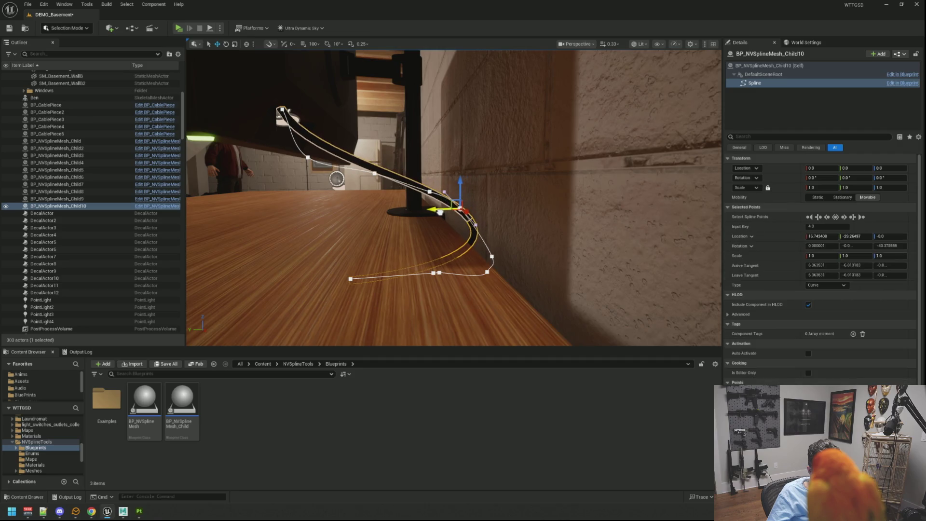
# Delete the cable's final spline point and move the new end against the wall below the desk edge.
pyautogui.moveTo(478, 266)
pyautogui.mouseDown()
pyautogui.moveTo(468, 265)
pyautogui.moveTo(478, 266)
pyautogui.mouseUp()
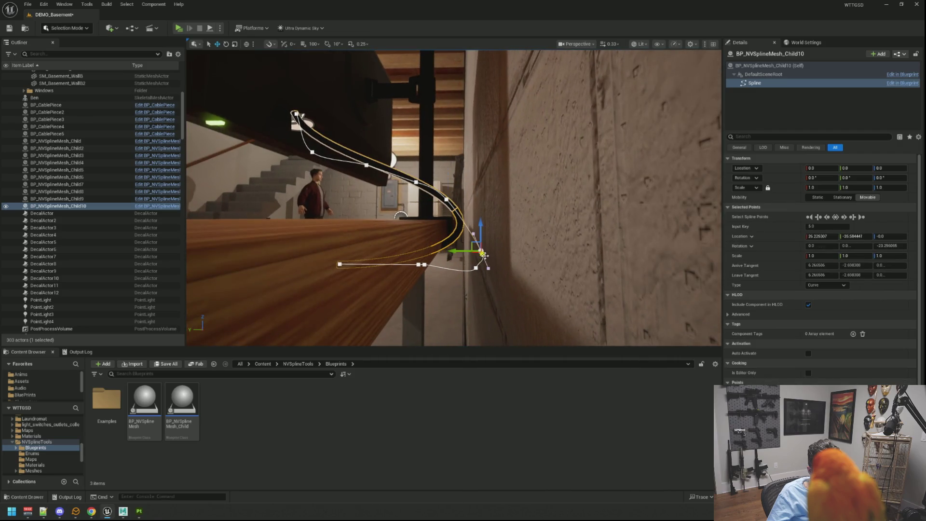
pyautogui.click(476, 267)
pyautogui.press('Delete')
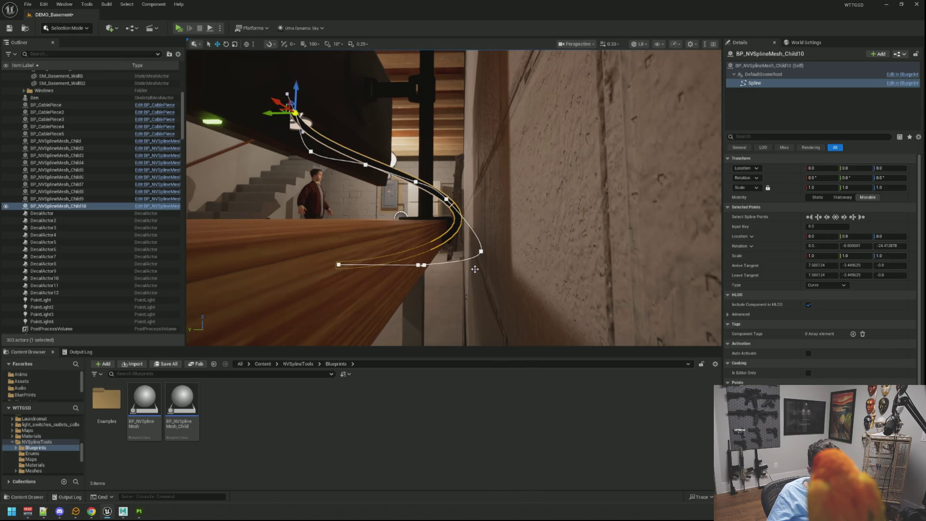
pyautogui.moveTo(463, 253)
pyautogui.mouseDown()
pyautogui.moveTo(450, 254)
pyautogui.moveTo(464, 257)
pyautogui.mouseUp()
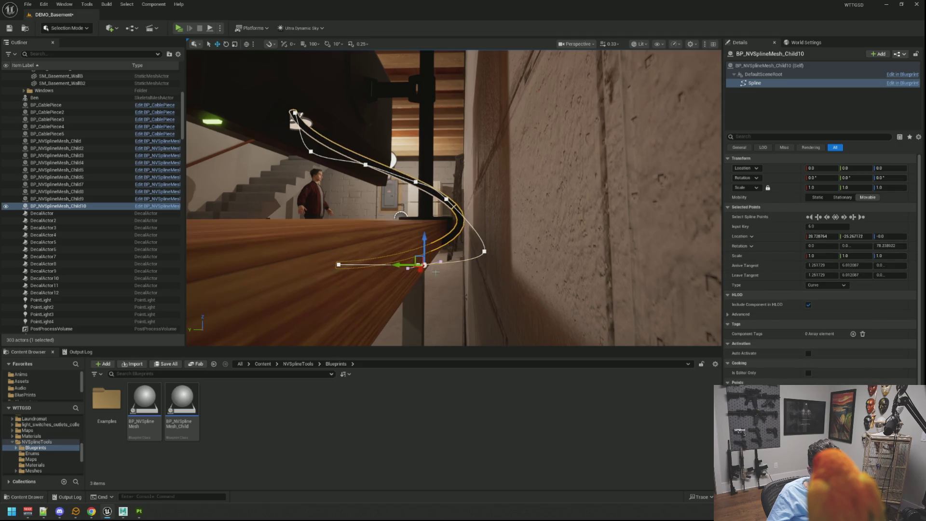
pyautogui.moveTo(398, 264)
pyautogui.mouseDown()
pyautogui.moveTo(450, 240)
pyautogui.moveTo(418, 271)
pyautogui.mouseUp()
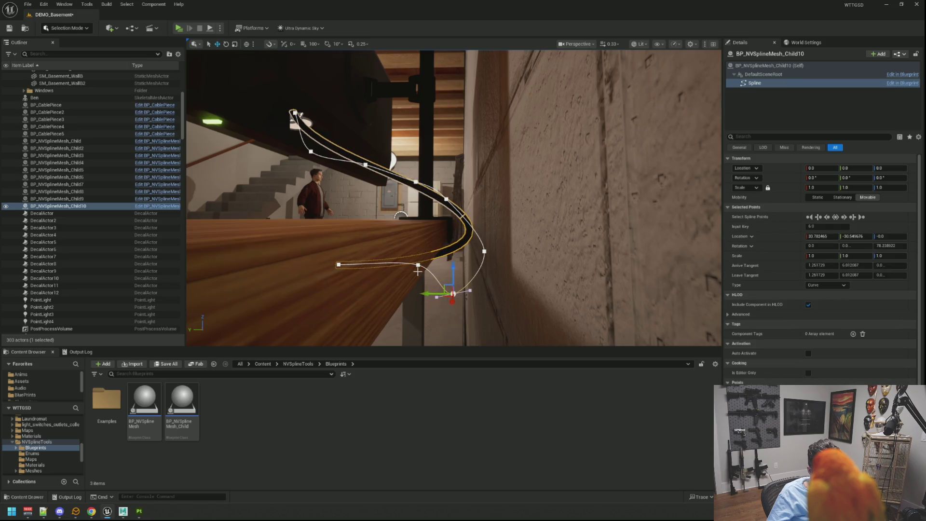
pyautogui.moveTo(419, 239); pyautogui.dragTo(415, 300)
pyautogui.click(485, 252)
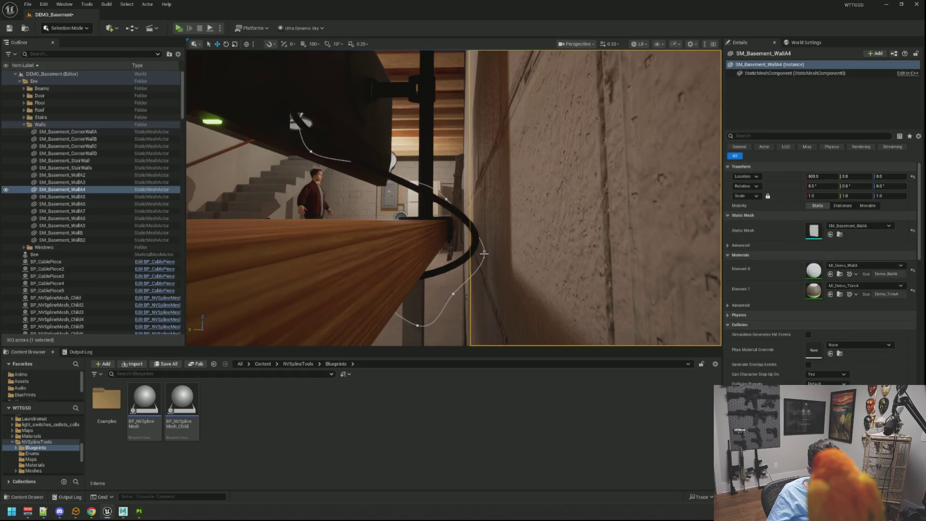
pyautogui.click(487, 250)
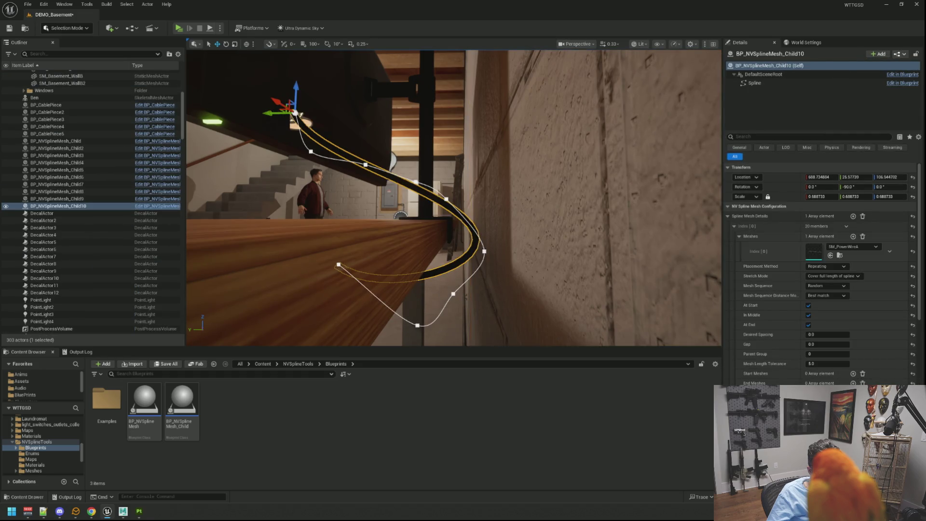
pyautogui.moveTo(484, 252); pyautogui.dragTo(464, 252)
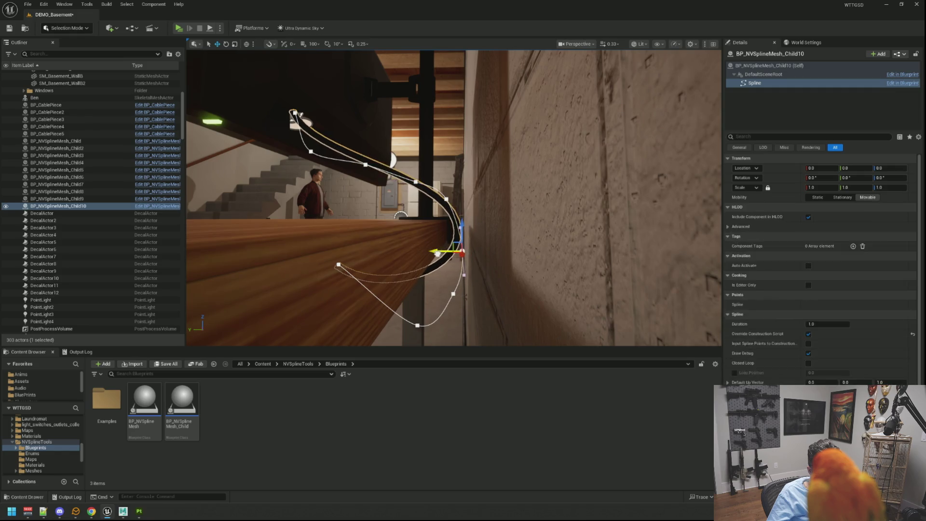
pyautogui.moveTo(465, 283)
pyautogui.mouseDown()
pyautogui.moveTo(444, 261)
pyautogui.moveTo(467, 290)
pyautogui.moveTo(461, 259)
pyautogui.mouseUp()
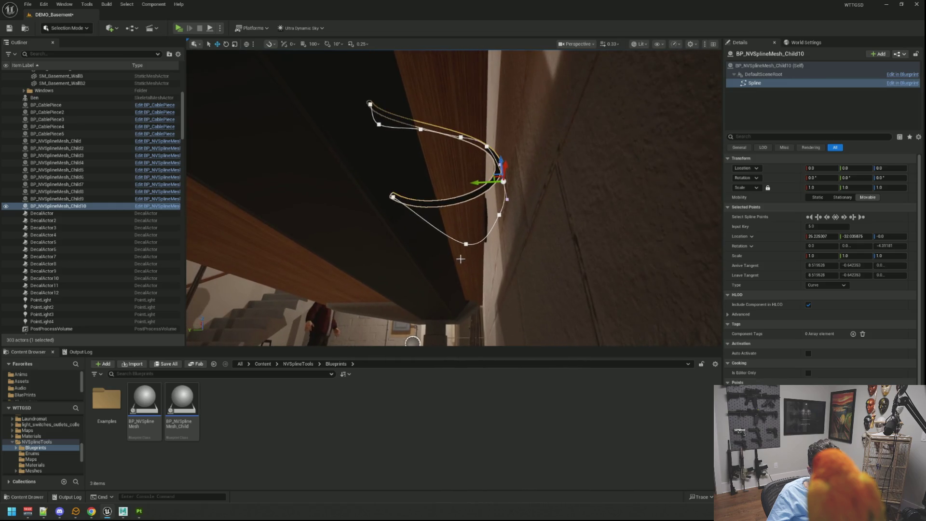
# Press the spline points flat along the underside of the desk.
pyautogui.moveTo(437, 179); pyautogui.dragTo(426, 193)
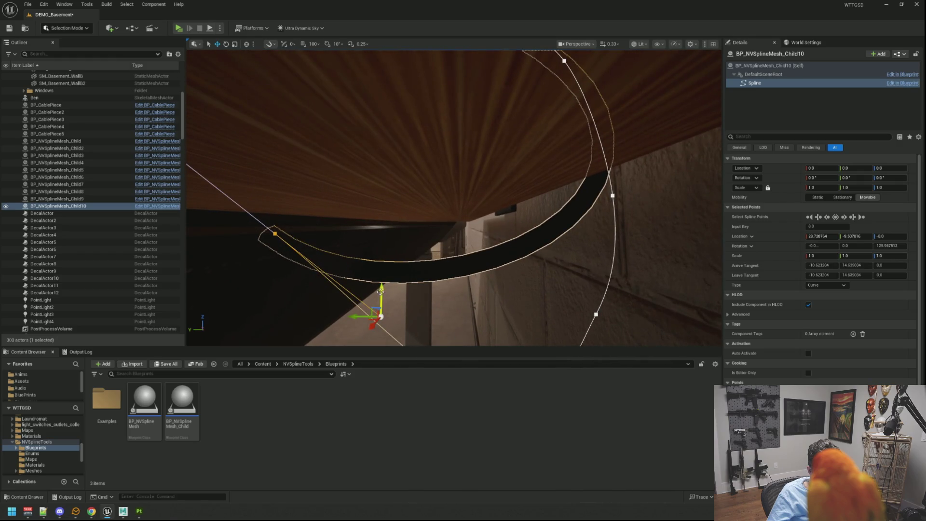
pyautogui.moveTo(381, 290); pyautogui.dragTo(371, 203)
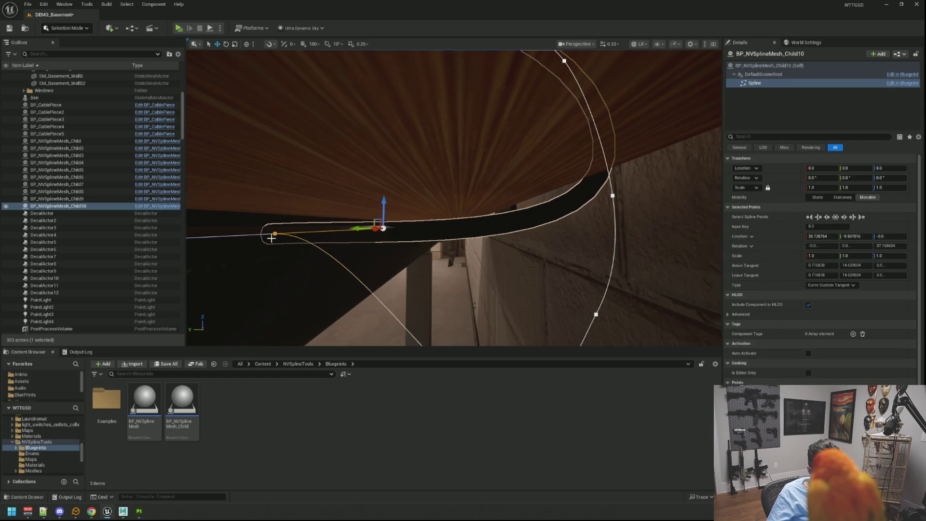
pyautogui.moveTo(277, 210); pyautogui.dragTo(276, 193)
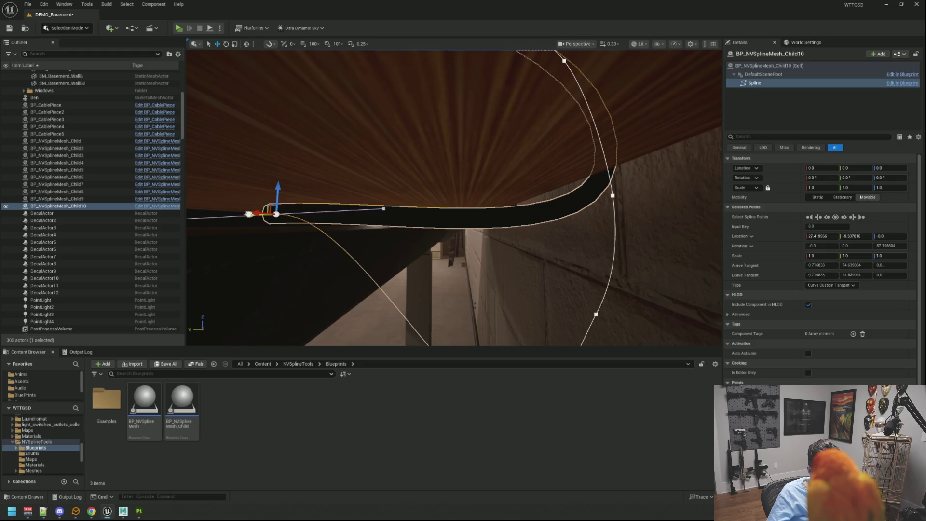
pyautogui.moveTo(277, 214); pyautogui.dragTo(300, 217)
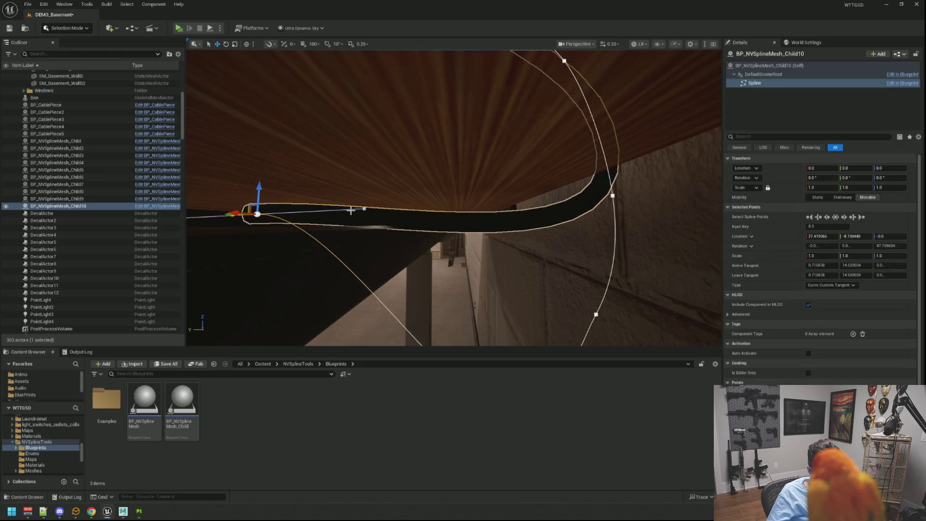
pyautogui.moveTo(340, 210)
pyautogui.mouseDown()
pyautogui.moveTo(315, 211)
pyautogui.moveTo(312, 184)
pyautogui.mouseUp()
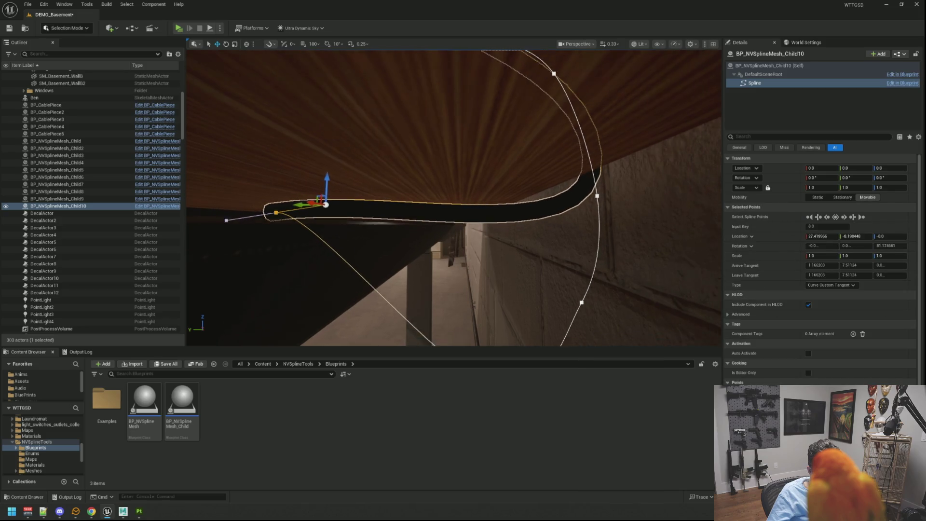
pyautogui.scroll(5, 300, 207)
pyautogui.scroll(-5, 454, 197)
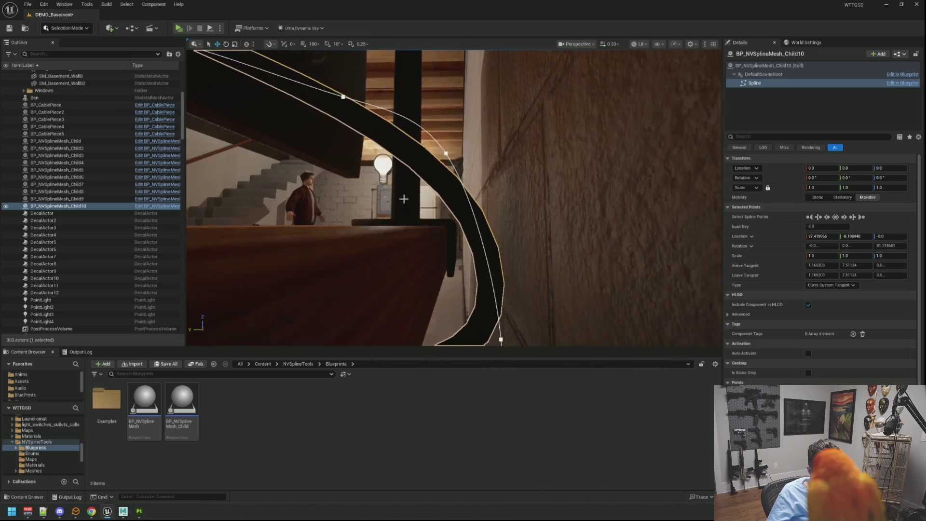
# Raise the cable's top spline point up against the monitor stand.
pyautogui.moveTo(383, 175); pyautogui.dragTo(383, 175)
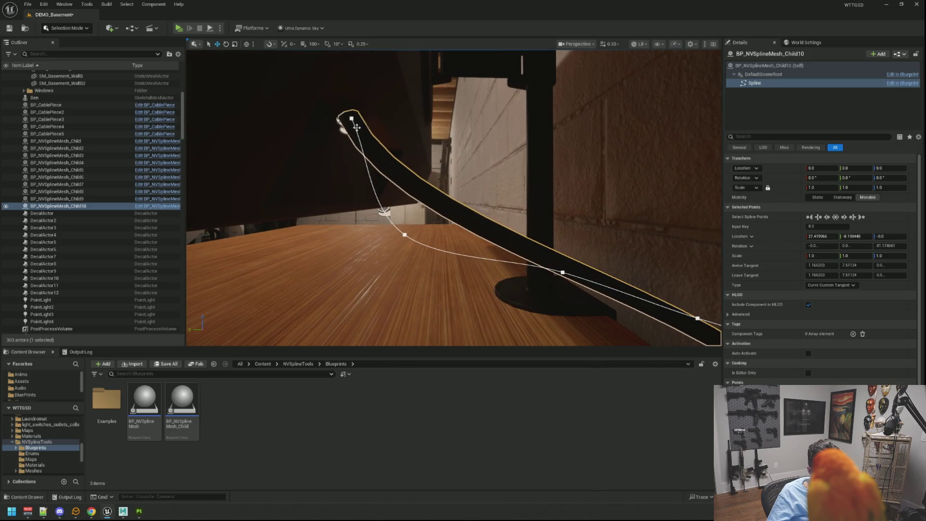
pyautogui.click(375, 156)
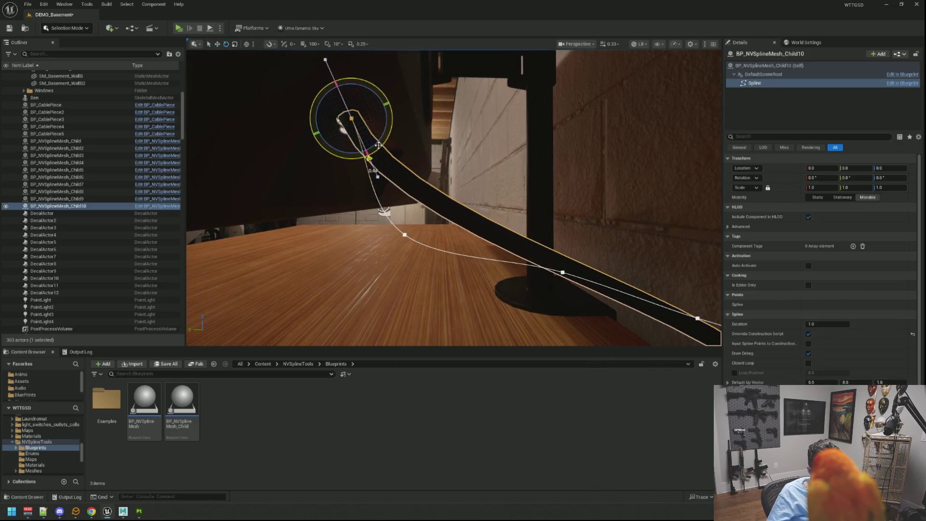
pyautogui.click(352, 117)
pyautogui.press('w')
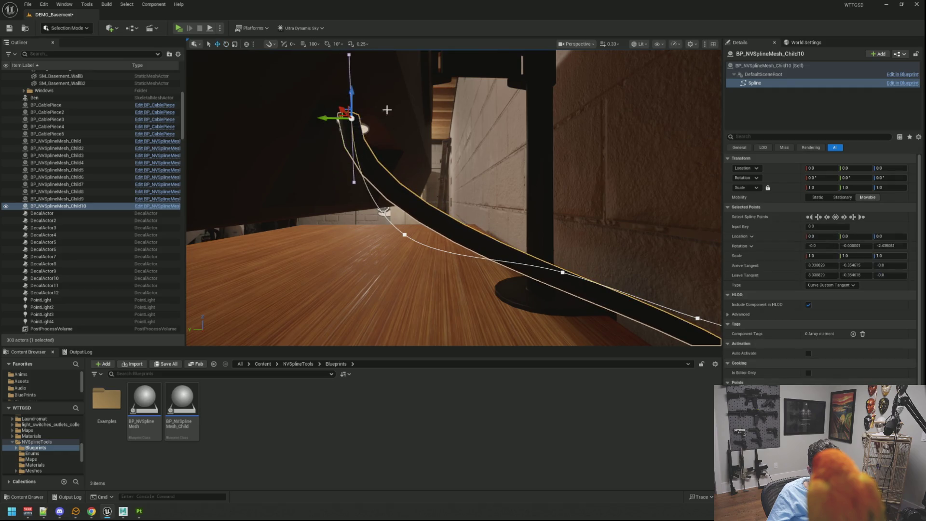
pyautogui.moveTo(355, 95); pyautogui.dragTo(353, 89)
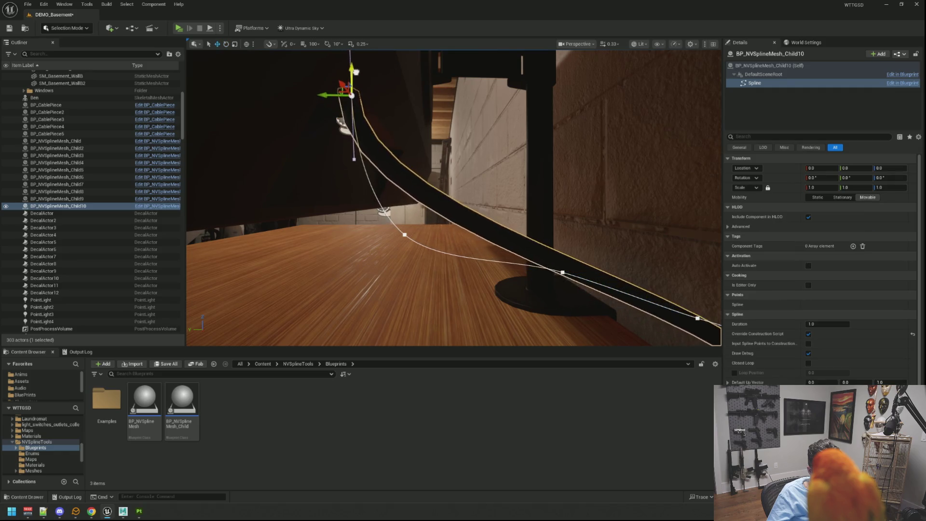
pyautogui.click(352, 88)
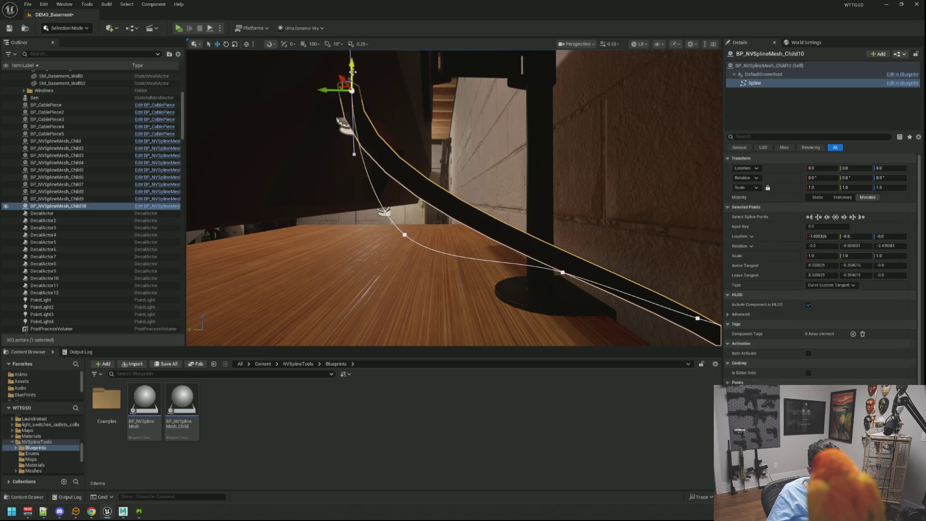
pyautogui.scroll(3, 449, 138)
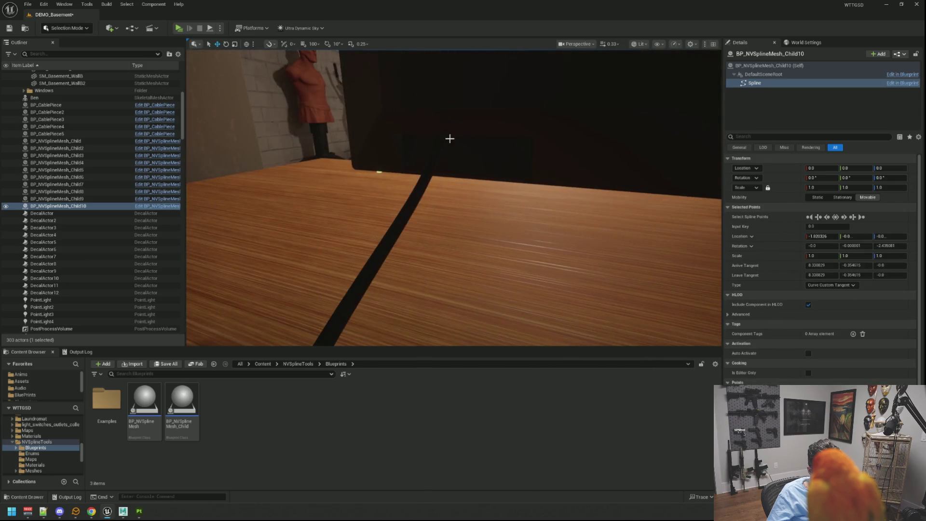
pyautogui.moveTo(454, 198)
pyautogui.mouseDown()
pyautogui.moveTo(424, 212)
pyautogui.moveTo(454, 217)
pyautogui.moveTo(458, 178)
pyautogui.moveTo(434, 184)
pyautogui.moveTo(491, 138)
pyautogui.moveTo(492, 116)
pyautogui.moveTo(279, 133)
pyautogui.moveTo(509, 153)
pyautogui.moveTo(448, 151)
pyautogui.mouseUp()
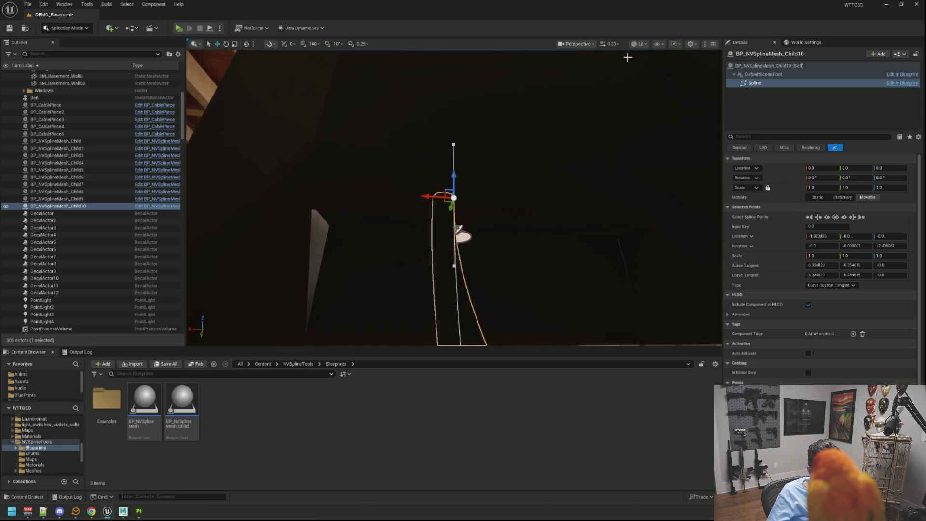
# Switch the viewport to Unlit and slide the selected spline point along Y.
pyautogui.click(639, 43)
pyautogui.click(645, 80)
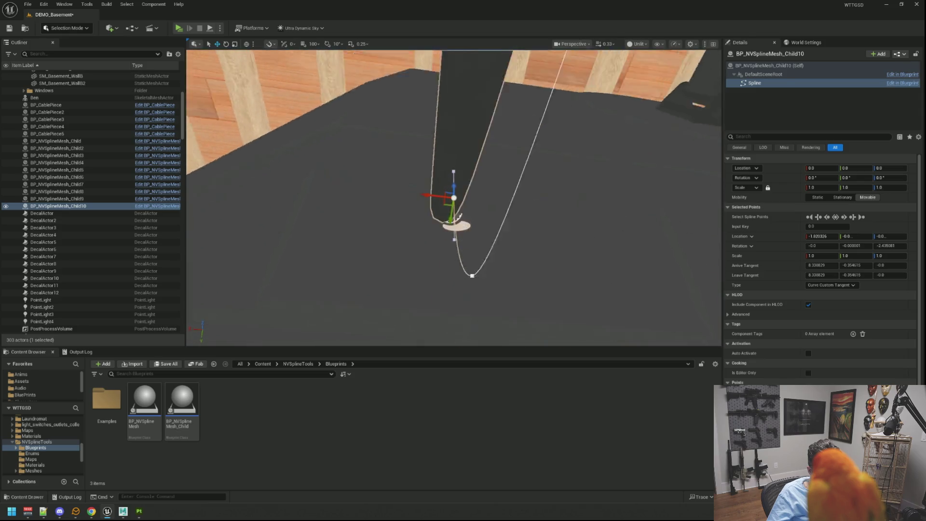
pyautogui.moveTo(453, 198)
pyautogui.mouseDown()
pyautogui.moveTo(569, 197)
pyautogui.moveTo(498, 168)
pyautogui.mouseUp()
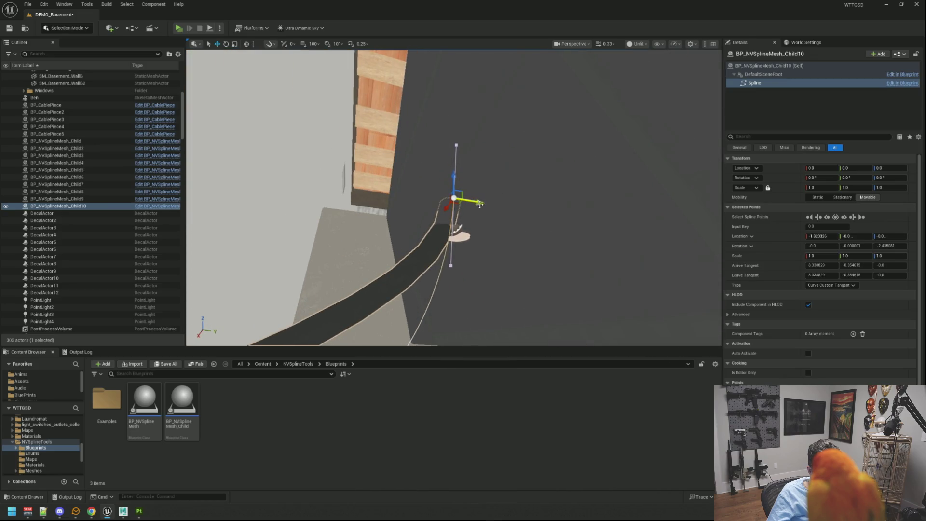
pyautogui.moveTo(479, 204)
pyautogui.mouseDown()
pyautogui.moveTo(570, 204)
pyautogui.moveTo(444, 176)
pyautogui.moveTo(454, 217)
pyautogui.moveTo(314, 222)
pyautogui.moveTo(331, 221)
pyautogui.mouseUp()
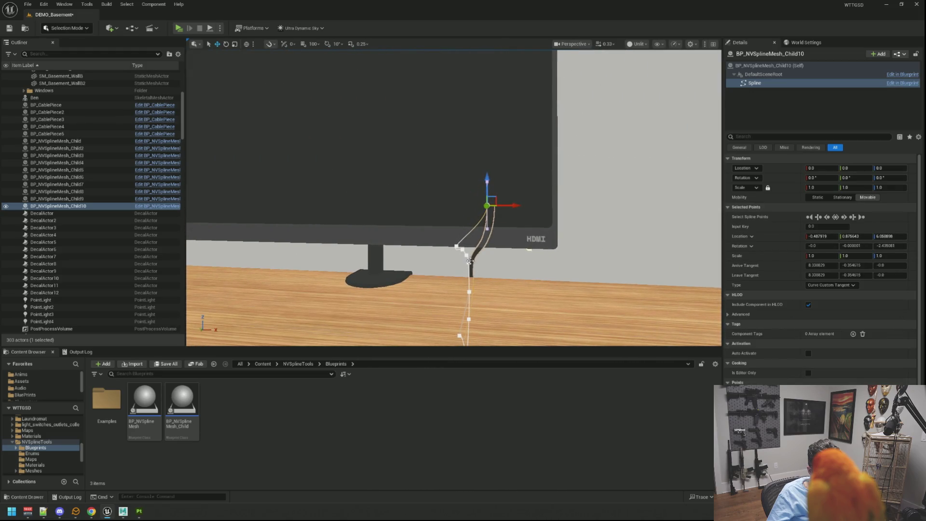
# Move the lower spline points so the cable bends up from the power strip toward the stand.
pyautogui.moveTo(470, 261)
pyautogui.mouseDown()
pyautogui.moveTo(535, 272)
pyautogui.moveTo(586, 256)
pyautogui.mouseUp()
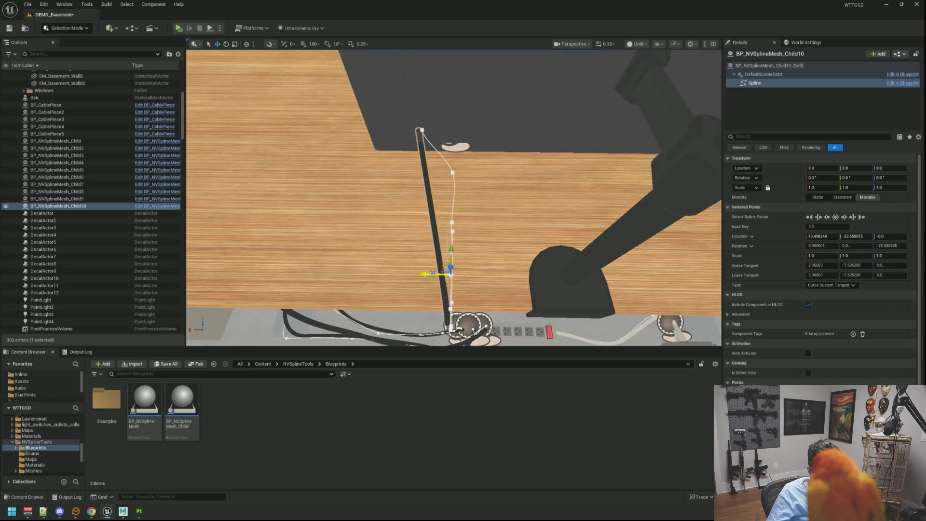
pyautogui.moveTo(433, 274); pyautogui.dragTo(421, 272)
pyautogui.click(450, 302)
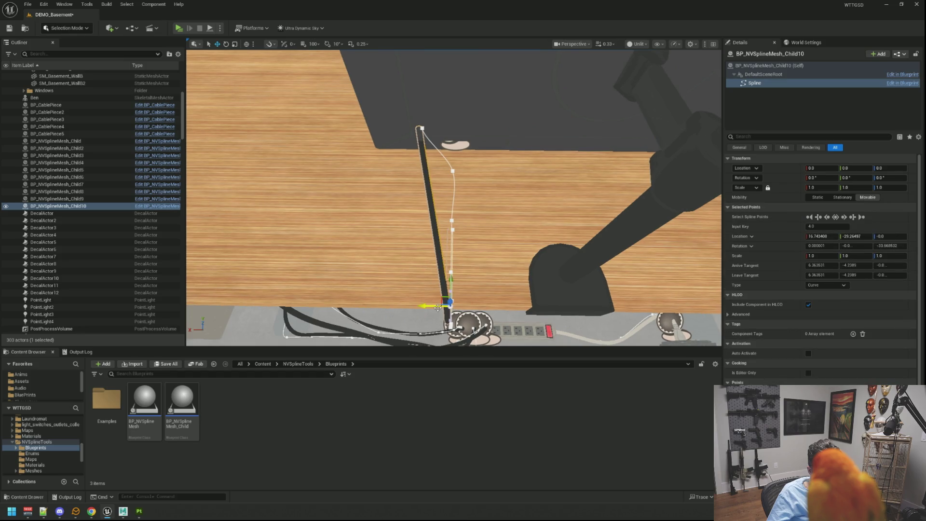
pyautogui.moveTo(434, 306); pyautogui.dragTo(421, 305)
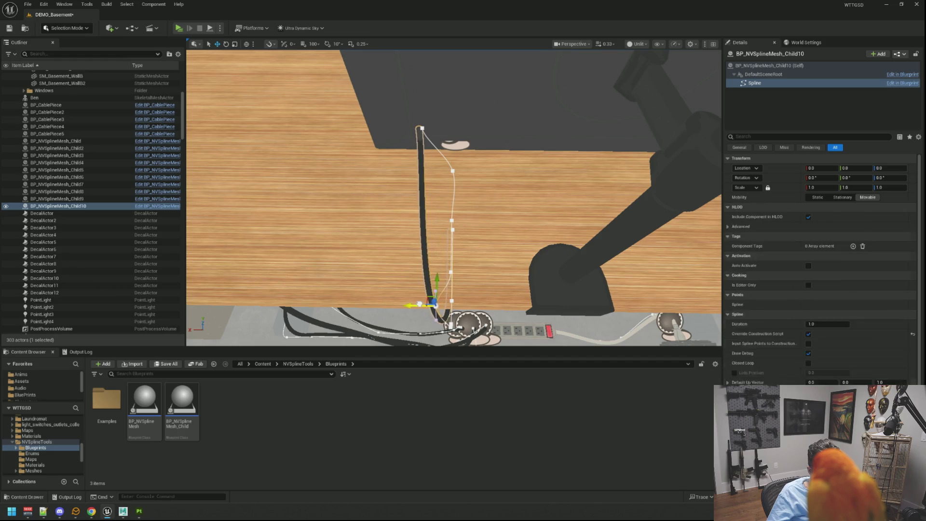
pyautogui.moveTo(454, 193); pyautogui.dragTo(502, 193)
pyautogui.moveTo(367, 262)
pyautogui.mouseDown()
pyautogui.moveTo(434, 271)
pyautogui.moveTo(446, 256)
pyautogui.moveTo(447, 266)
pyautogui.moveTo(448, 251)
pyautogui.moveTo(448, 270)
pyautogui.moveTo(460, 257)
pyautogui.mouseUp()
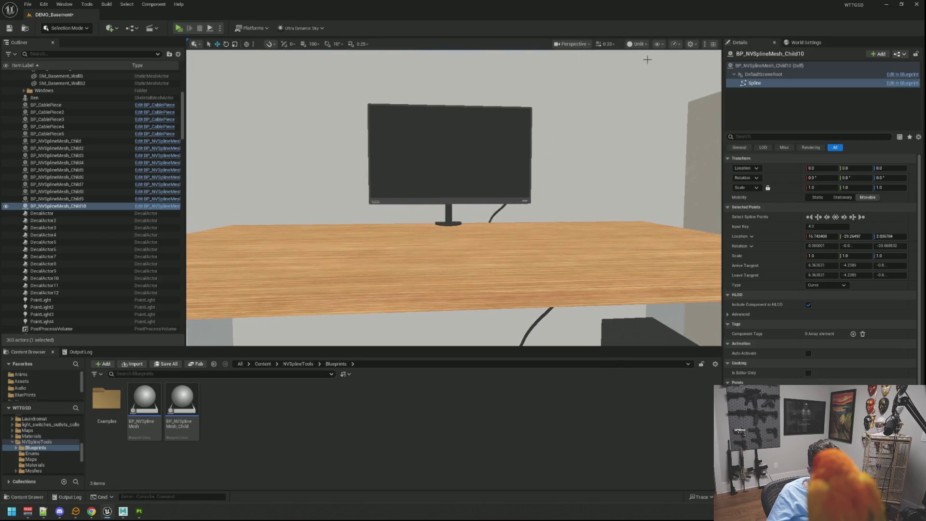
# Return the viewport to Lit and fly under the desk to inspect the cable down to the outlet.
pyautogui.click(637, 44)
pyautogui.click(646, 82)
pyautogui.moveTo(646, 82); pyautogui.dragTo(636, 92)
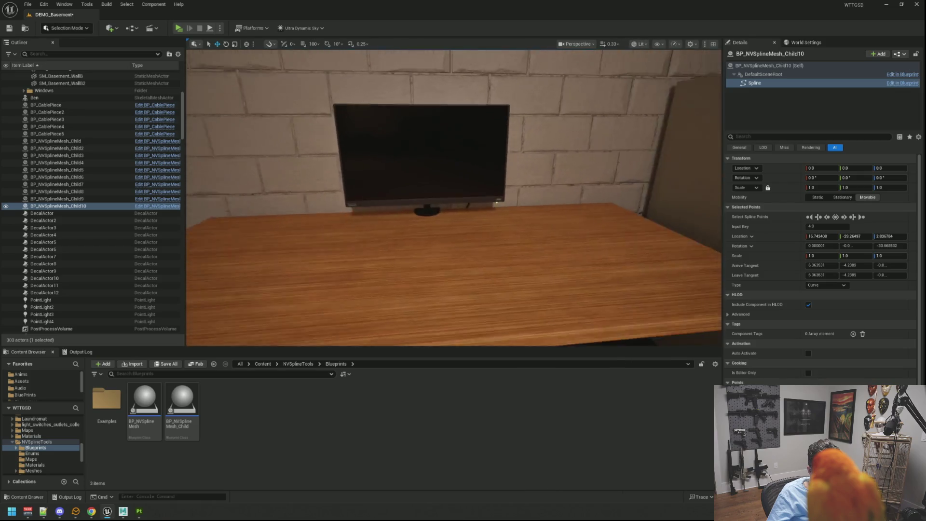
pyautogui.moveTo(453, 193)
pyautogui.mouseDown()
pyautogui.moveTo(451, 202)
pyautogui.moveTo(453, 191)
pyautogui.moveTo(490, 180)
pyautogui.moveTo(487, 154)
pyautogui.moveTo(473, 181)
pyautogui.moveTo(474, 144)
pyautogui.mouseUp()
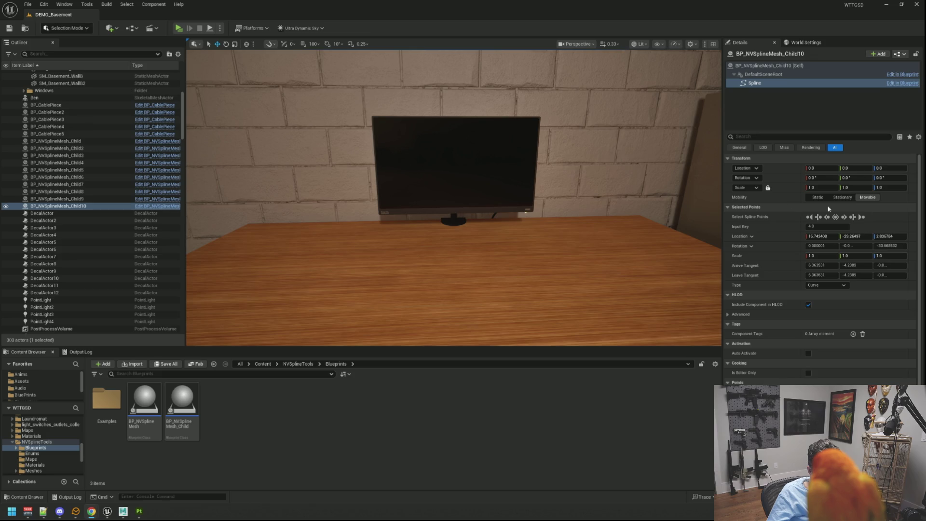
pyautogui.moveTo(570, 160); pyautogui.dragTo(571, 215)
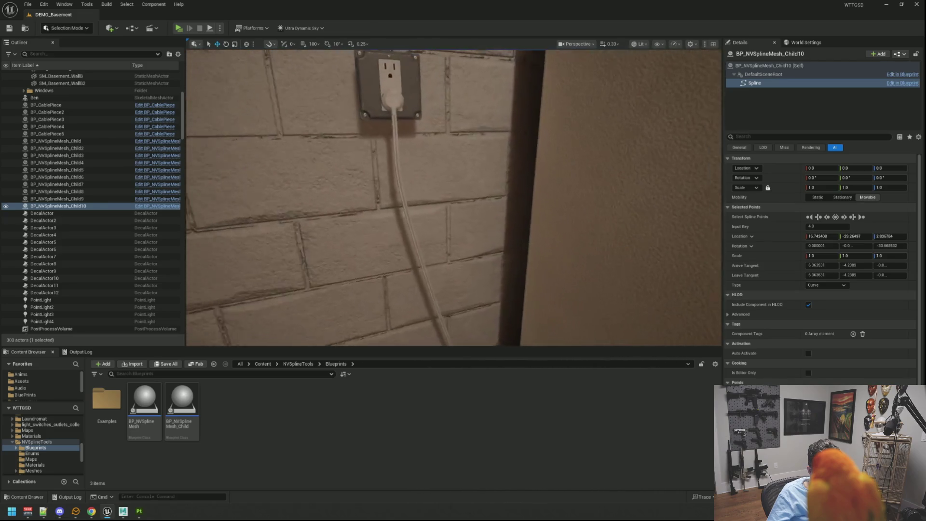
# Find the wall cable's SM_Wire01 mesh and drop a copy onto the basement floor.
pyautogui.click(453, 217)
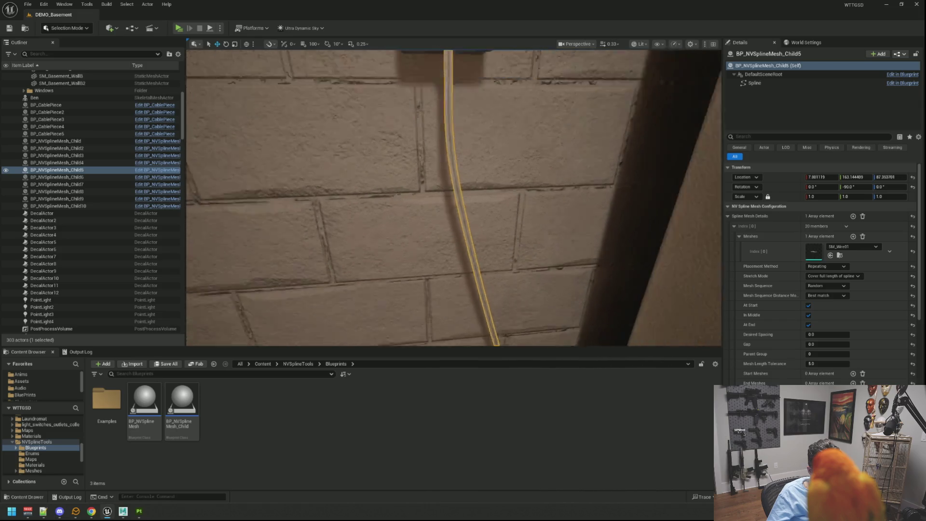
pyautogui.click(842, 255)
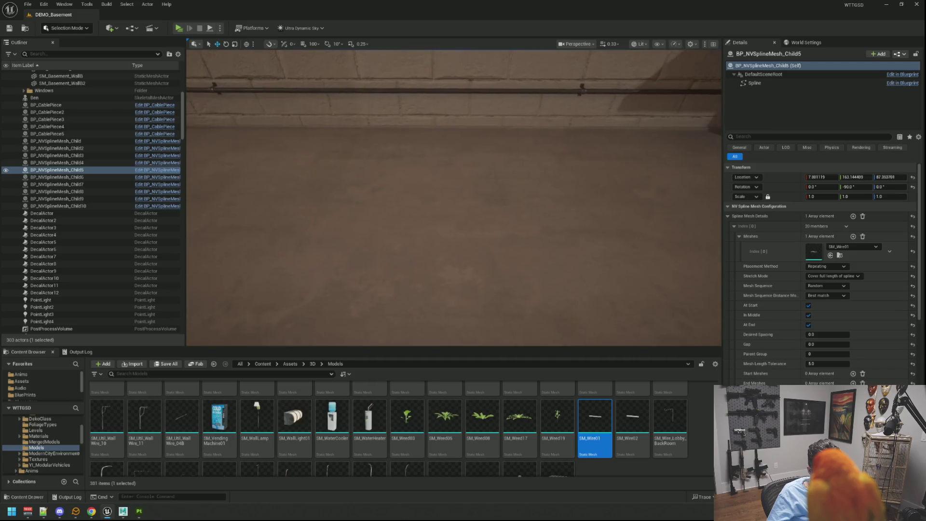
pyautogui.moveTo(594, 419); pyautogui.dragTo(523, 253)
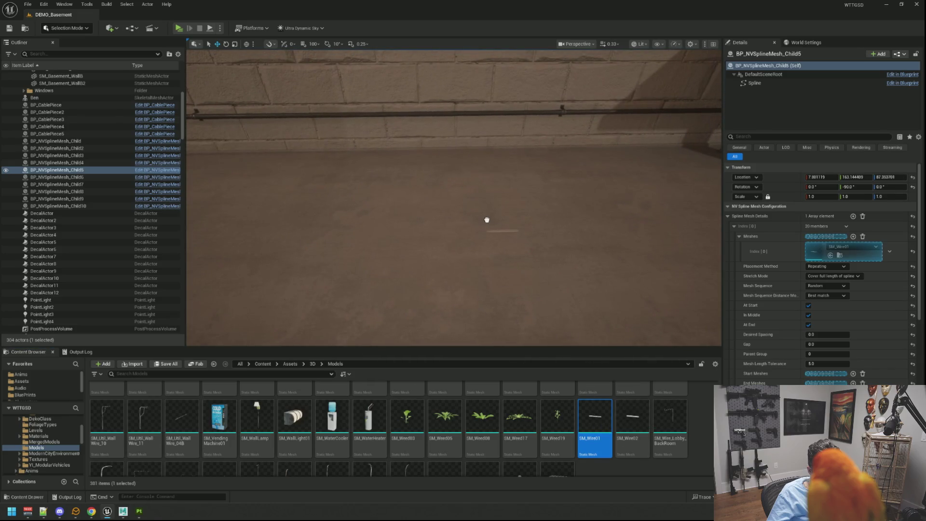
pyautogui.moveTo(487, 220); pyautogui.dragTo(487, 221)
pyautogui.press('f')
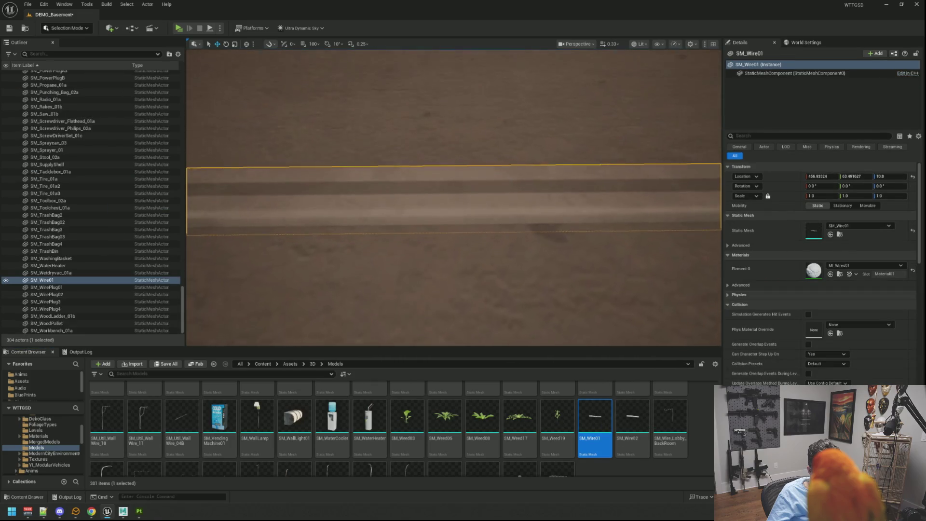
pyautogui.scroll(-5, 464, 283)
# Try an SM_Wire02 mesh, delete it again, and reselect the SM_Wire01 wire.
pyautogui.moveTo(633, 419)
pyautogui.mouseDown()
pyautogui.moveTo(470, 262)
pyautogui.moveTo(369, 215)
pyautogui.mouseUp()
pyautogui.press('Delete')
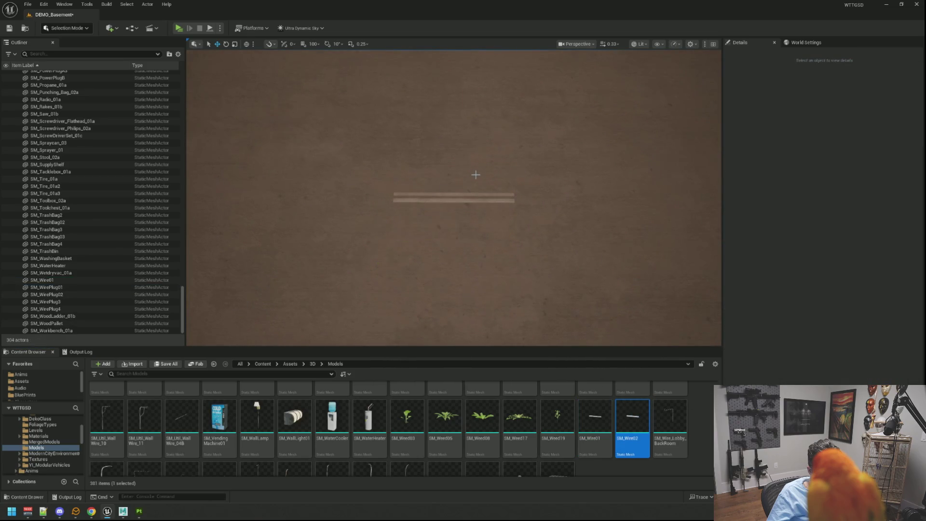
pyautogui.click(486, 190)
# Try MI_Wires02, MI_Wires04 and a lighter wire material on the wire's Element 0 slot.
pyautogui.scroll(3, 473, 172)
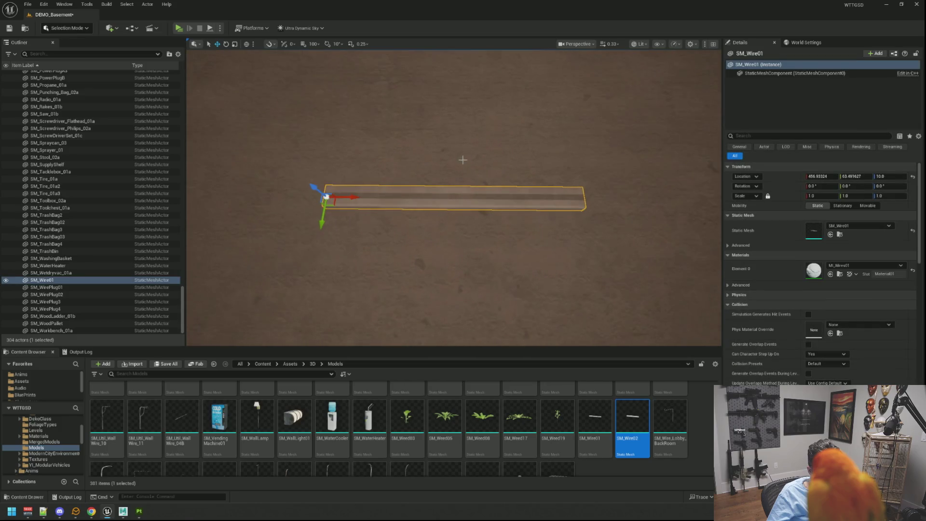
pyautogui.click(840, 274)
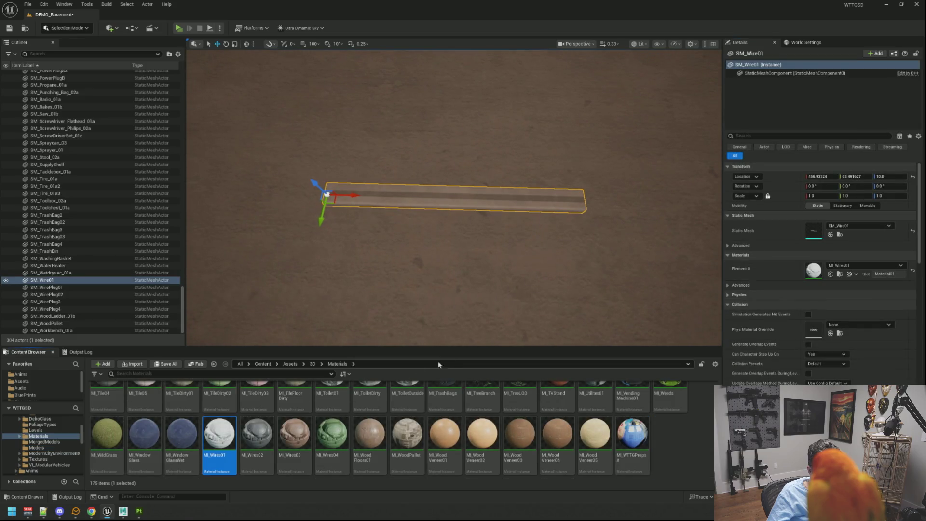
pyautogui.click(254, 429)
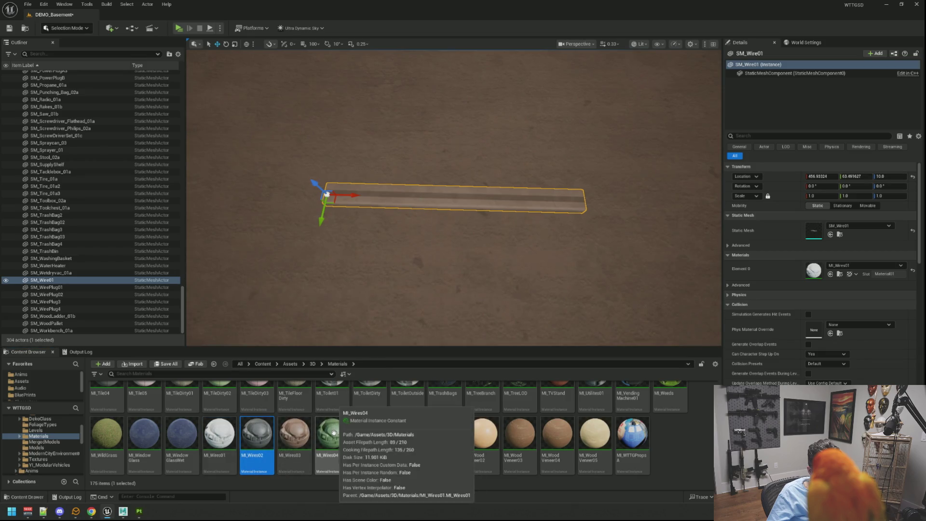
pyautogui.moveTo(257, 436)
pyautogui.mouseDown()
pyautogui.moveTo(270, 425)
pyautogui.moveTo(806, 268)
pyautogui.mouseUp()
pyautogui.moveTo(570, 263); pyautogui.dragTo(562, 260)
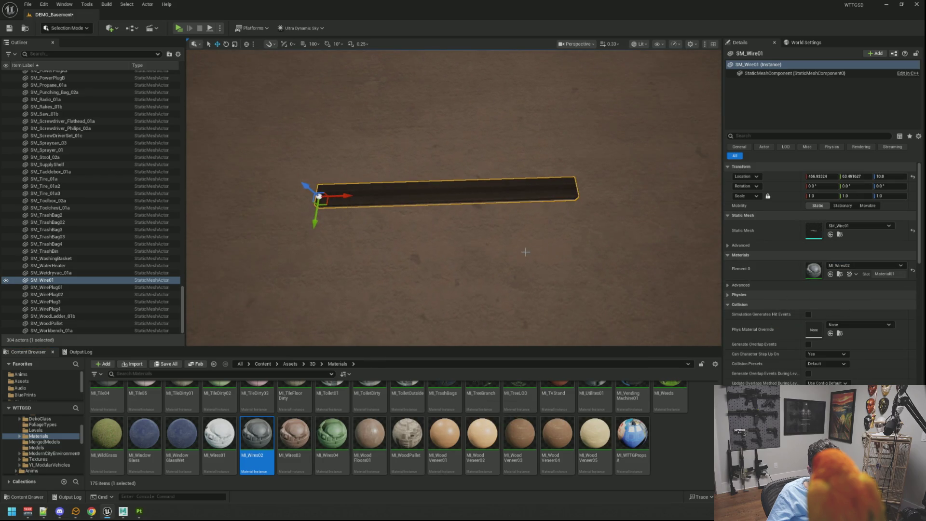
pyautogui.moveTo(333, 432)
pyautogui.mouseDown()
pyautogui.moveTo(668, 325)
pyautogui.moveTo(812, 267)
pyautogui.mouseUp()
pyautogui.moveTo(598, 236); pyautogui.dragTo(596, 234)
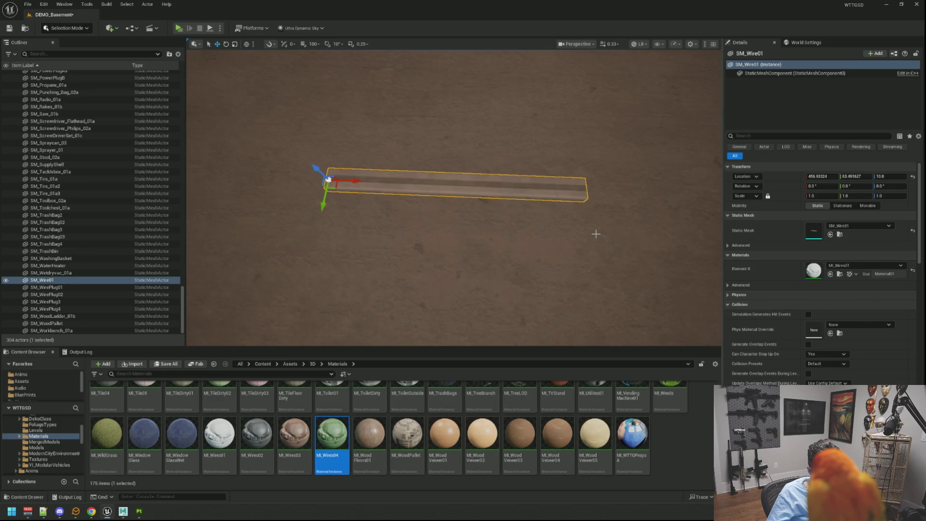
# Duplicate MI_Wires01 into a new material instance named MI_Wires05.
pyautogui.click(218, 434)
pyautogui.hotkey('ctrl', 'd')
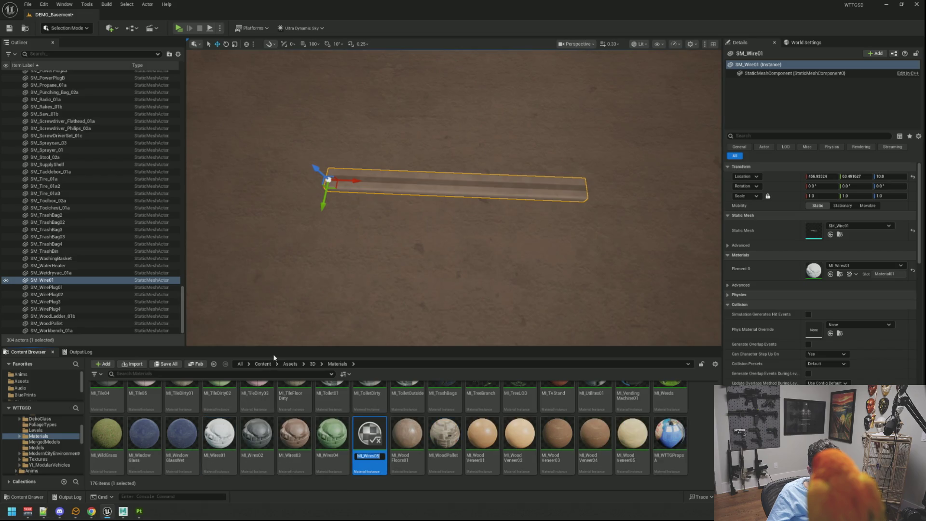
pyautogui.press('Return')
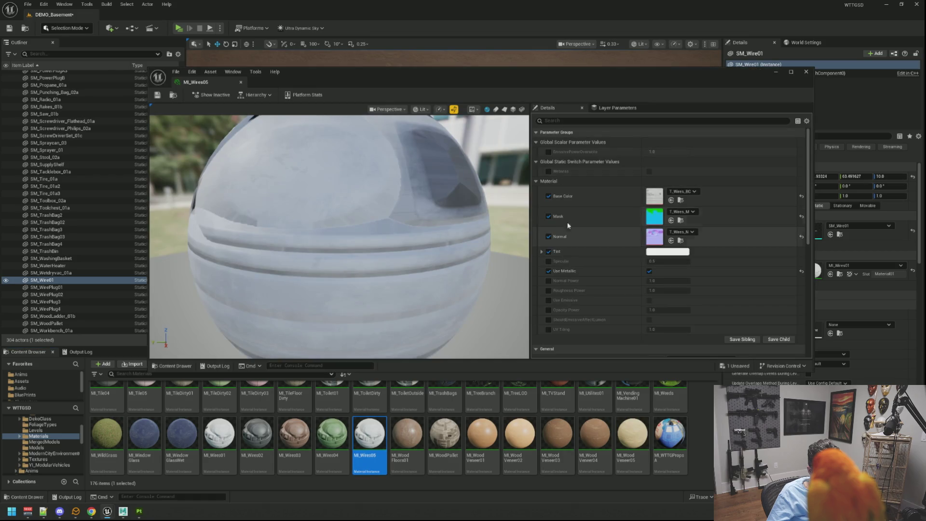
# Set MI_Wires05's Tint to pure red (FF0000) and close the material editor.
pyautogui.click(662, 256)
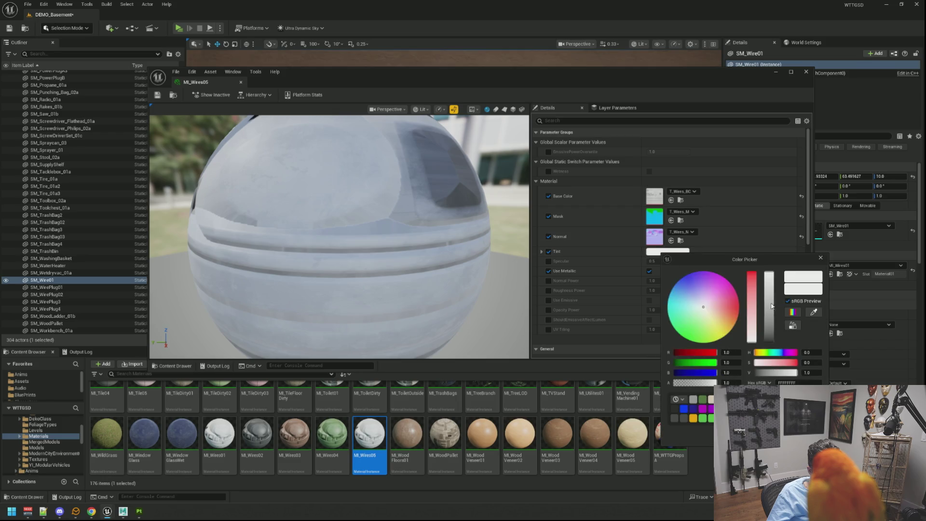
pyautogui.moveTo(771, 309); pyautogui.dragTo(767, 284)
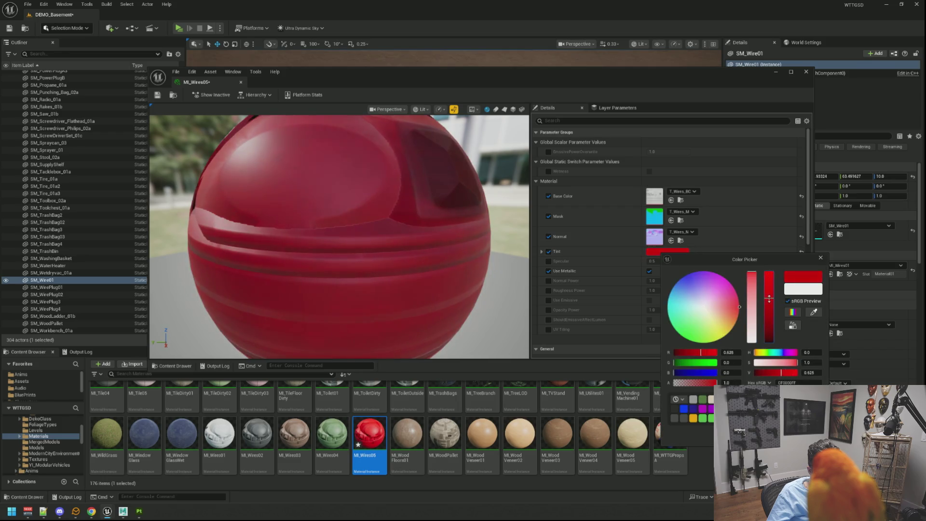
pyautogui.click(805, 72)
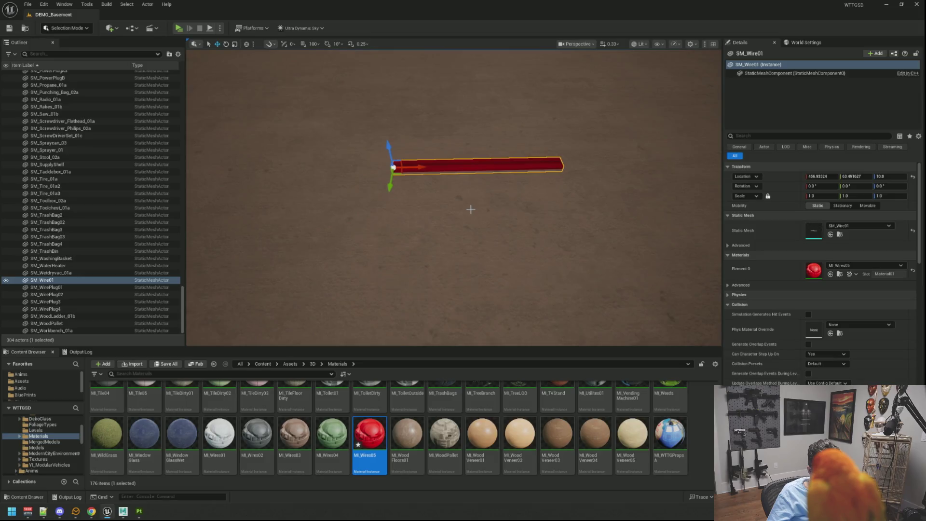
# Select the red SM_Wire01 wire and lift it slightly off the floor.
pyautogui.moveTo(471, 207)
pyautogui.mouseDown()
pyautogui.moveTo(465, 234)
pyautogui.moveTo(422, 222)
pyautogui.mouseUp()
pyautogui.press('Escape')
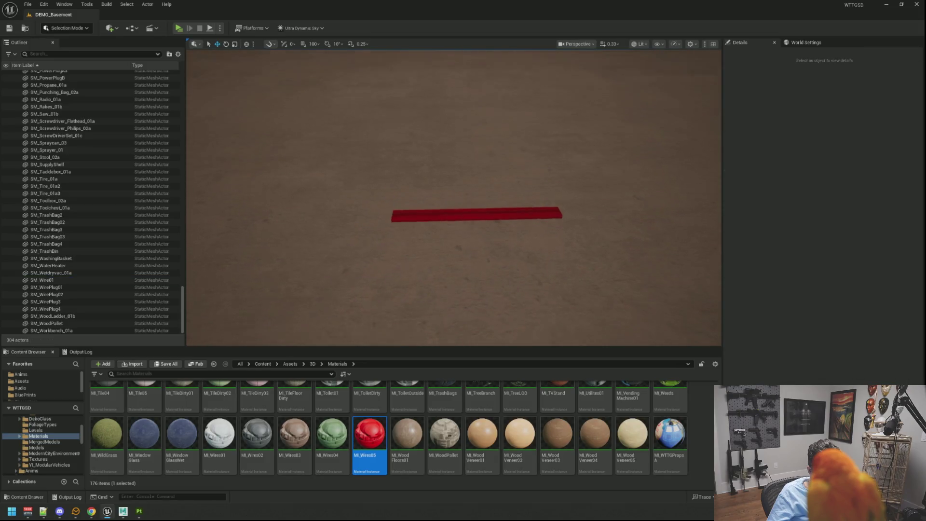
pyautogui.click(379, 244)
pyautogui.press('Escape')
pyautogui.moveTo(379, 244); pyautogui.dragTo(380, 244)
pyautogui.click(379, 244)
pyautogui.press('f')
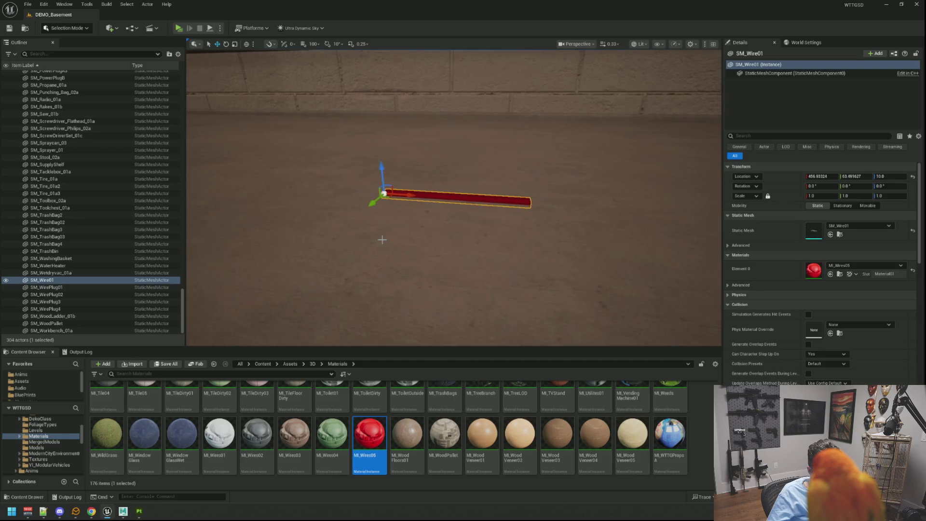
pyautogui.moveTo(382, 167); pyautogui.dragTo(382, 107)
pyautogui.moveTo(373, 258)
pyautogui.mouseDown()
pyautogui.moveTo(599, 269)
pyautogui.moveTo(558, 262)
pyautogui.moveTo(471, 294)
pyautogui.moveTo(462, 276)
pyautogui.moveTo(478, 254)
pyautogui.mouseUp()
# Rotate the wire to yaw 90° and pitch -90° so it stands upright.
pyautogui.press('e')
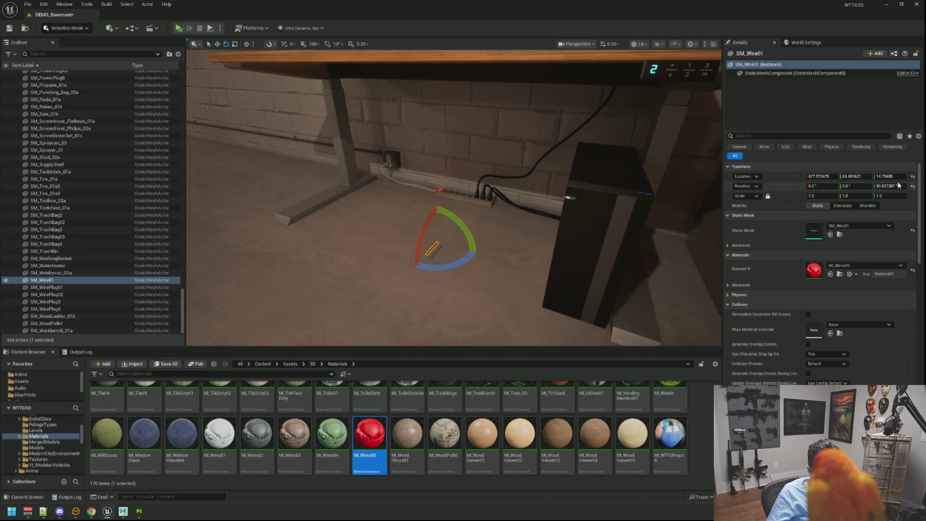
pyautogui.click(893, 187)
pyautogui.press('Return')
pyautogui.press('f')
pyautogui.press('w')
pyautogui.moveTo(438, 181)
pyautogui.mouseDown()
pyautogui.moveTo(434, 155)
pyautogui.moveTo(457, 152)
pyautogui.mouseUp()
pyautogui.press('e')
pyautogui.click(845, 186)
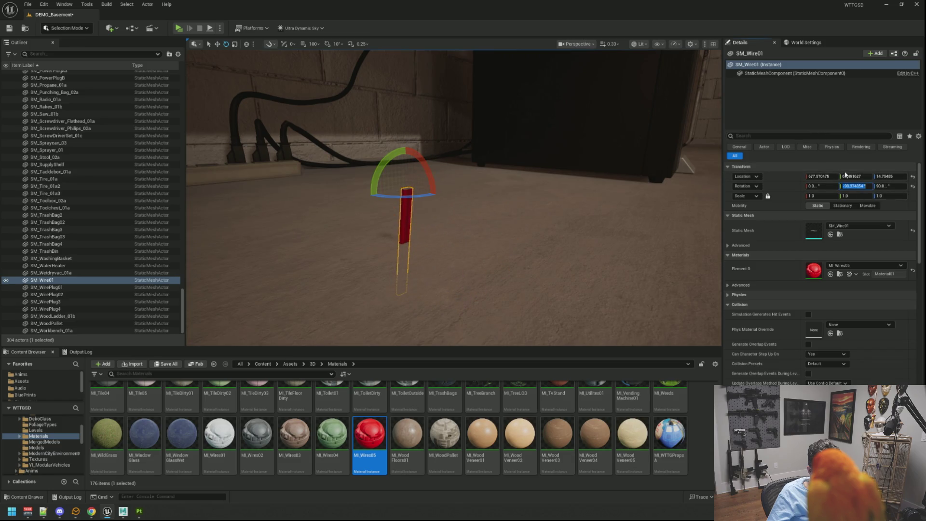
pyautogui.press('Return')
pyautogui.scroll(-10, 451, 157)
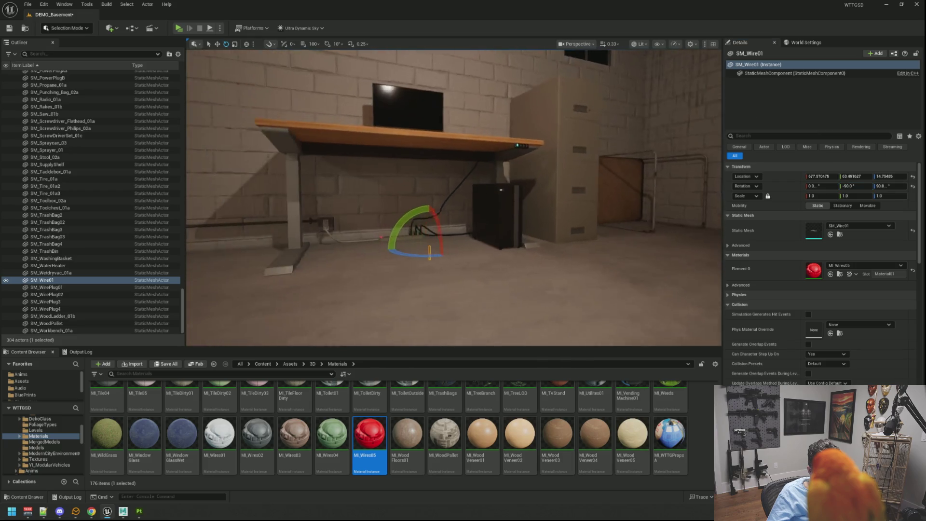
# Raise the red wire onto the desk against the monitor stand, viewed in Unlit shading.
pyautogui.moveTo(450, 211); pyautogui.dragTo(451, 86)
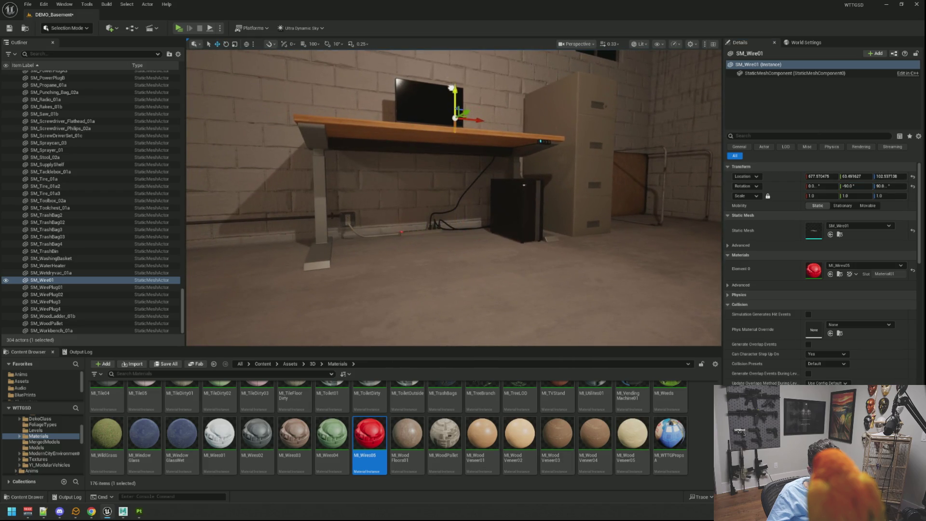
pyautogui.press('f')
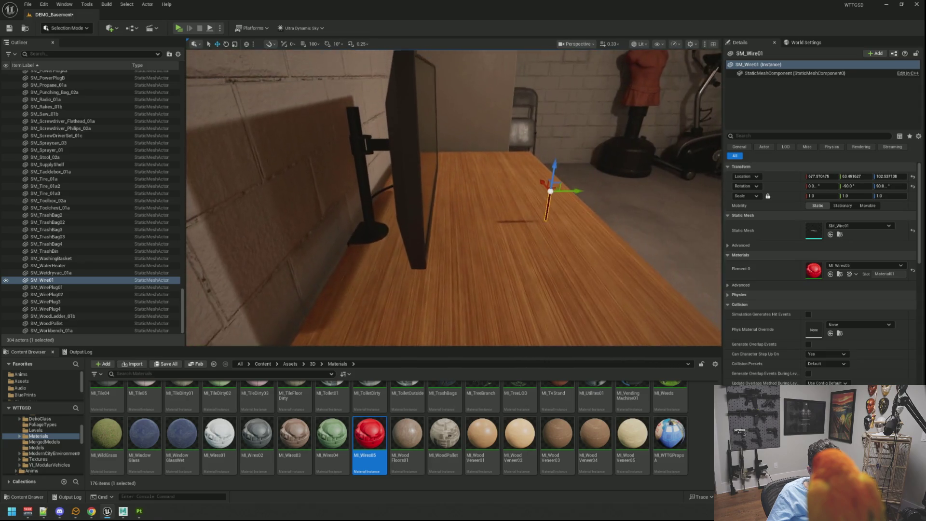
pyautogui.moveTo(577, 191)
pyautogui.mouseDown()
pyautogui.moveTo(426, 184)
pyautogui.moveTo(372, 146)
pyautogui.moveTo(372, 169)
pyautogui.moveTo(394, 166)
pyautogui.mouseUp()
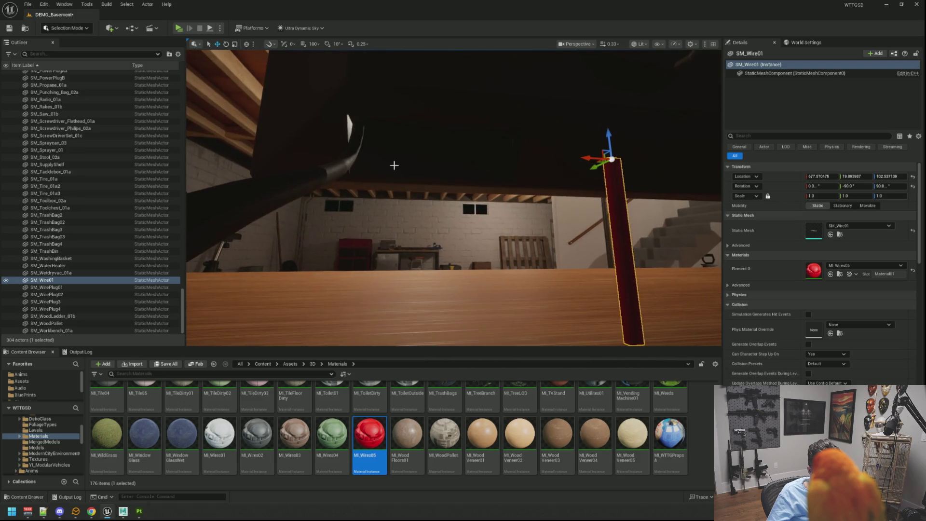
pyautogui.moveTo(575, 158)
pyautogui.mouseDown()
pyautogui.moveTo(437, 154)
pyautogui.moveTo(508, 130)
pyautogui.mouseUp()
pyautogui.click(643, 44)
pyautogui.click(647, 80)
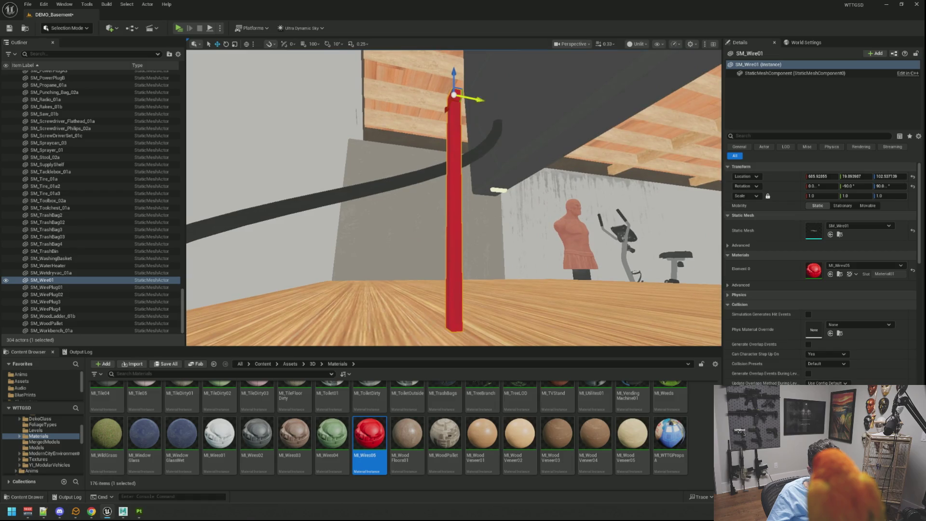
pyautogui.moveTo(477, 100)
pyautogui.mouseDown()
pyautogui.moveTo(603, 97)
pyautogui.moveTo(587, 97)
pyautogui.mouseUp()
pyautogui.moveTo(483, 193); pyautogui.dragTo(444, 173)
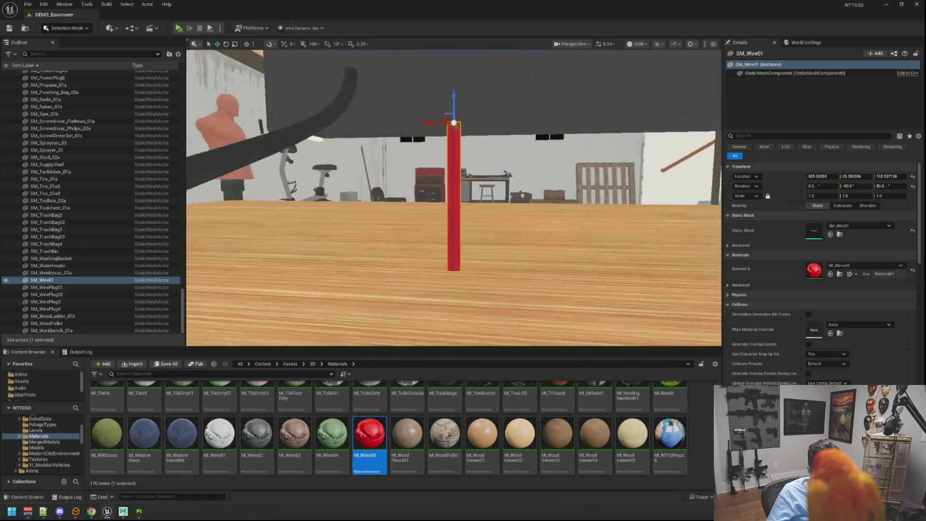
# Inspect the wire from low and side angles, nudging it slightly along X.
pyautogui.moveTo(453, 111); pyautogui.dragTo(446, 73)
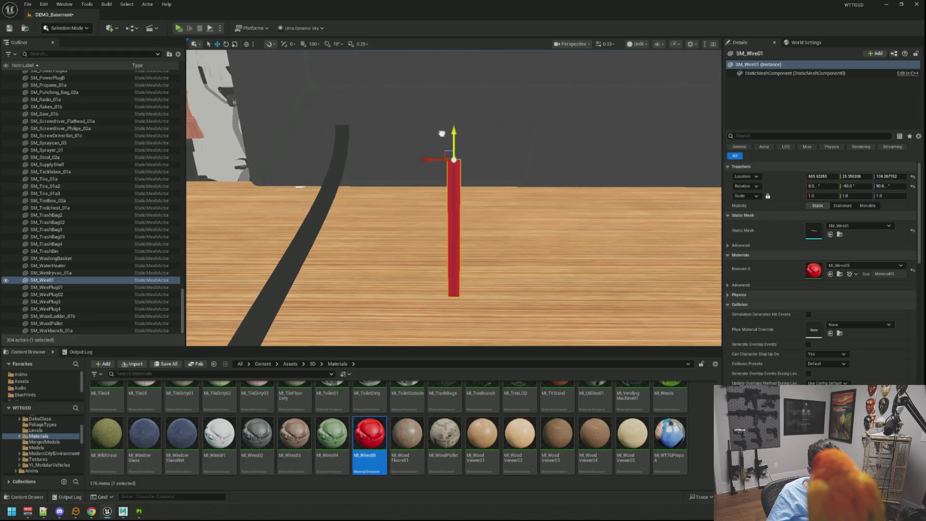
pyautogui.moveTo(441, 134)
pyautogui.mouseDown()
pyautogui.moveTo(437, 169)
pyautogui.moveTo(432, 145)
pyautogui.mouseUp()
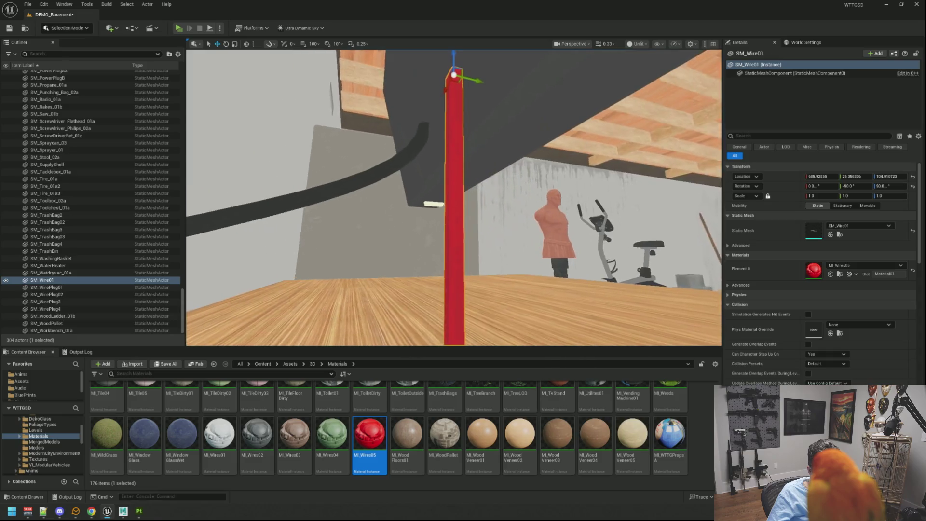
pyautogui.moveTo(436, 70)
pyautogui.mouseDown()
pyautogui.moveTo(424, 85)
pyautogui.moveTo(437, 70)
pyautogui.mouseUp()
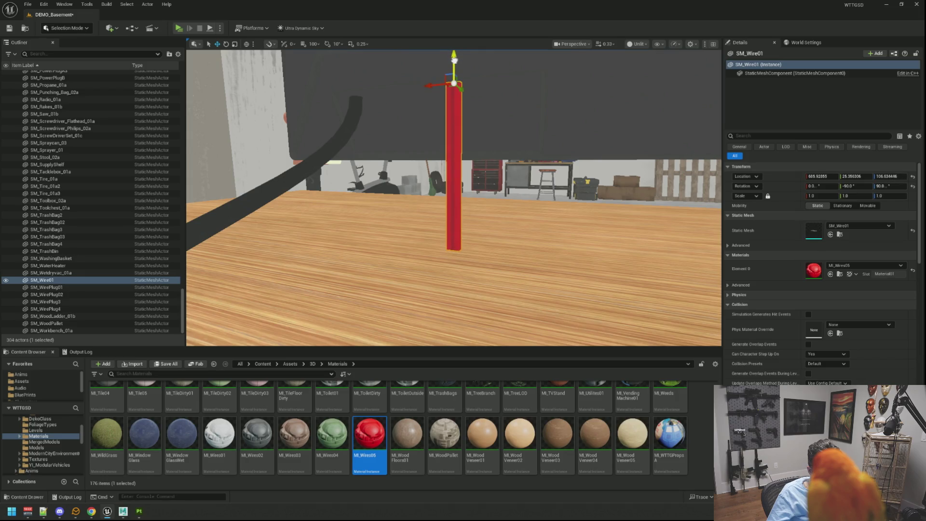
pyautogui.moveTo(454, 60)
pyautogui.mouseDown()
pyautogui.moveTo(480, 145)
pyautogui.moveTo(477, 102)
pyautogui.moveTo(411, 144)
pyautogui.moveTo(427, 147)
pyautogui.mouseUp()
pyautogui.moveTo(542, 176); pyautogui.dragTo(526, 184)
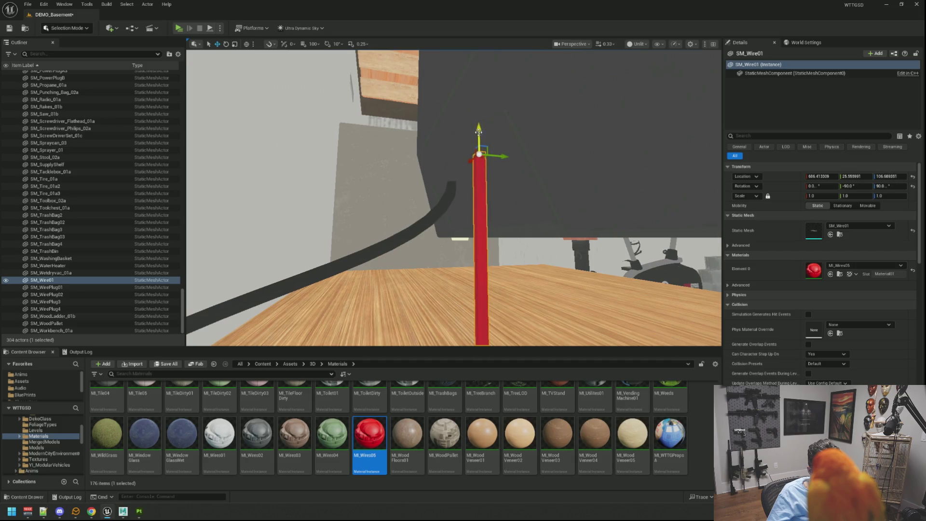
pyautogui.moveTo(479, 131)
pyautogui.mouseDown()
pyautogui.moveTo(468, 145)
pyautogui.moveTo(440, 145)
pyautogui.moveTo(454, 150)
pyautogui.mouseUp()
pyautogui.moveTo(538, 166); pyautogui.dragTo(520, 156)
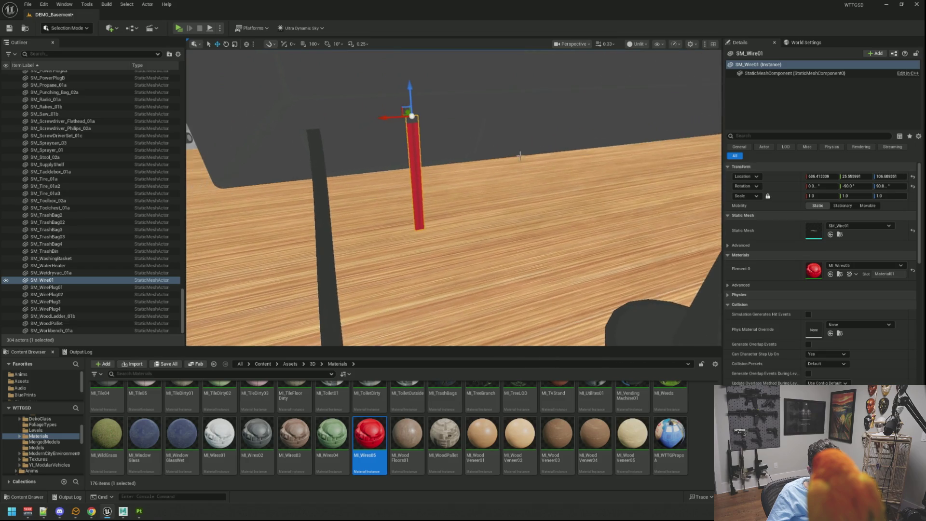
# Restore Lit shading and delete the red wire piece from the level.
pyautogui.click(637, 44)
pyautogui.click(647, 75)
pyautogui.moveTo(646, 107); pyautogui.dragTo(593, 113)
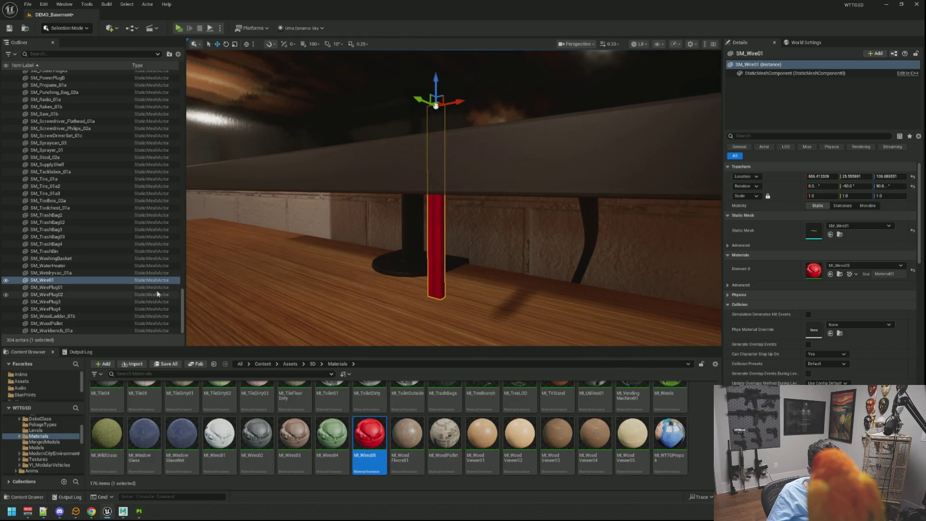
pyautogui.press('f')
pyautogui.press('Delete')
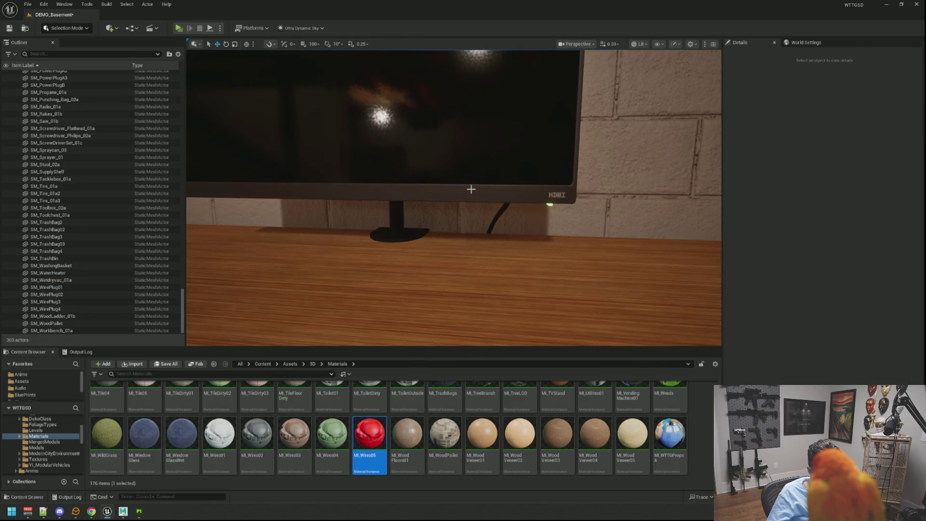
# Save the DEMO_Basement level with Ctrl+S.
pyautogui.moveTo(443, 199); pyautogui.dragTo(443, 200)
pyautogui.hotkey('ctrl', 's')
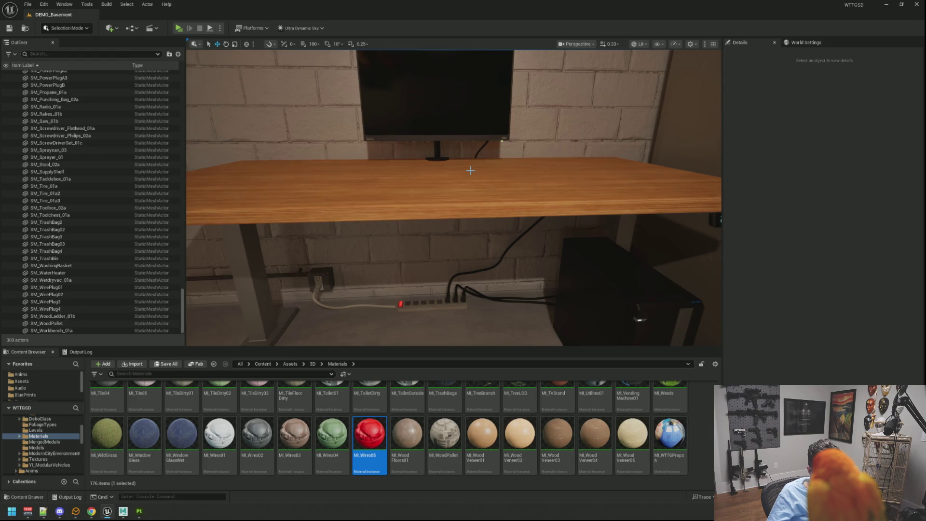
pyautogui.moveTo(485, 184); pyautogui.dragTo(481, 122)
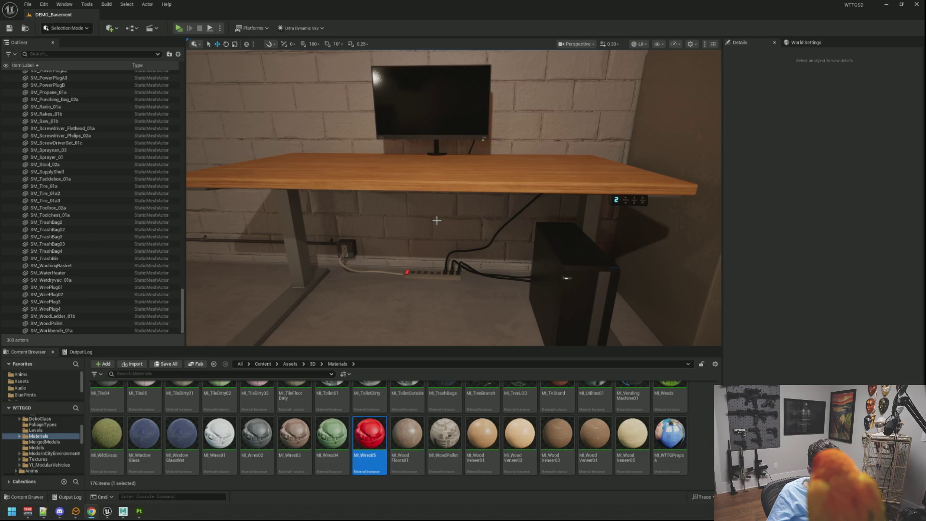
# Back out to a wide view of the desk and cabinet, and open the NVSplineTools folder.
pyautogui.moveTo(437, 221)
pyautogui.mouseDown()
pyautogui.moveTo(427, 254)
pyautogui.moveTo(438, 282)
pyautogui.moveTo(455, 222)
pyautogui.moveTo(455, 260)
pyautogui.mouseUp()
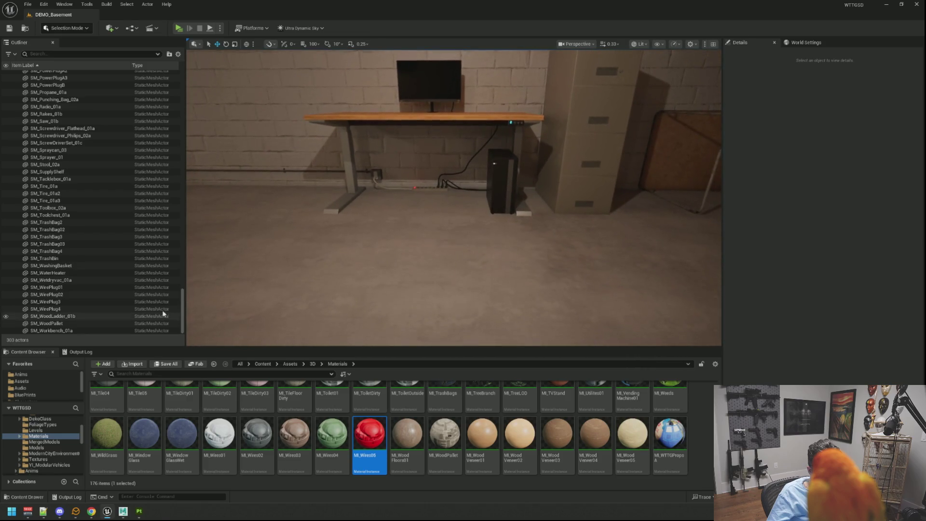
pyautogui.scroll(-5, 49, 443)
pyautogui.click(53, 454)
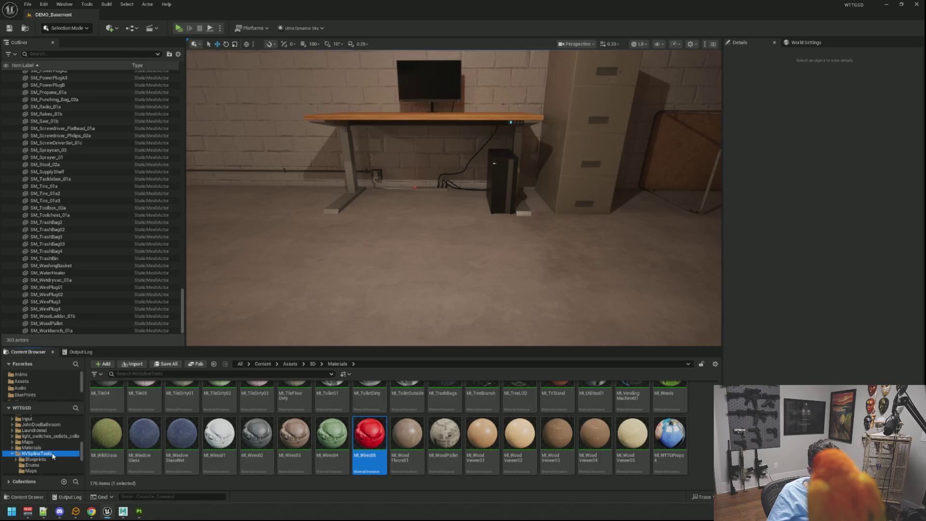
# Place a BP_NVSplineMesh_Child actor from NVSplineTools/Blueprints by the desk and add a Spline Mesh Details entry.
pyautogui.doubleClick(107, 400)
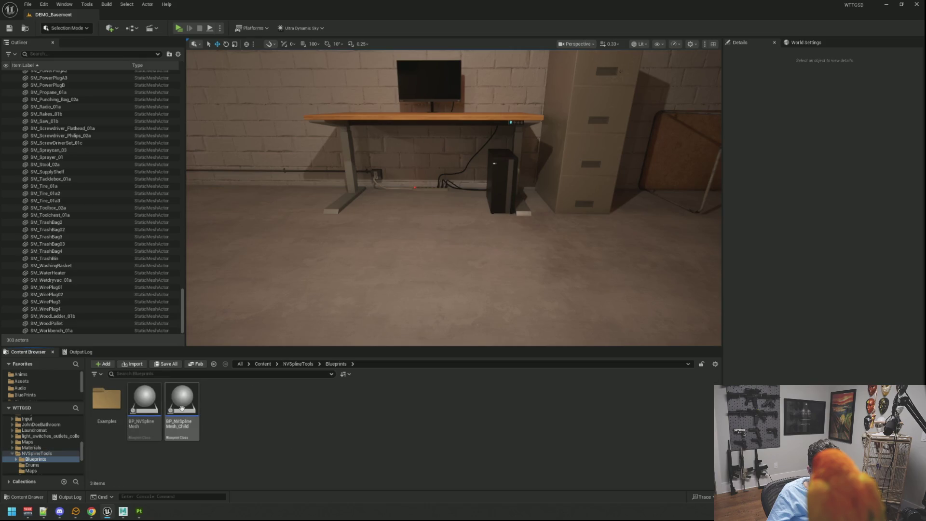
pyautogui.moveTo(182, 408)
pyautogui.mouseDown()
pyautogui.moveTo(404, 269)
pyautogui.moveTo(397, 188)
pyautogui.mouseUp()
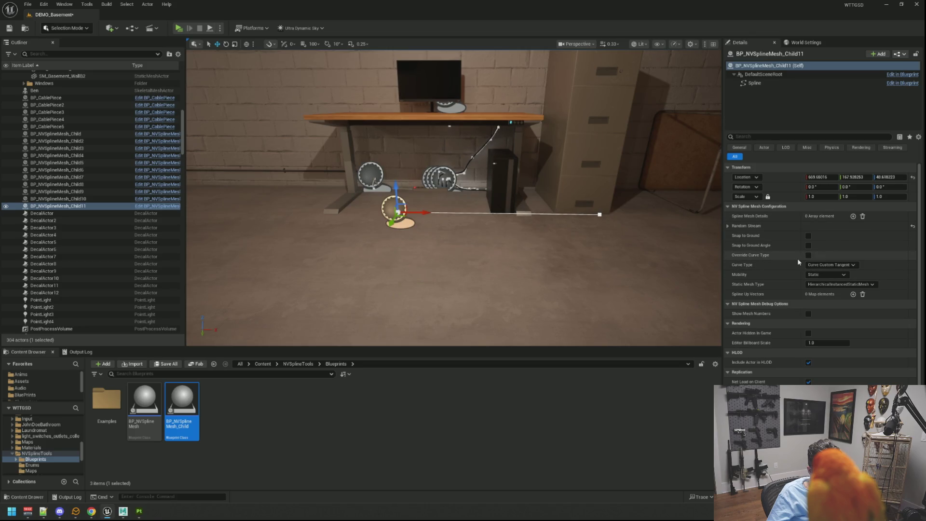
pyautogui.click(853, 216)
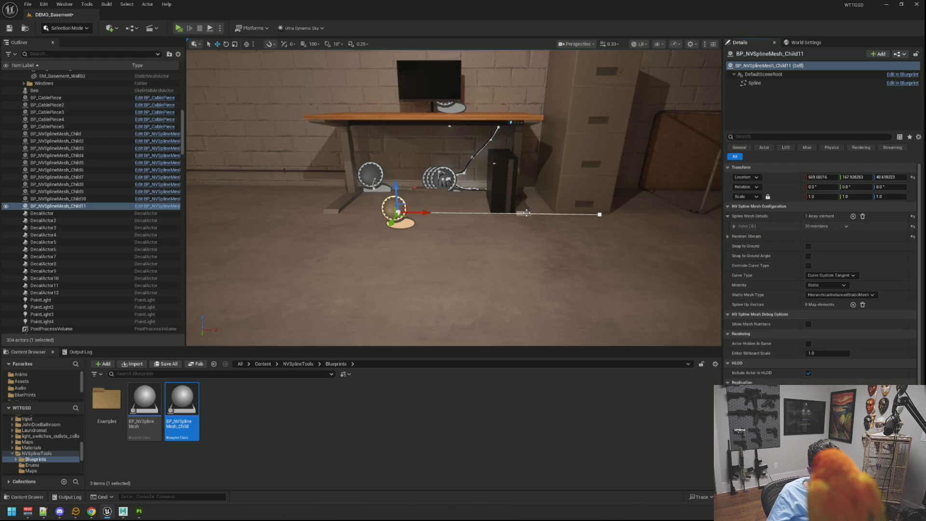
pyautogui.scroll(3, 466, 226)
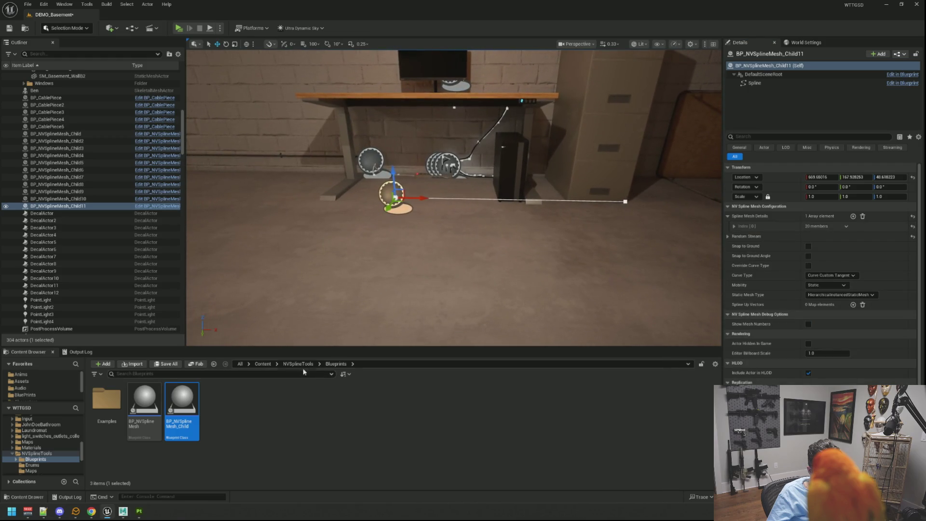
# Set the entry's Meshes Index [0] to SM_Wire01.
pyautogui.click(770, 227)
pyautogui.click(852, 236)
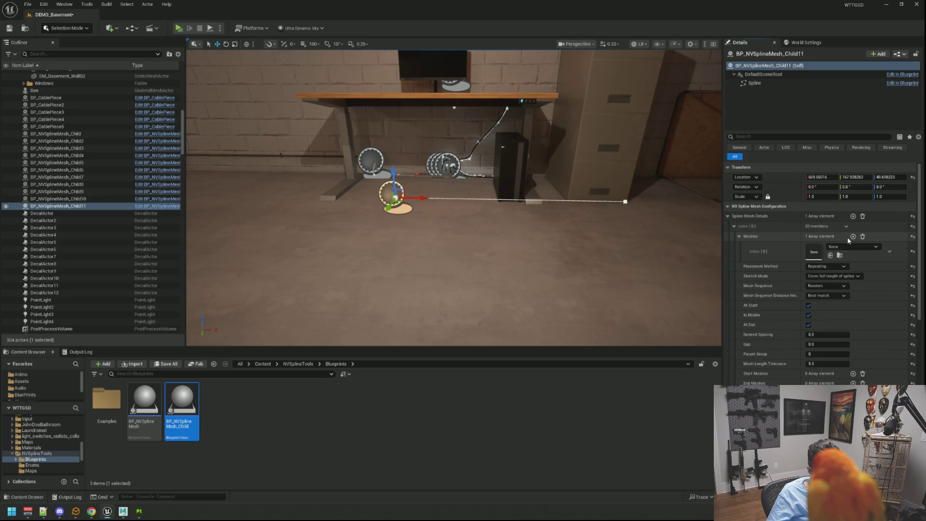
pyautogui.click(842, 247)
pyautogui.write('Wire01')
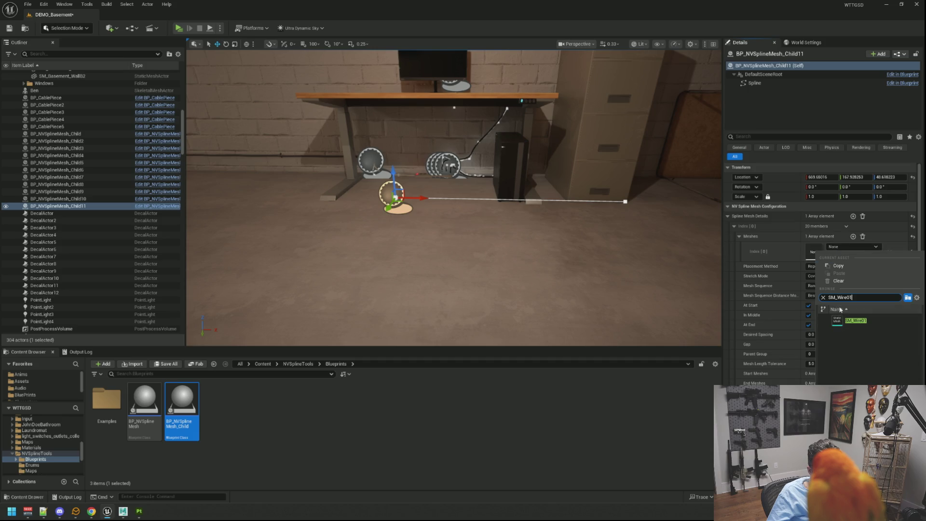
pyautogui.click(856, 320)
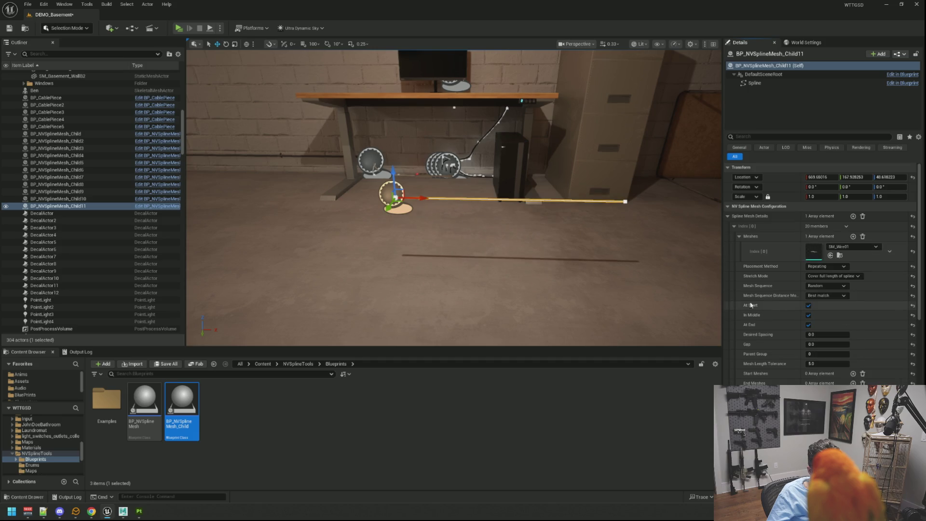
pyautogui.scroll(10, 526, 255)
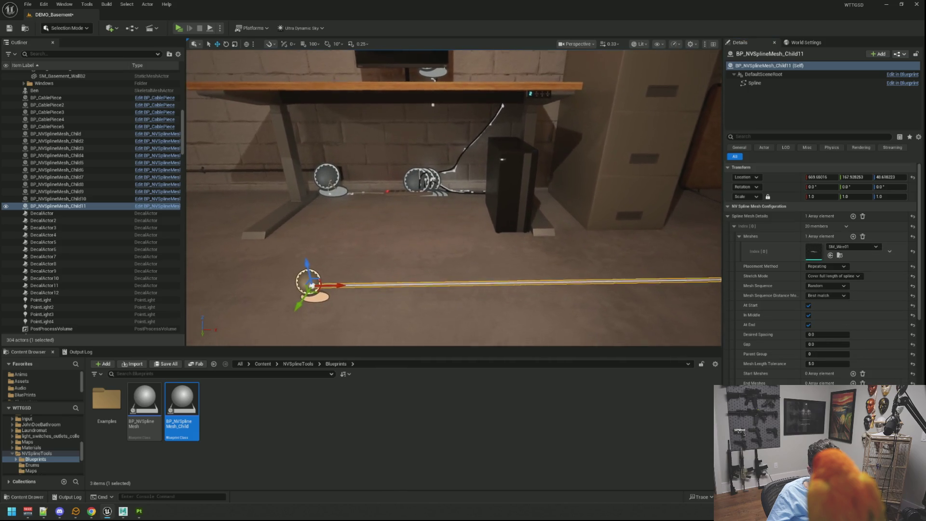
pyautogui.scroll(-6, 783, 372)
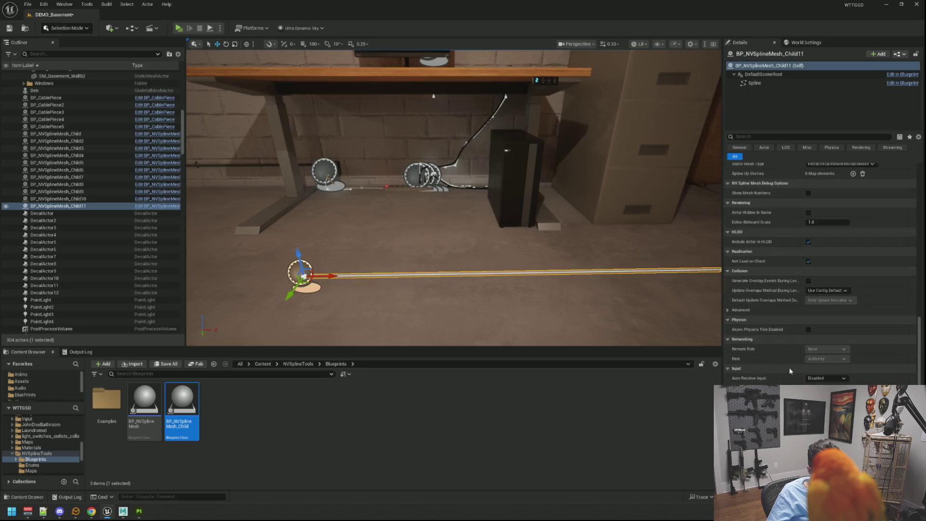
pyautogui.scroll(6, 788, 366)
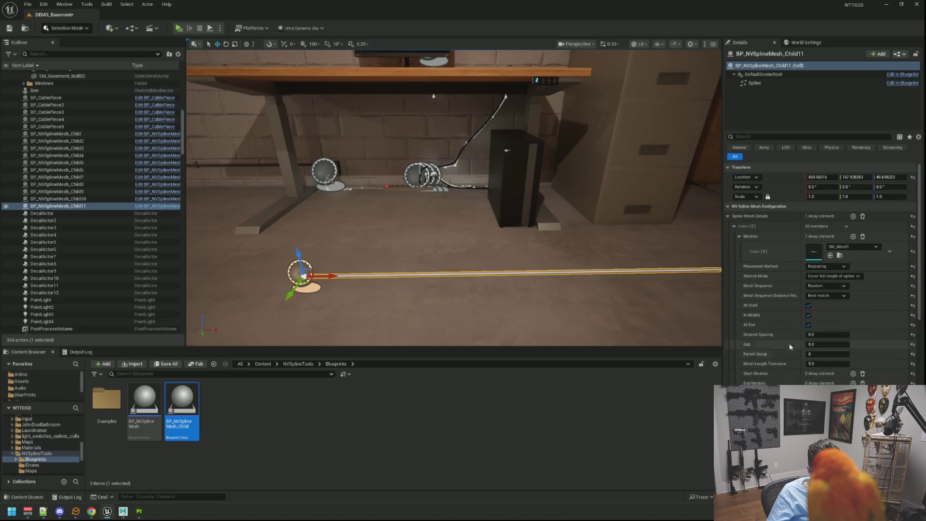
# Toggle the spline-start mesh option off and back on, then locate SM_Wire01 among the models.
pyautogui.click(808, 305)
pyautogui.click(809, 305)
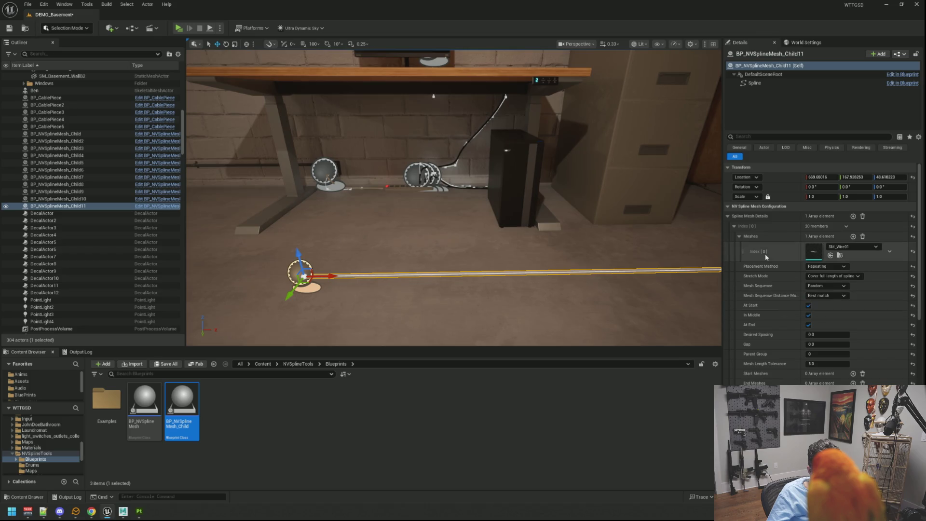
pyautogui.scroll(-10, 766, 263)
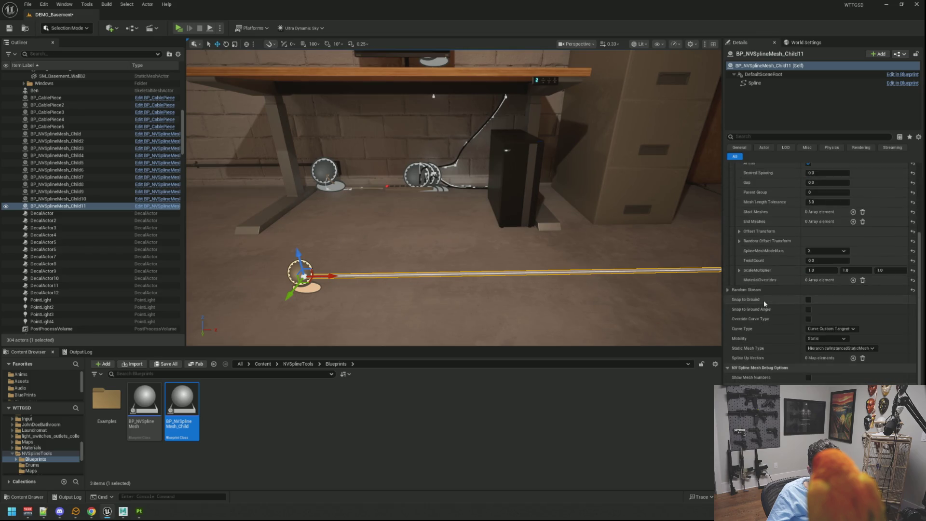
pyautogui.scroll(10, 766, 298)
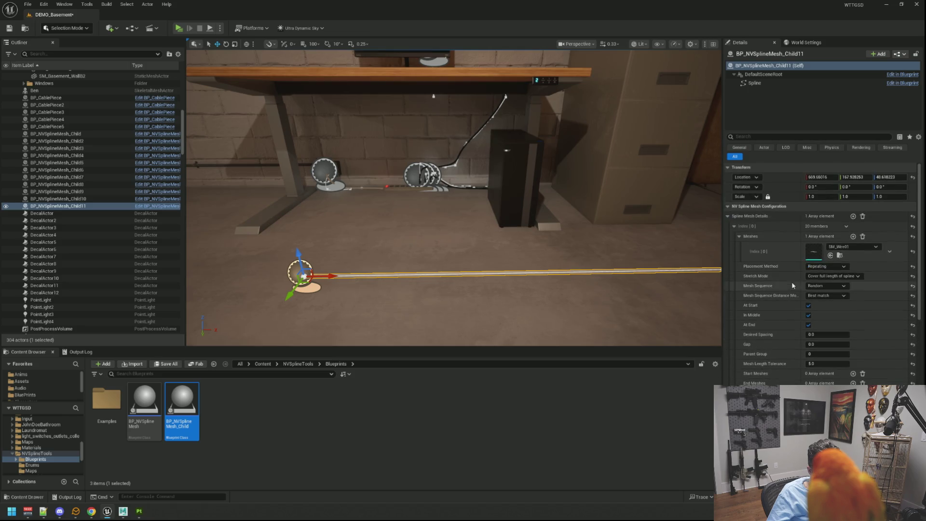
pyautogui.click(840, 255)
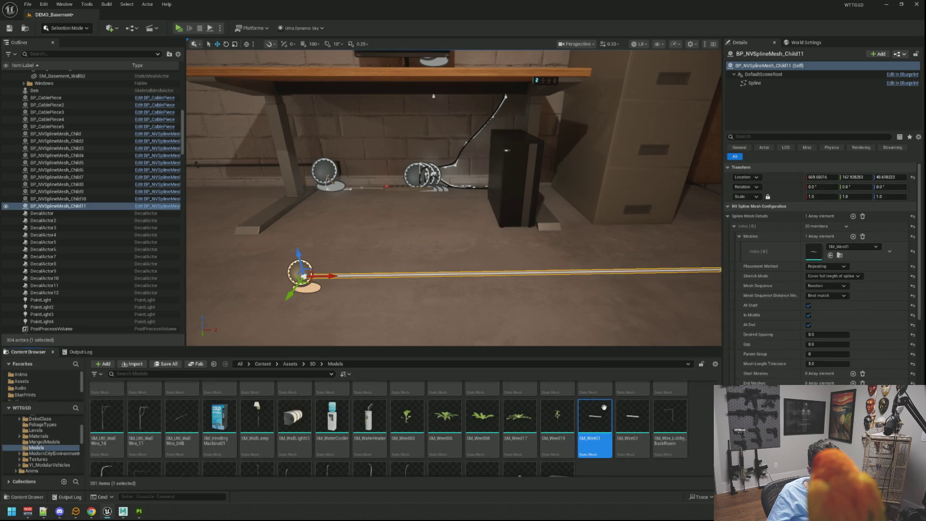
# Duplicate SM_Wire01 as SM_Wire03, give it the red MI_Wires05 material, and save it.
pyautogui.hotkey('ctrl', 'd')
pyautogui.press('Return')
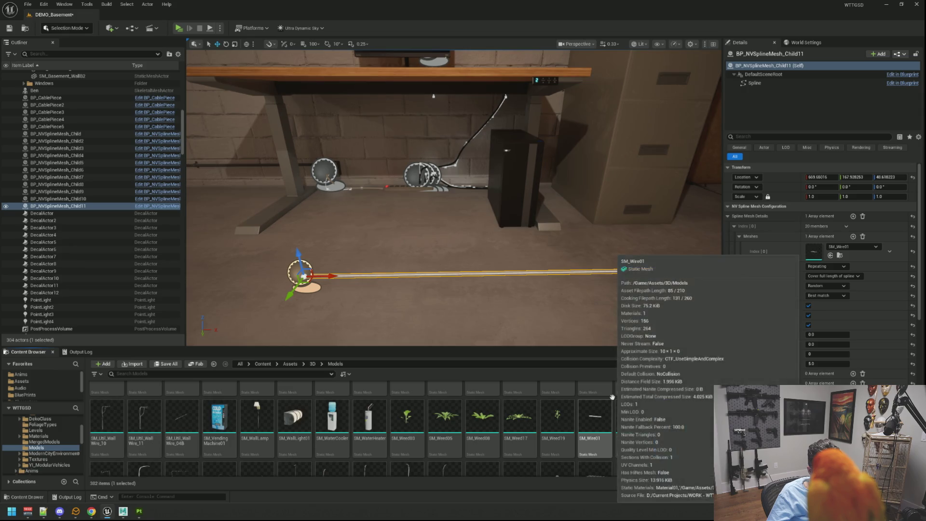
pyautogui.doubleClick(670, 420)
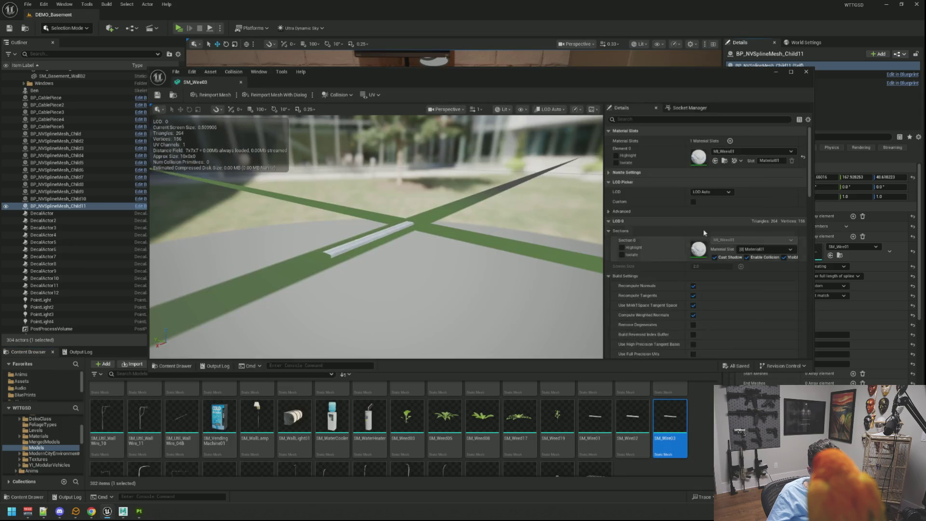
pyautogui.click(725, 161)
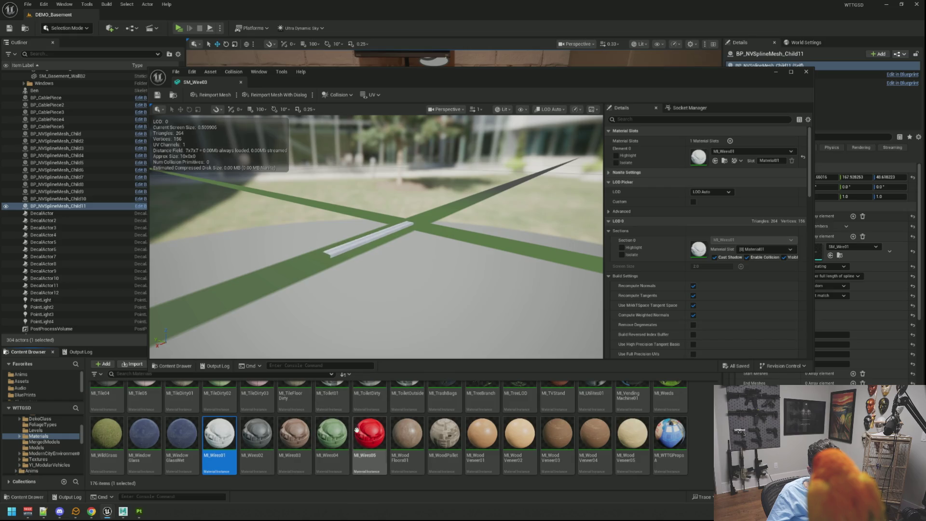
pyautogui.moveTo(369, 434)
pyautogui.mouseDown()
pyautogui.moveTo(665, 251)
pyautogui.moveTo(692, 164)
pyautogui.mouseUp()
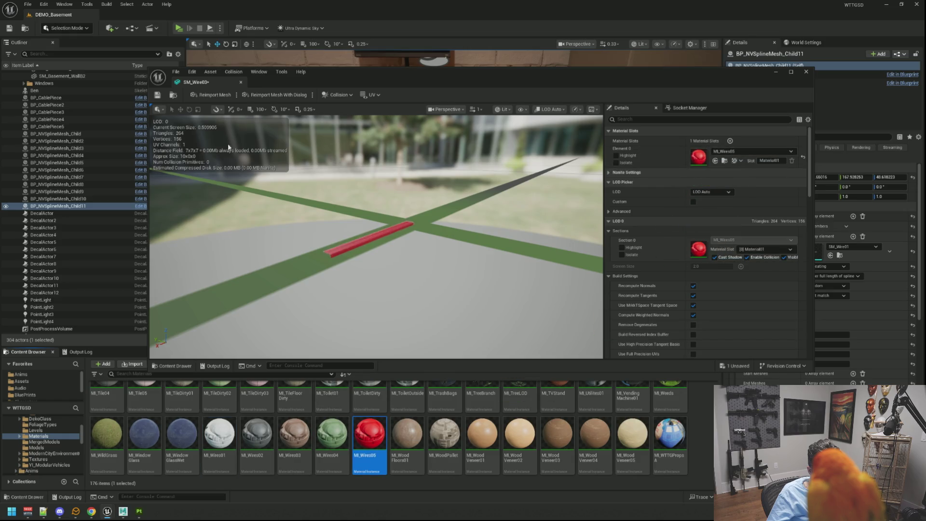
pyautogui.click(158, 95)
# Switch the Child11 spline's mesh to SM_Wire03 and reselect the now-red spline wire.
pyautogui.click(424, 229)
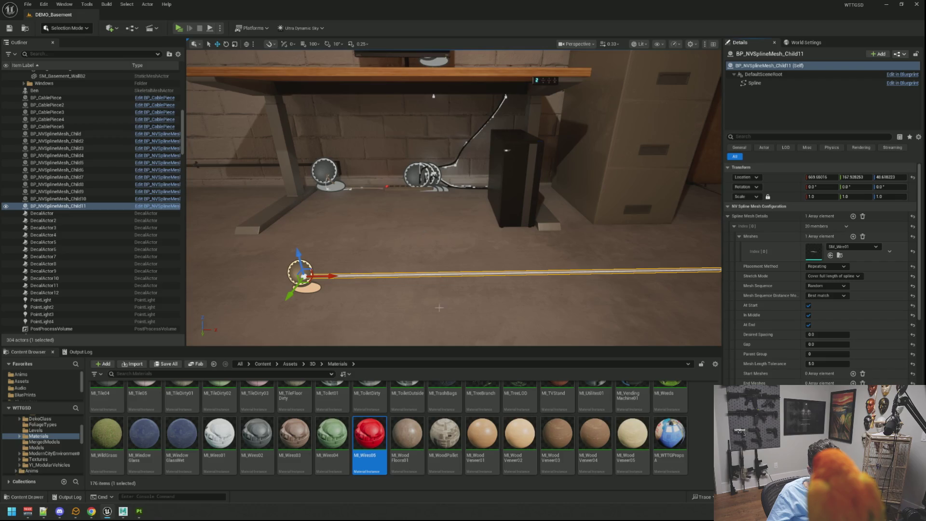
pyautogui.click(842, 247)
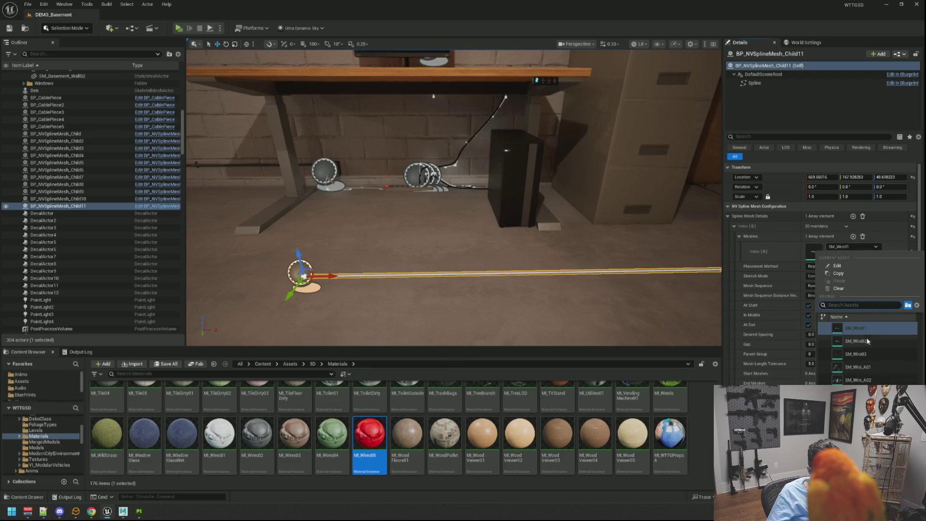
pyautogui.click(856, 354)
pyautogui.click(536, 238)
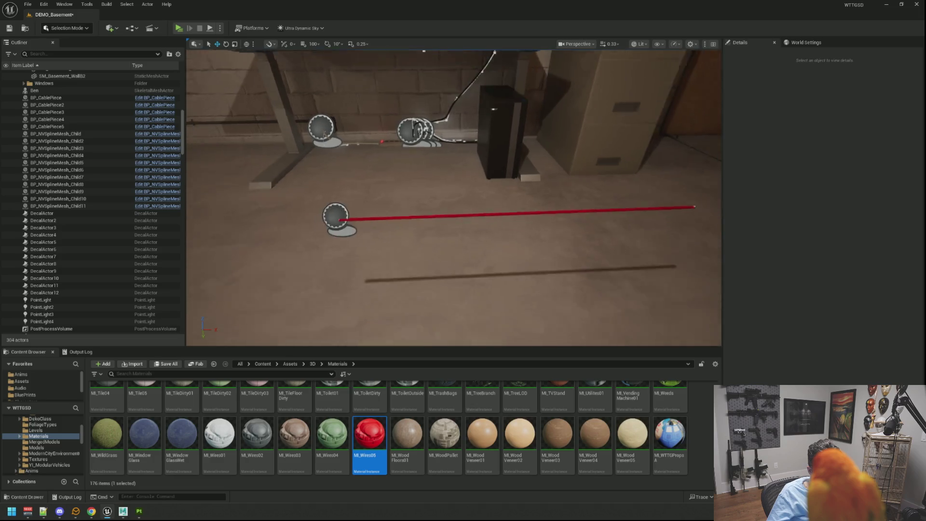
pyautogui.scroll(-8, 536, 238)
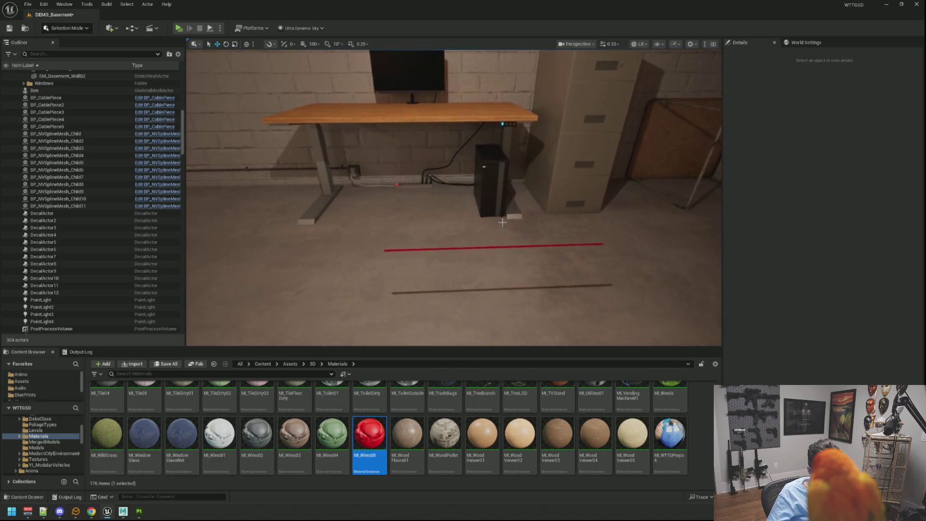
pyautogui.scroll(5, 454, 198)
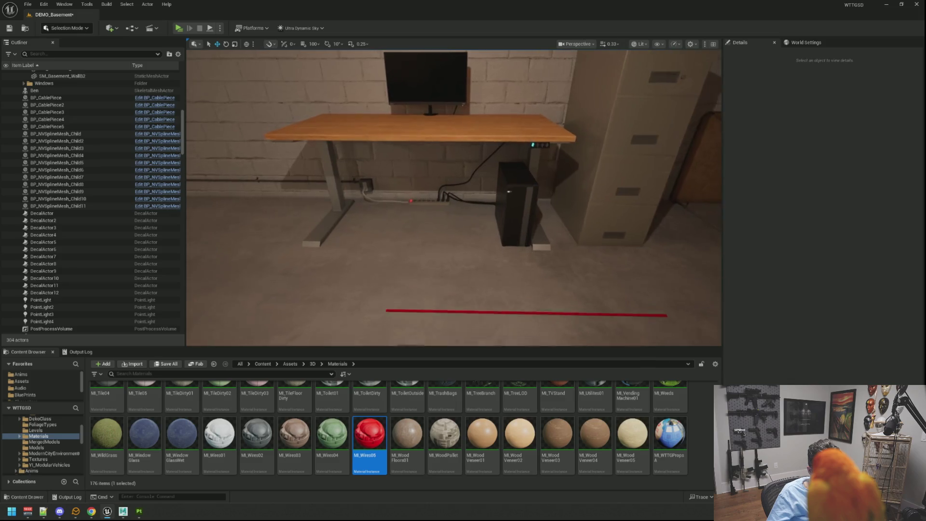
pyautogui.moveTo(497, 193); pyautogui.dragTo(497, 202)
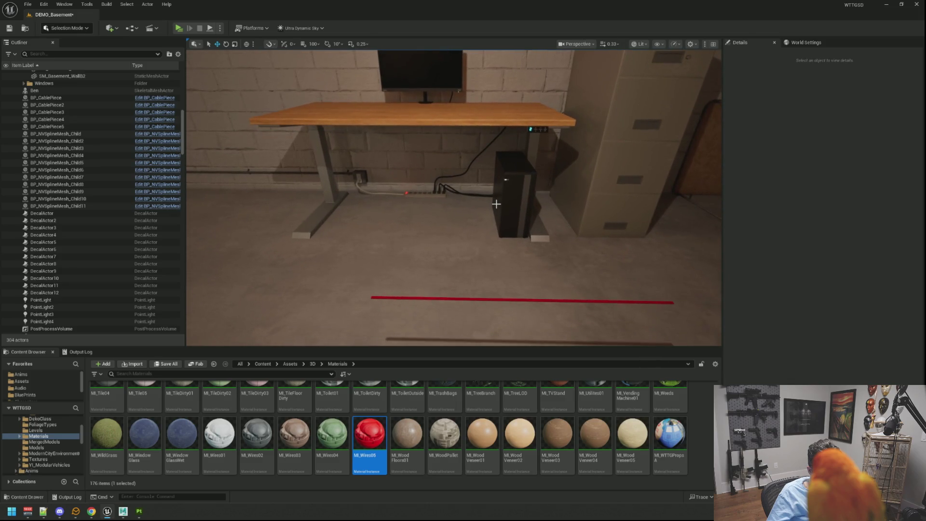
pyautogui.click(486, 299)
pyautogui.scroll(-2, 577, 261)
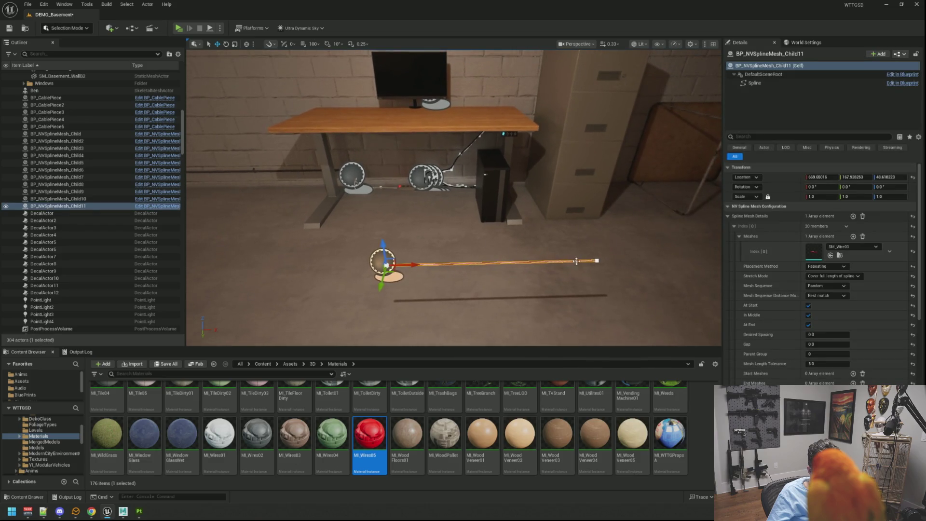
# Shorten the spline by pulling its end point back along X and shortening the end tangent.
pyautogui.click(597, 261)
pyautogui.moveTo(621, 260); pyautogui.dragTo(452, 255)
pyautogui.scroll(-5, 453, 197)
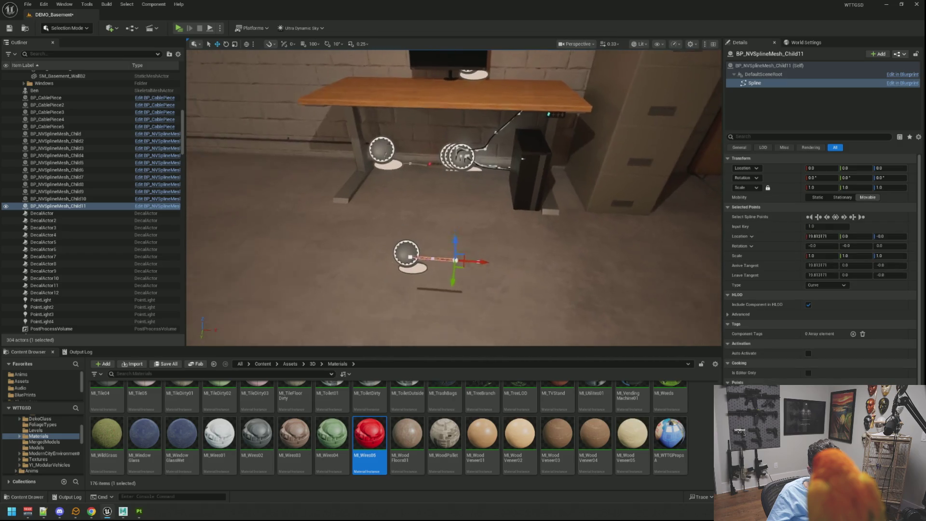
pyautogui.scroll(-5, 598, 223)
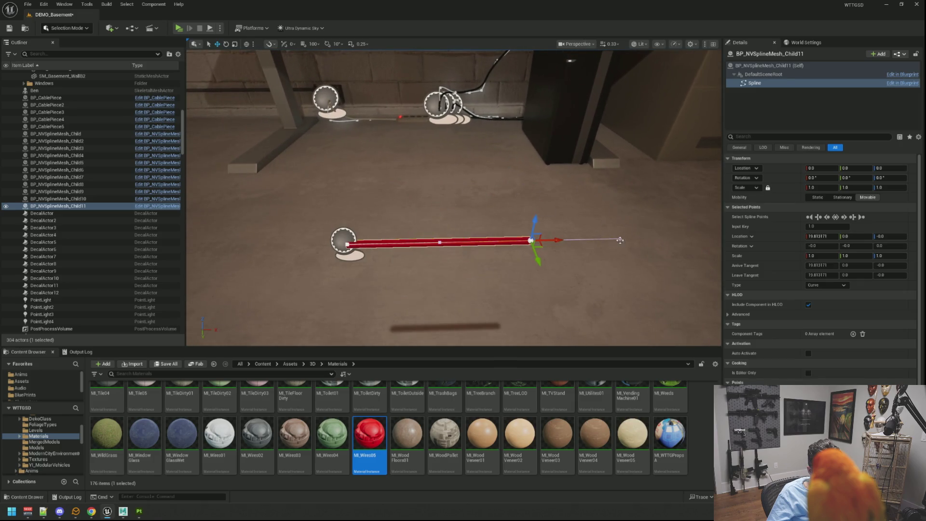
pyautogui.click(620, 239)
pyautogui.moveTo(621, 240); pyautogui.dragTo(573, 239)
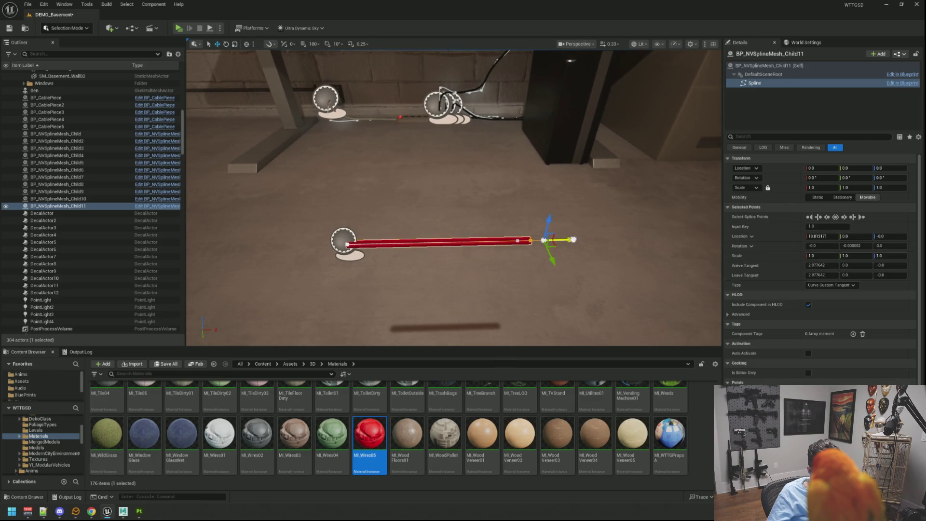
# Select the whole spline wire actor and set its yaw to 90°.
pyautogui.click(391, 238)
pyautogui.click(57, 206)
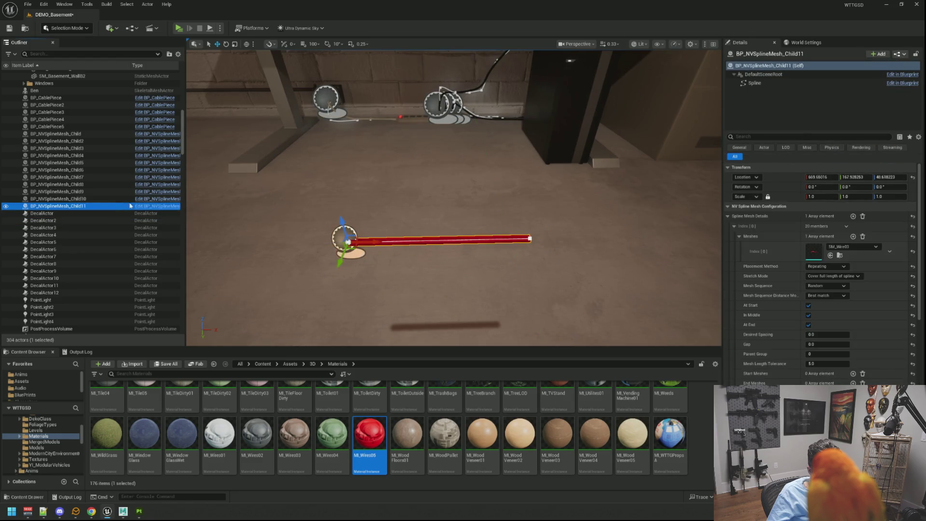
pyautogui.press('f')
pyautogui.moveTo(397, 210); pyautogui.dragTo(480, 223)
pyautogui.press('e')
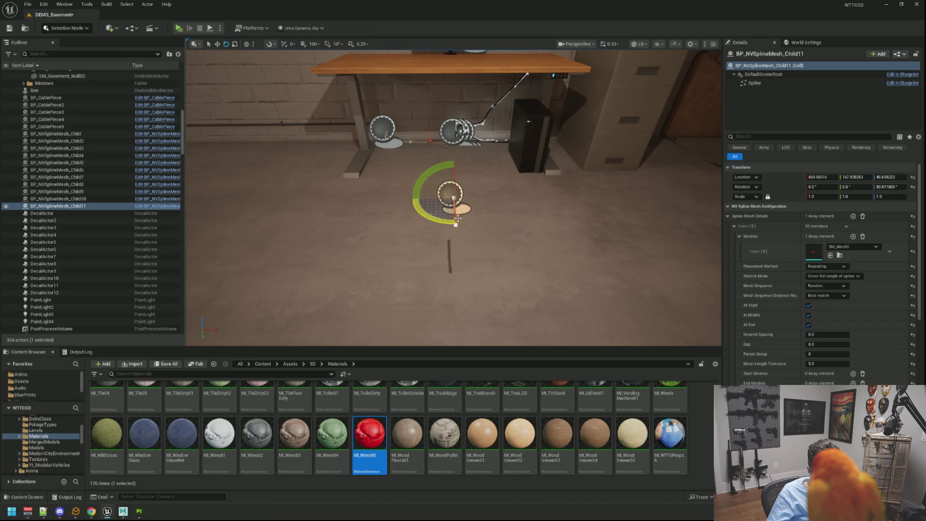
pyautogui.click(887, 188)
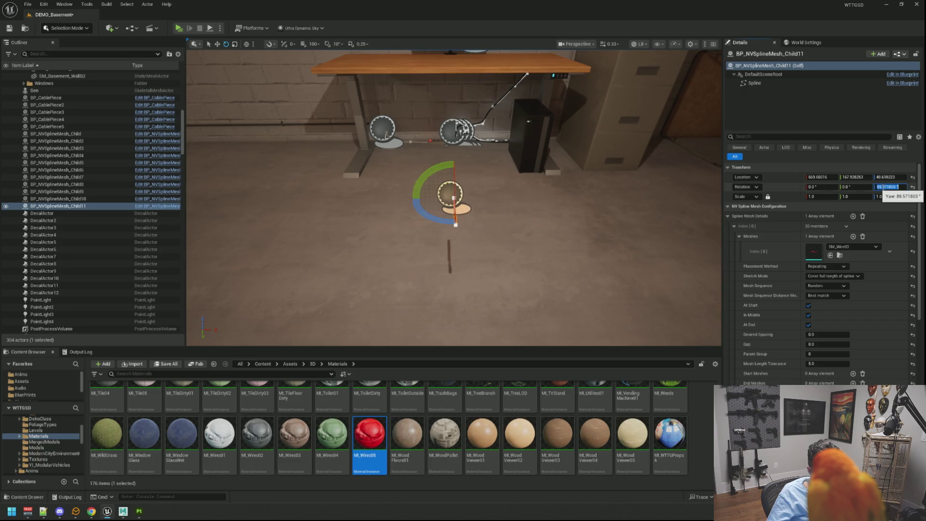
pyautogui.write('90')
pyautogui.press('Return')
# Tilt the wire up toward vertical and enter a new Y rotation value.
pyautogui.moveTo(575, 212); pyautogui.dragTo(577, 169)
pyautogui.press('e')
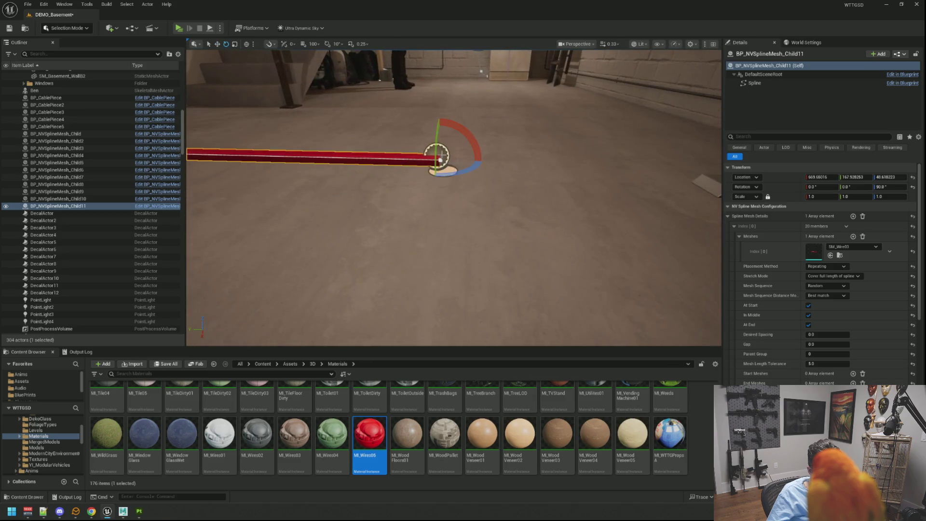
pyautogui.moveTo(477, 145)
pyautogui.mouseDown()
pyautogui.moveTo(454, 118)
pyautogui.moveTo(388, 153)
pyautogui.mouseUp()
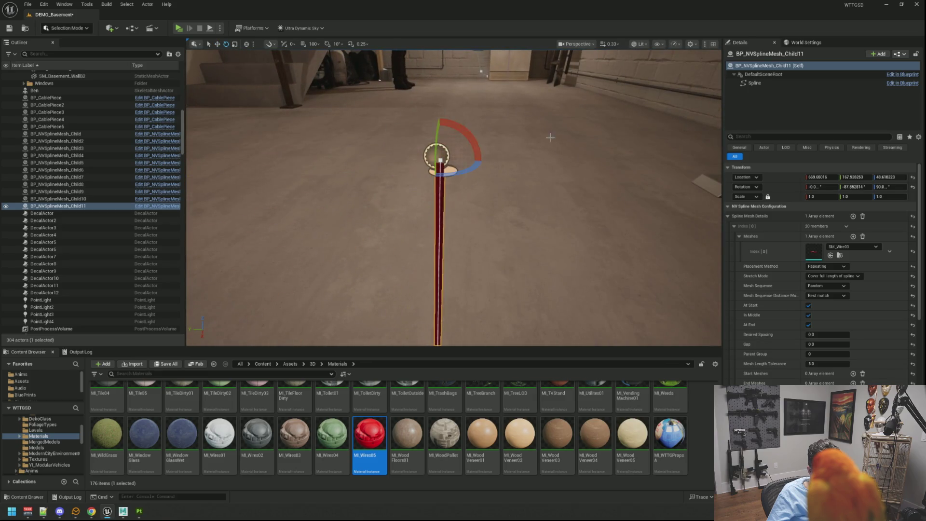
pyautogui.click(847, 187)
pyautogui.write('90')
pyautogui.press('Return')
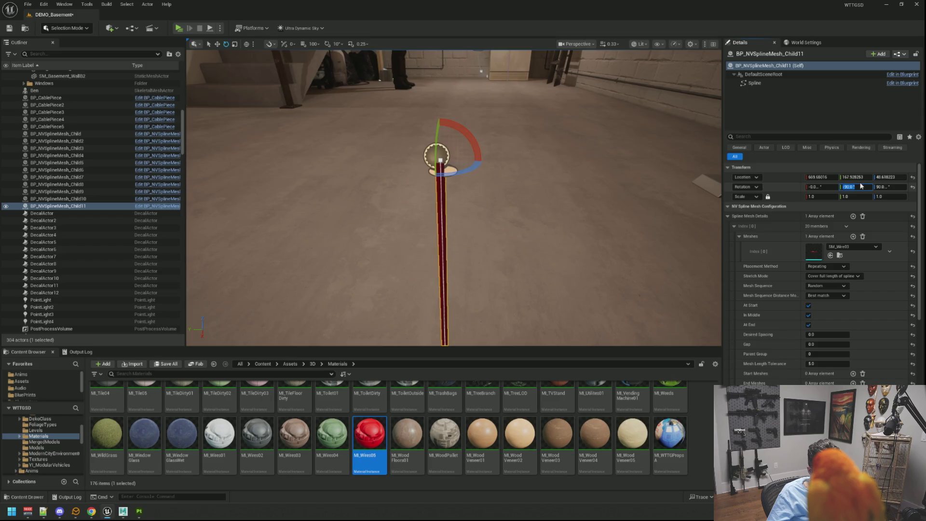
# Commit the -90° Y rotation and raise the upright wire to desk height.
pyautogui.press('f')
pyautogui.press('w')
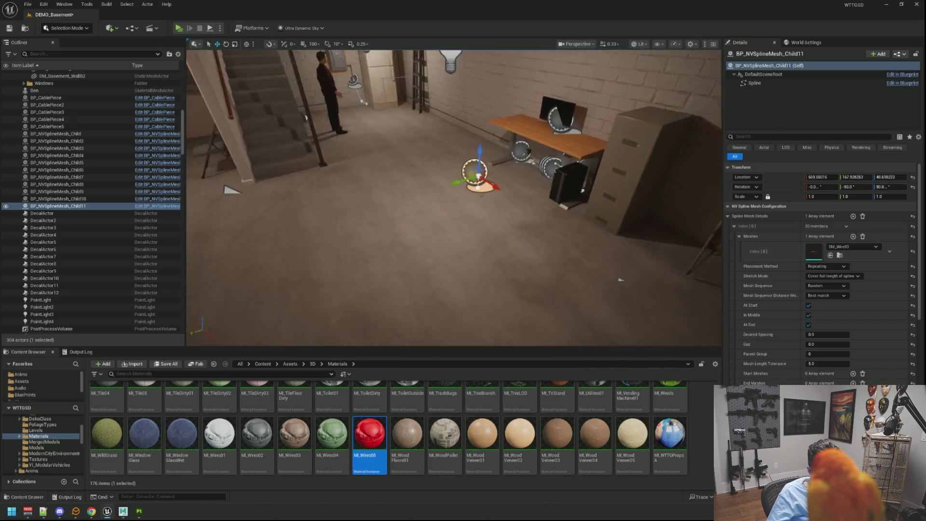
pyautogui.moveTo(474, 197); pyautogui.dragTo(590, 195)
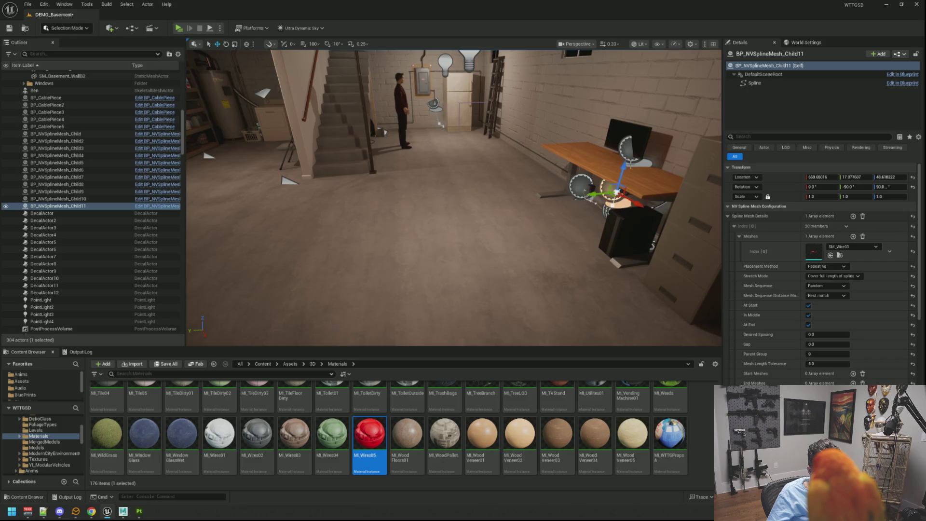
pyautogui.moveTo(624, 166); pyautogui.dragTo(621, 140)
pyautogui.press('f')
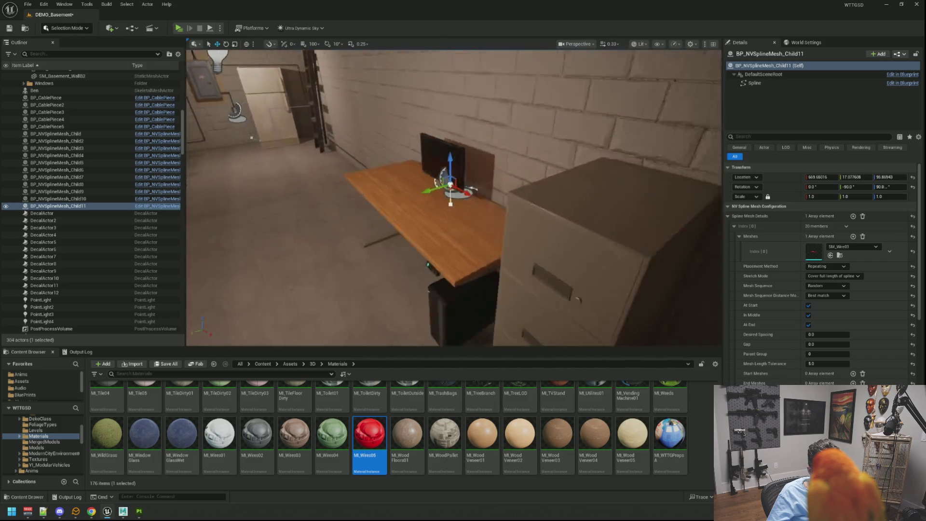
pyautogui.moveTo(453, 198)
pyautogui.mouseDown()
pyautogui.moveTo(473, 203)
pyautogui.moveTo(454, 217)
pyautogui.moveTo(475, 183)
pyautogui.mouseUp()
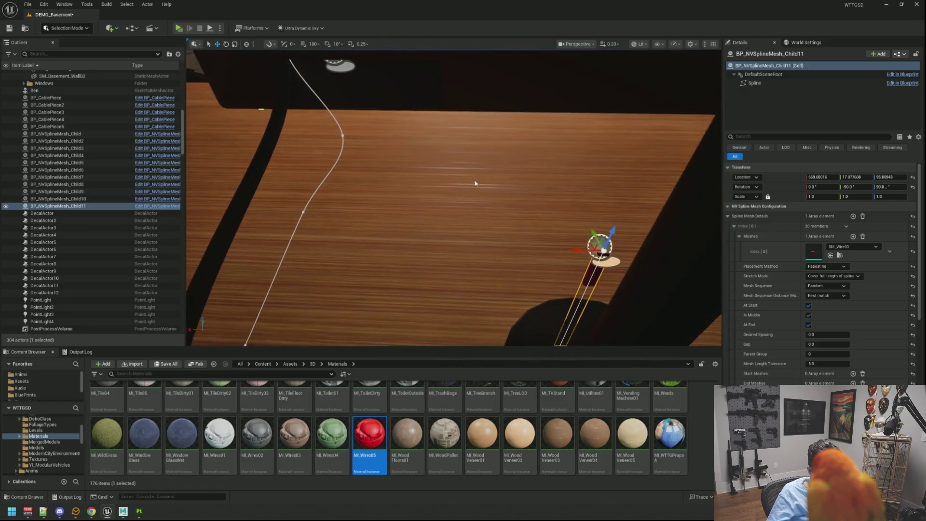
# Shift the wire along X and Y toward the black cable, checking in Unlit shading.
pyautogui.moveTo(582, 250)
pyautogui.mouseDown()
pyautogui.moveTo(360, 244)
pyautogui.moveTo(345, 85)
pyautogui.mouseUp()
pyautogui.moveTo(471, 178)
pyautogui.mouseDown()
pyautogui.moveTo(455, 174)
pyautogui.moveTo(463, 178)
pyautogui.mouseUp()
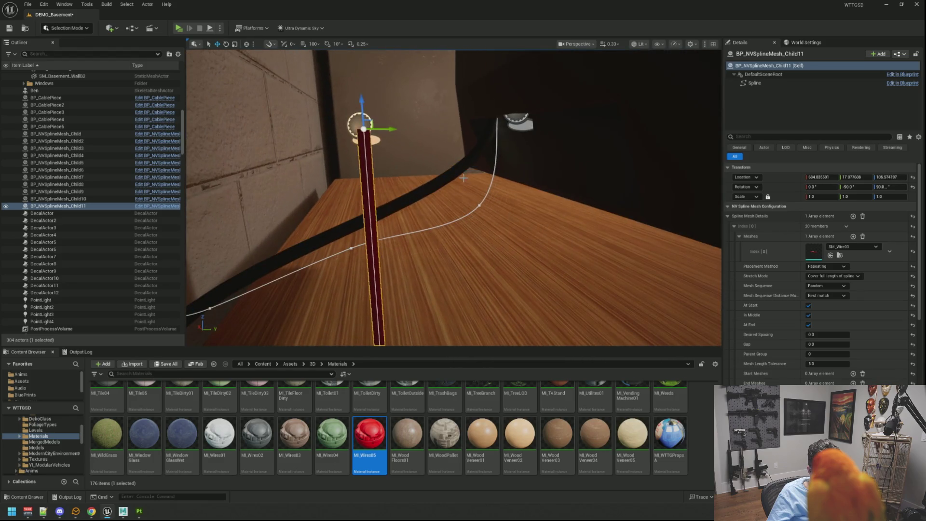
pyautogui.click(639, 43)
pyautogui.click(644, 77)
pyautogui.moveTo(392, 133); pyautogui.dragTo(573, 136)
pyautogui.press('f')
pyautogui.moveTo(453, 184)
pyautogui.mouseDown()
pyautogui.moveTo(415, 124)
pyautogui.moveTo(425, 159)
pyautogui.mouseUp()
pyautogui.press('f')
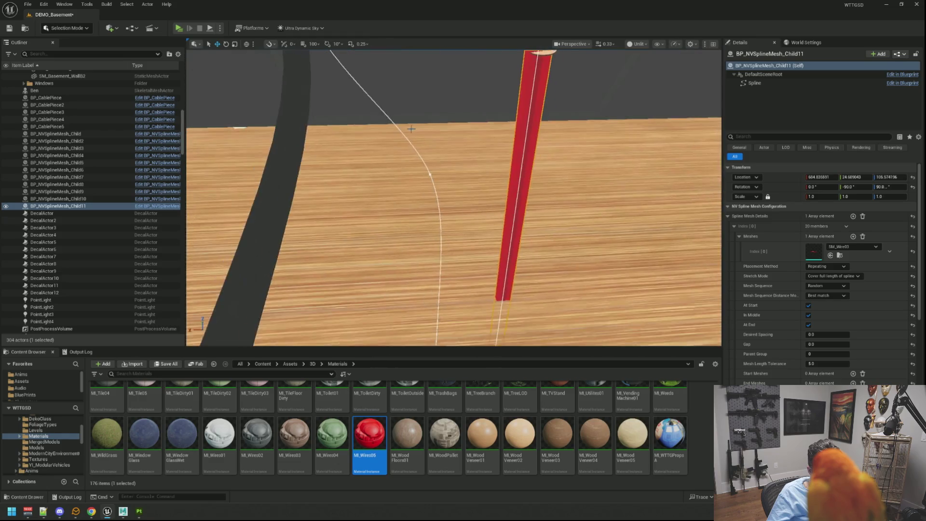
# Fine-tune the wire beside the cable in the back corner, then return to Lit shading.
pyautogui.moveTo(500, 182)
pyautogui.mouseDown()
pyautogui.moveTo(480, 183)
pyautogui.moveTo(501, 129)
pyautogui.mouseUp()
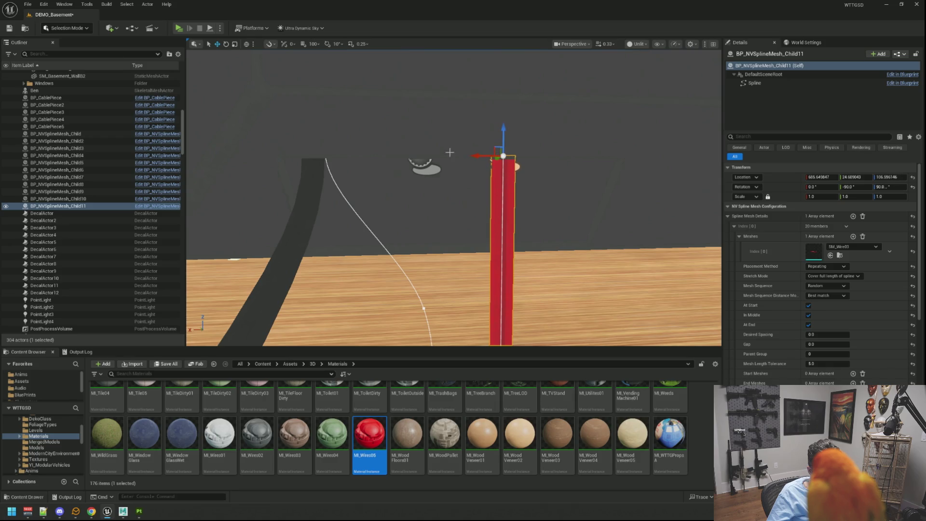
pyautogui.moveTo(449, 152); pyautogui.dragTo(467, 121)
pyautogui.moveTo(541, 151); pyautogui.dragTo(547, 144)
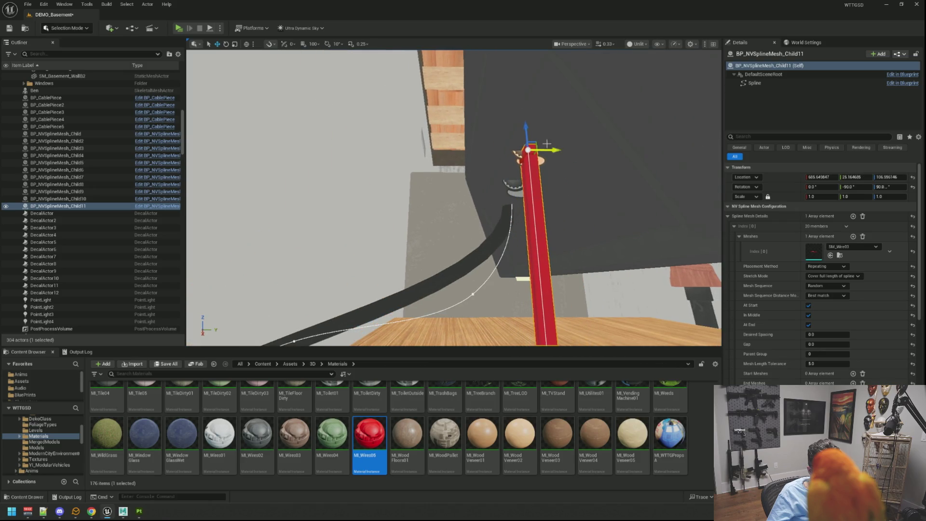
pyautogui.moveTo(473, 126); pyautogui.dragTo(446, 103)
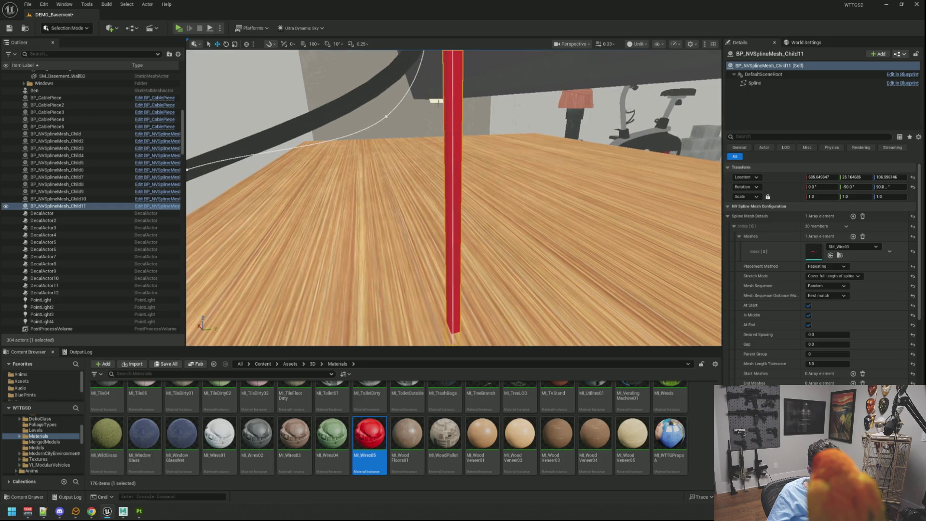
pyautogui.moveTo(610, 66)
pyautogui.mouseDown()
pyautogui.moveTo(600, 91)
pyautogui.moveTo(609, 66)
pyautogui.mouseUp()
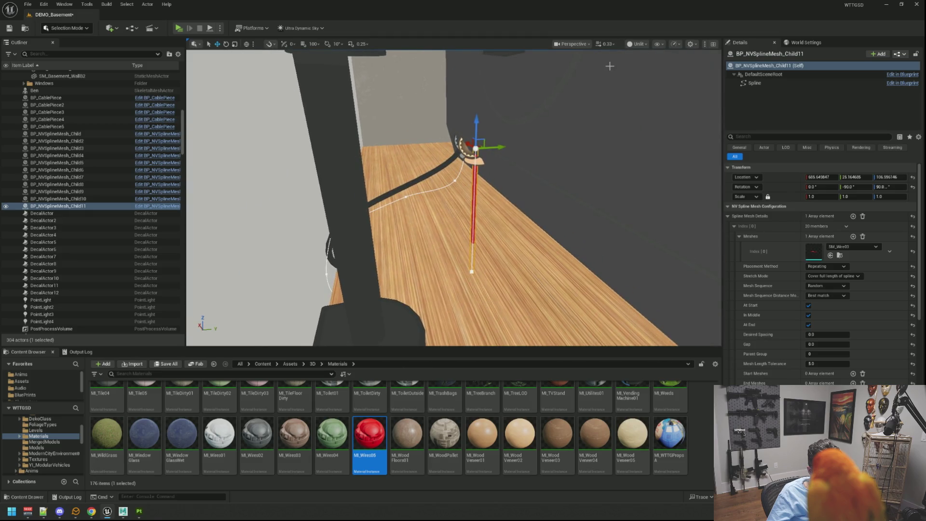
pyautogui.click(637, 44)
pyautogui.click(644, 74)
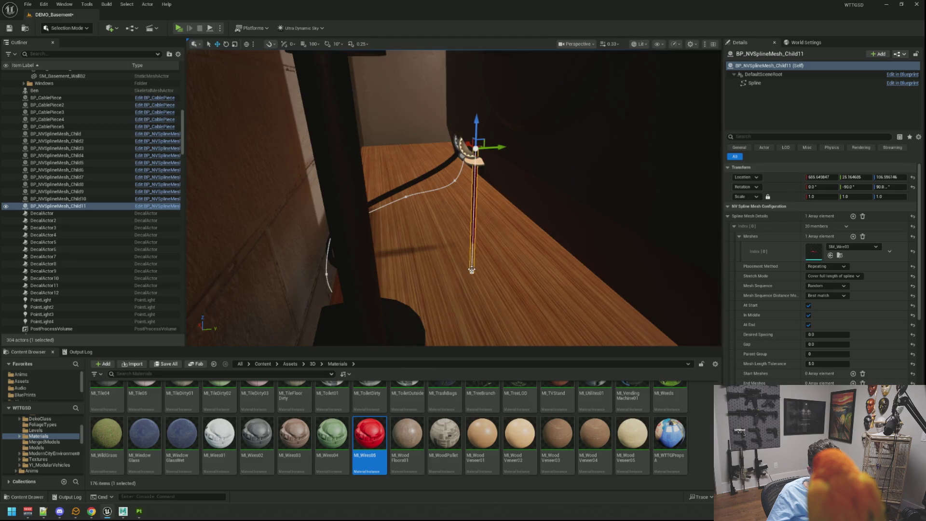
pyautogui.click(472, 270)
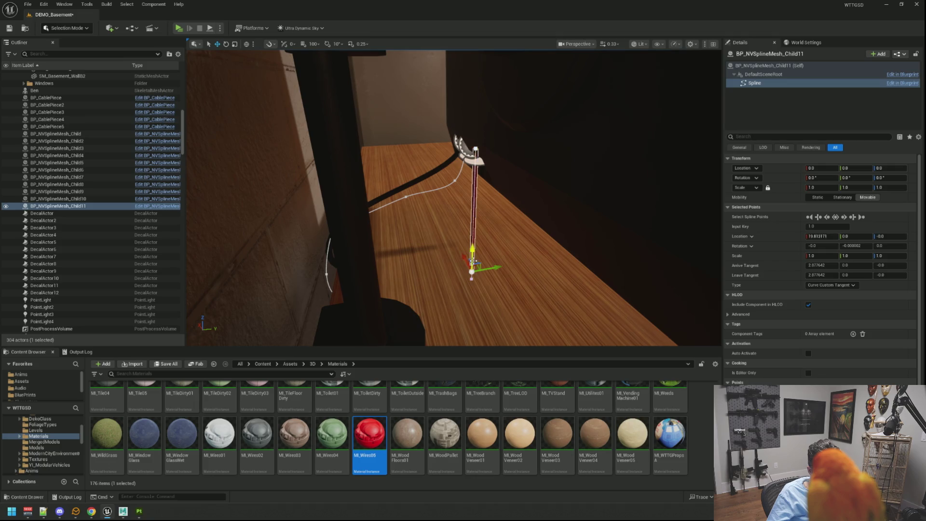
# Reposition the red Child11 wire's end and under-desk spline points so it bends along the desk underside.
pyautogui.click(472, 253)
pyautogui.click(476, 208)
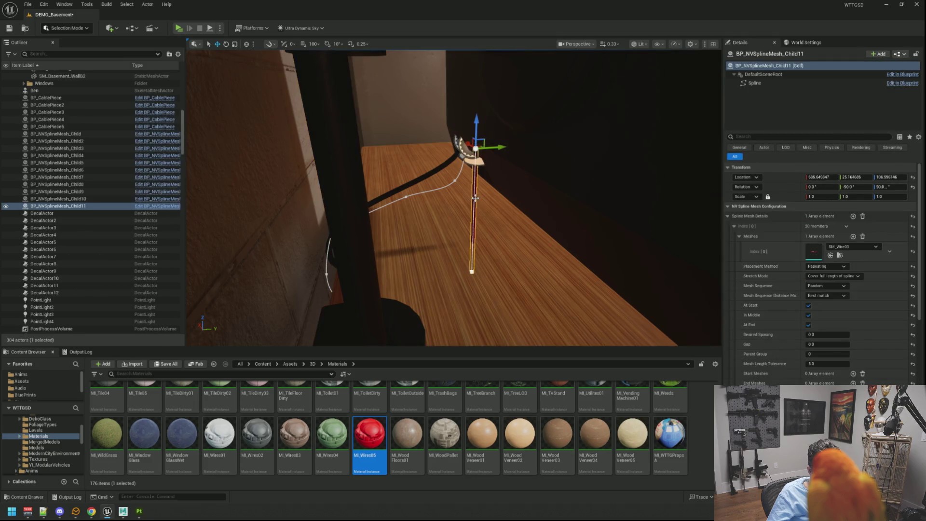
pyautogui.click(471, 272)
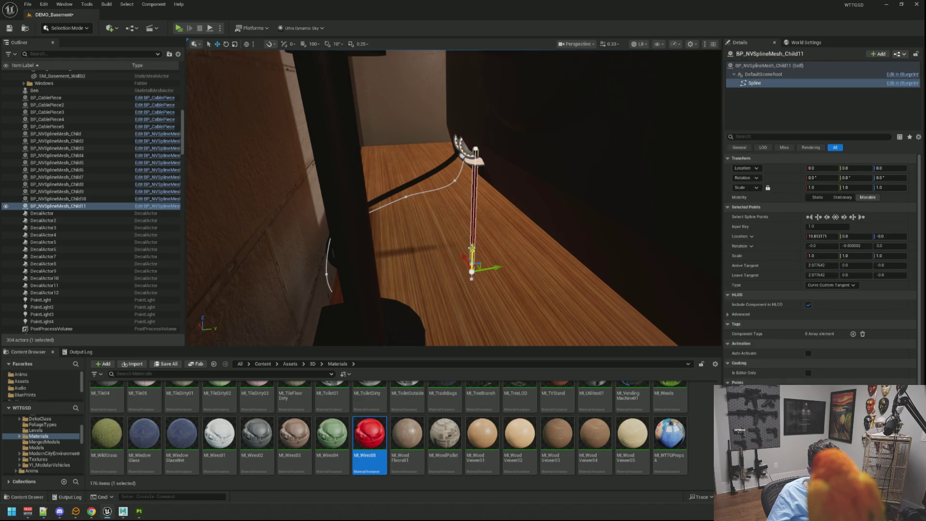
pyautogui.moveTo(473, 263)
pyautogui.mouseDown()
pyautogui.moveTo(474, 239)
pyautogui.moveTo(487, 238)
pyautogui.moveTo(339, 245)
pyautogui.moveTo(328, 271)
pyautogui.moveTo(344, 268)
pyautogui.moveTo(325, 202)
pyautogui.moveTo(321, 222)
pyautogui.moveTo(311, 202)
pyautogui.mouseUp()
pyautogui.moveTo(402, 229)
pyautogui.mouseDown()
pyautogui.moveTo(415, 241)
pyautogui.moveTo(401, 255)
pyautogui.moveTo(410, 270)
pyautogui.moveTo(425, 285)
pyautogui.moveTo(444, 275)
pyautogui.mouseUp()
pyautogui.moveTo(453, 172)
pyautogui.mouseDown()
pyautogui.moveTo(434, 333)
pyautogui.moveTo(444, 292)
pyautogui.moveTo(352, 264)
pyautogui.moveTo(384, 235)
pyautogui.moveTo(358, 220)
pyautogui.moveTo(241, 217)
pyautogui.moveTo(270, 175)
pyautogui.mouseUp()
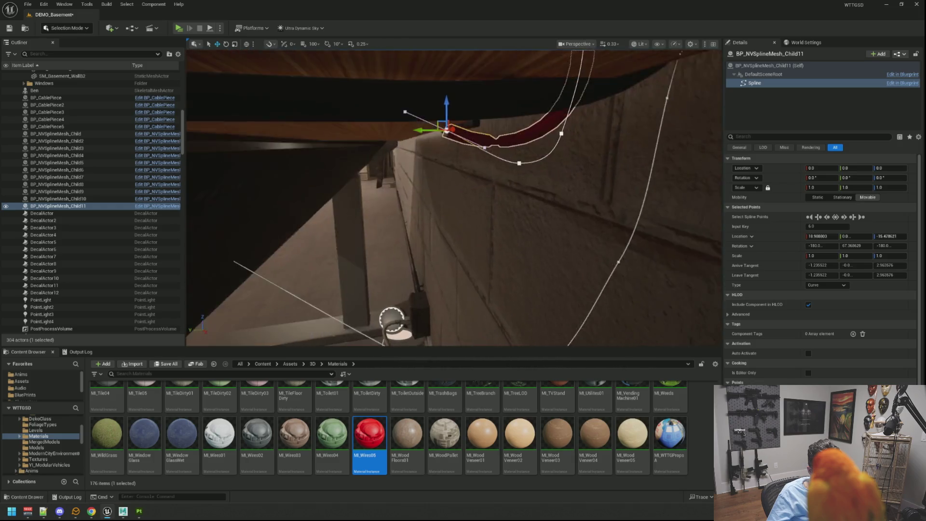
pyautogui.moveTo(386, 132)
pyautogui.mouseDown()
pyautogui.moveTo(269, 127)
pyautogui.moveTo(282, 114)
pyautogui.moveTo(230, 135)
pyautogui.mouseUp()
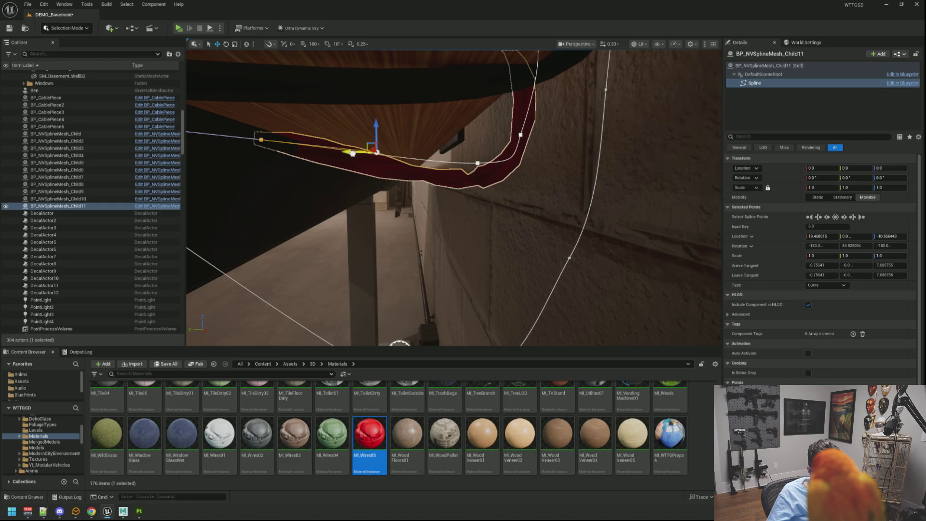
pyautogui.moveTo(377, 151)
pyautogui.mouseDown()
pyautogui.moveTo(308, 150)
pyautogui.moveTo(315, 126)
pyautogui.mouseUp()
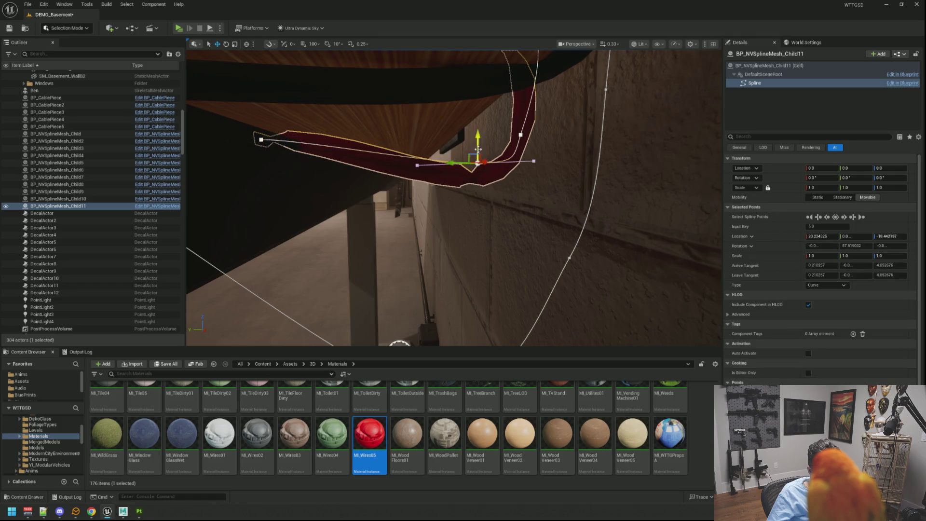
pyautogui.moveTo(478, 149)
pyautogui.mouseDown()
pyautogui.moveTo(475, 125)
pyautogui.moveTo(473, 143)
pyautogui.moveTo(509, 168)
pyautogui.moveTo(593, 167)
pyautogui.mouseUp()
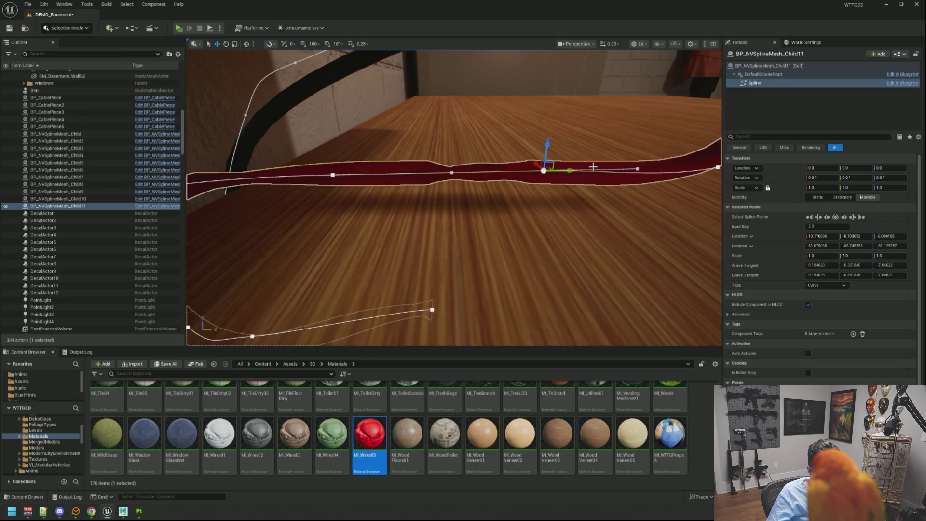
# Adjust the red wire's desktop spline points so it lies flat beside the black cable toward the stand.
pyautogui.click(571, 170)
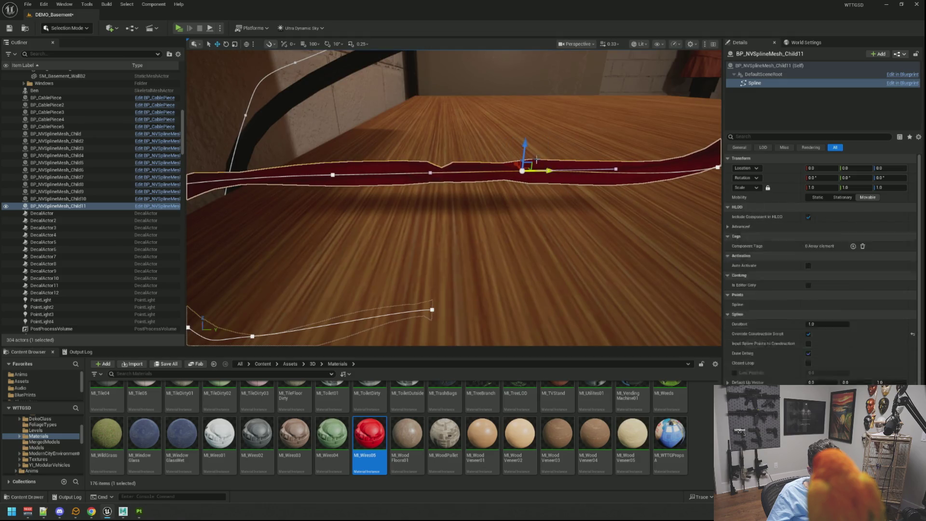
pyautogui.moveTo(523, 145)
pyautogui.mouseDown()
pyautogui.moveTo(524, 137)
pyautogui.moveTo(480, 157)
pyautogui.moveTo(531, 144)
pyautogui.moveTo(492, 147)
pyautogui.moveTo(455, 189)
pyautogui.moveTo(439, 193)
pyautogui.moveTo(465, 201)
pyautogui.moveTo(492, 171)
pyautogui.mouseUp()
pyautogui.click(437, 208)
pyautogui.click(449, 199)
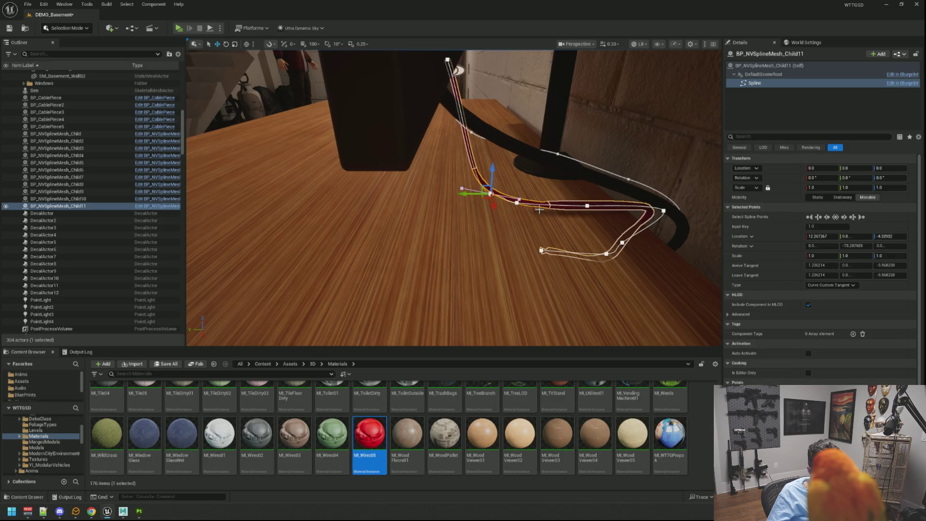
pyautogui.click(512, 205)
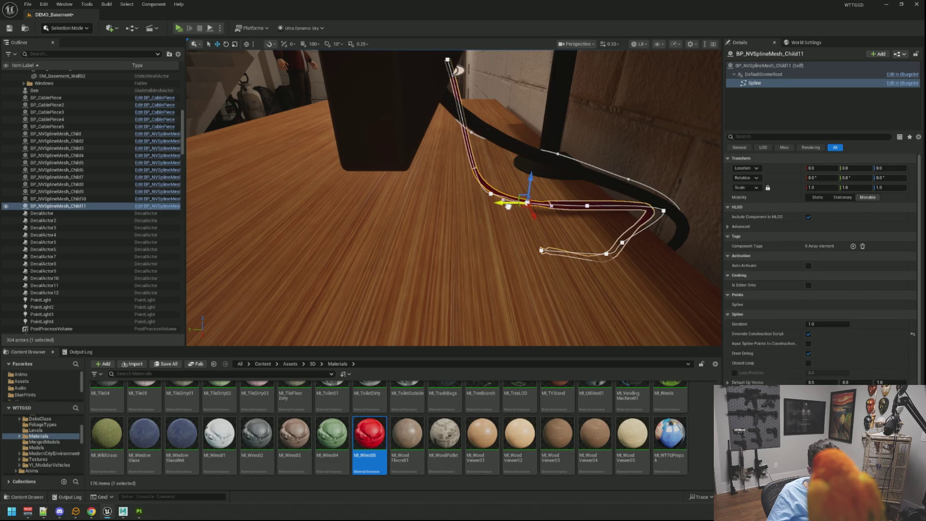
pyautogui.click(533, 203)
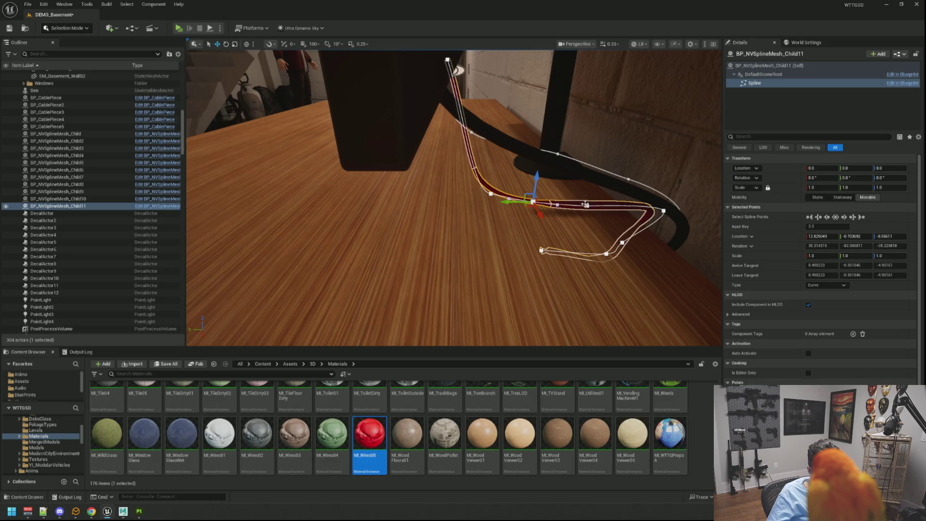
pyautogui.scroll(1, 596, 186)
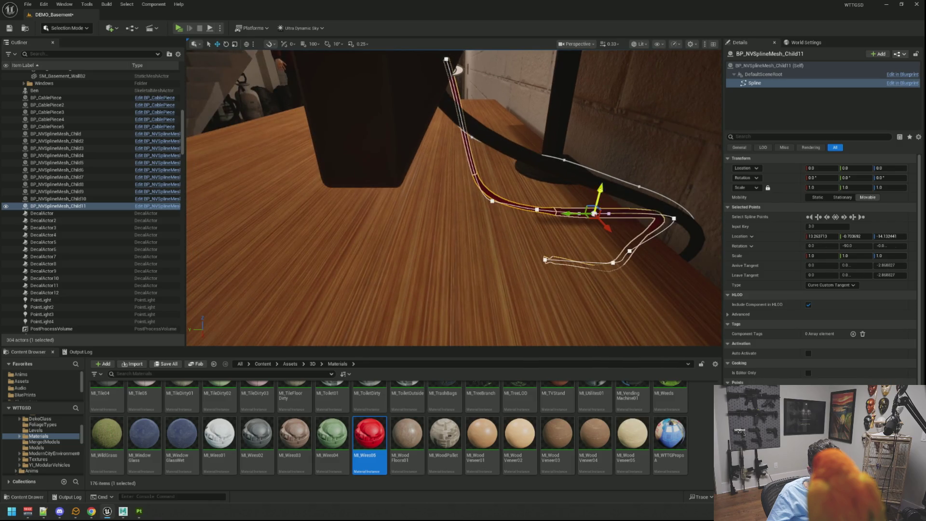
pyautogui.moveTo(601, 188); pyautogui.dragTo(602, 183)
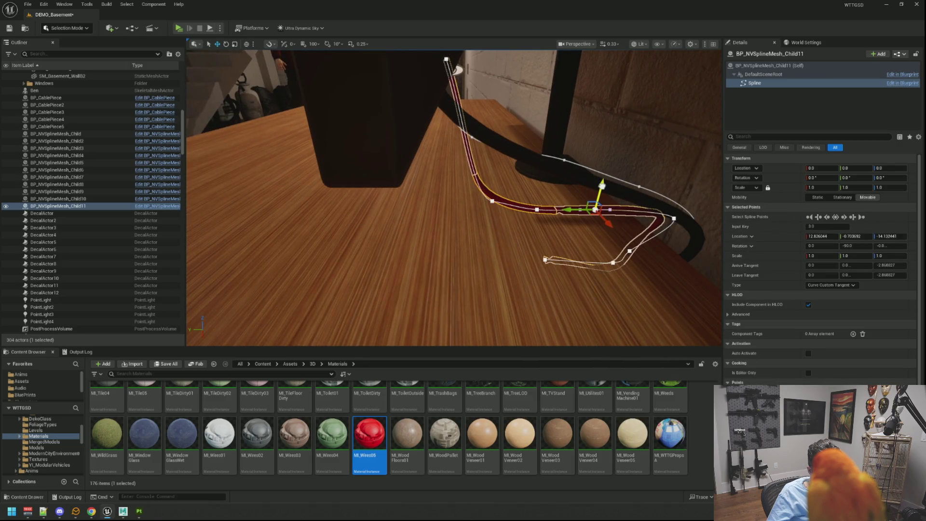
pyautogui.click(570, 213)
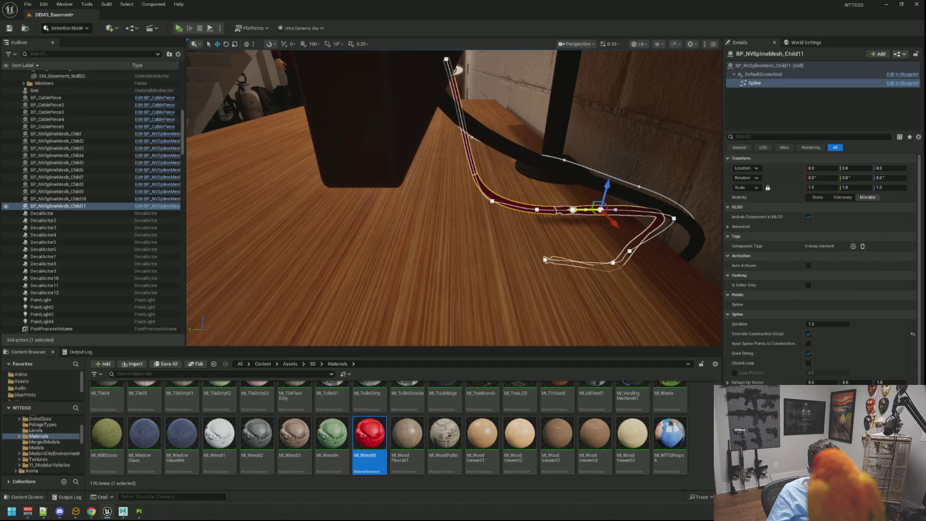
pyautogui.click(564, 211)
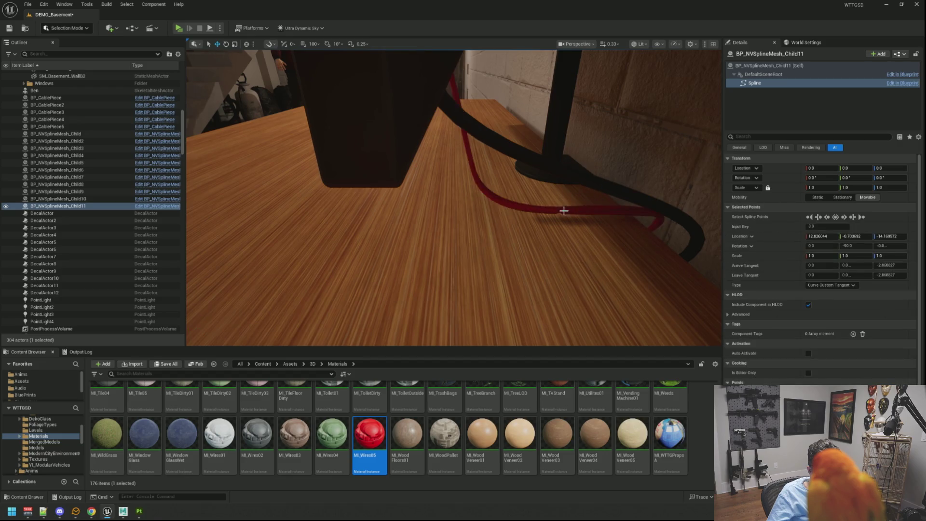
# Slide the red wire's point beside the monitor stand closer to the stand base.
pyautogui.scroll(-10, 564, 210)
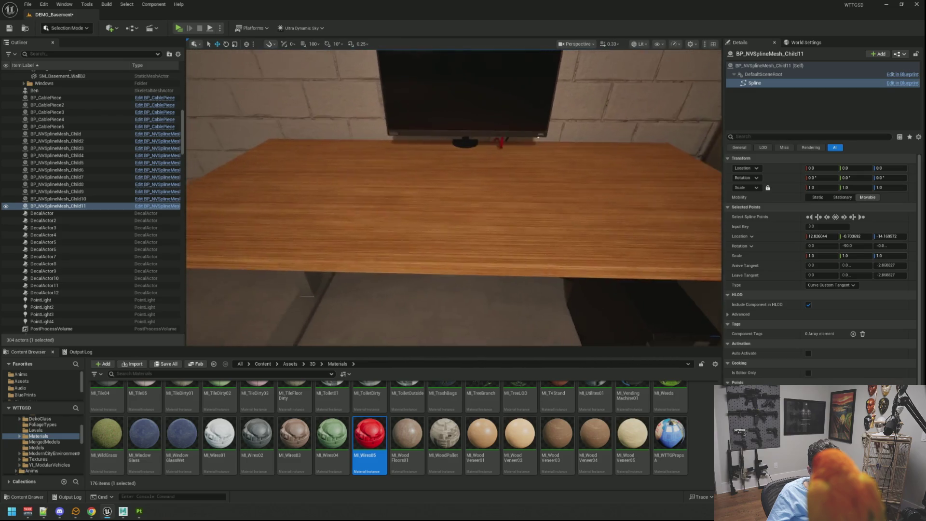
pyautogui.press('w')
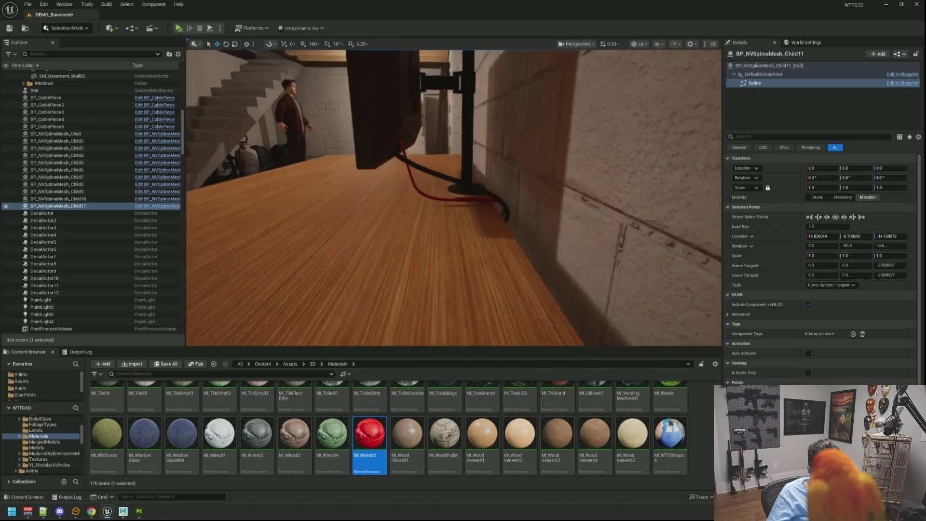
pyautogui.press('a')
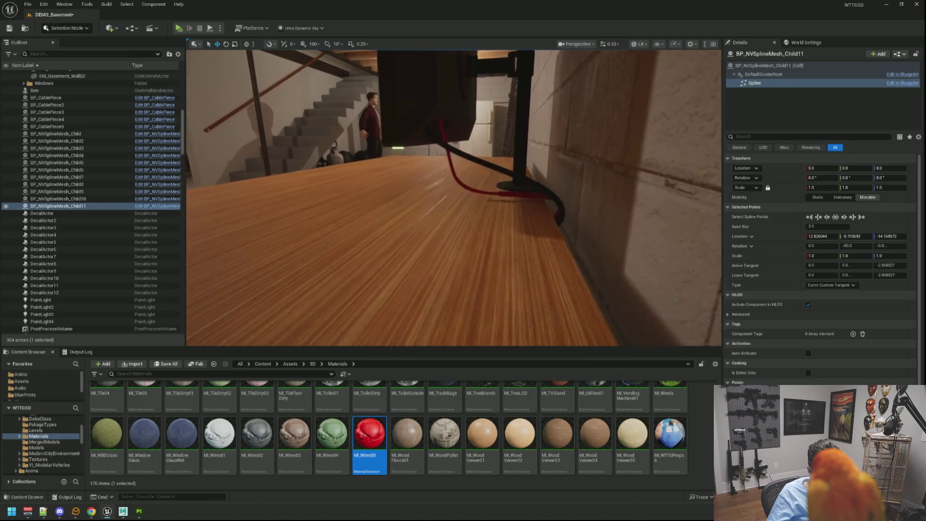
pyautogui.press('w')
pyautogui.click(426, 217)
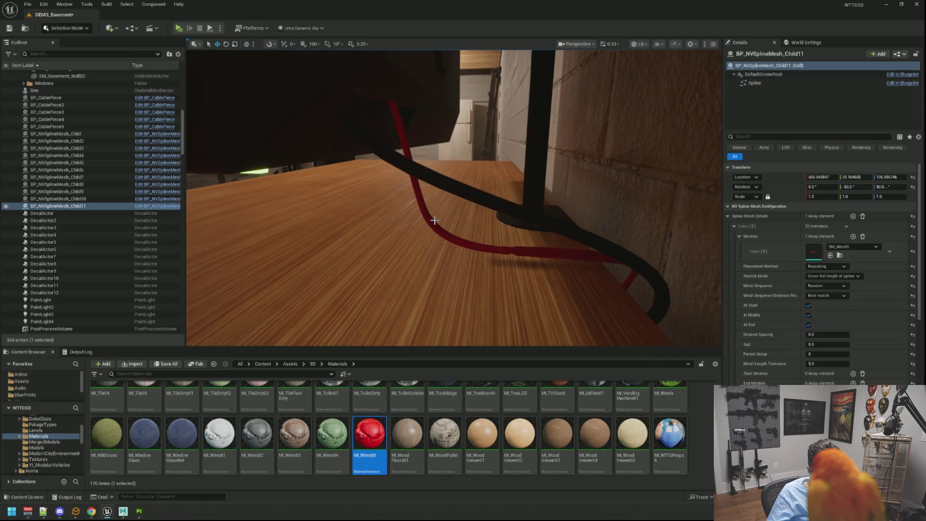
pyautogui.click(427, 218)
pyautogui.click(443, 236)
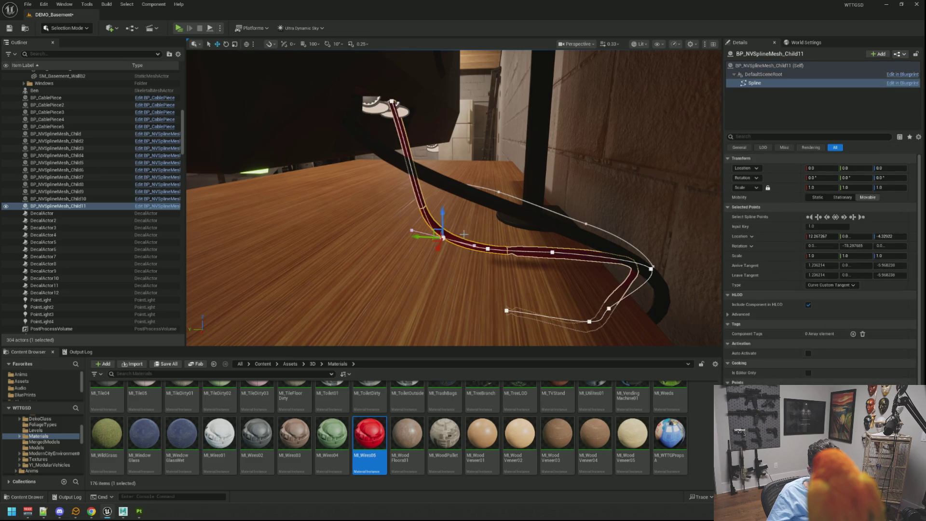
pyautogui.moveTo(413, 233)
pyautogui.mouseDown()
pyautogui.moveTo(465, 238)
pyautogui.moveTo(449, 240)
pyautogui.moveTo(464, 218)
pyautogui.moveTo(461, 189)
pyautogui.mouseUp()
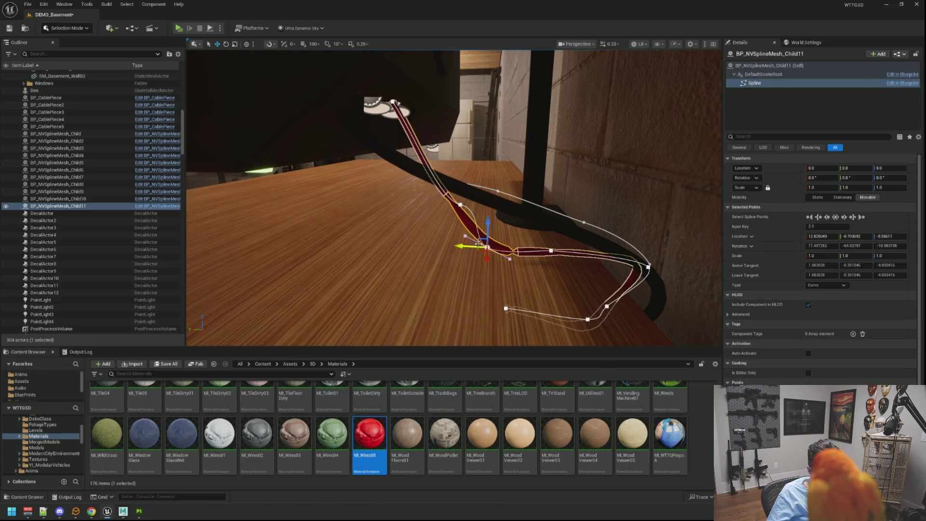
pyautogui.moveTo(478, 244); pyautogui.dragTo(487, 248)
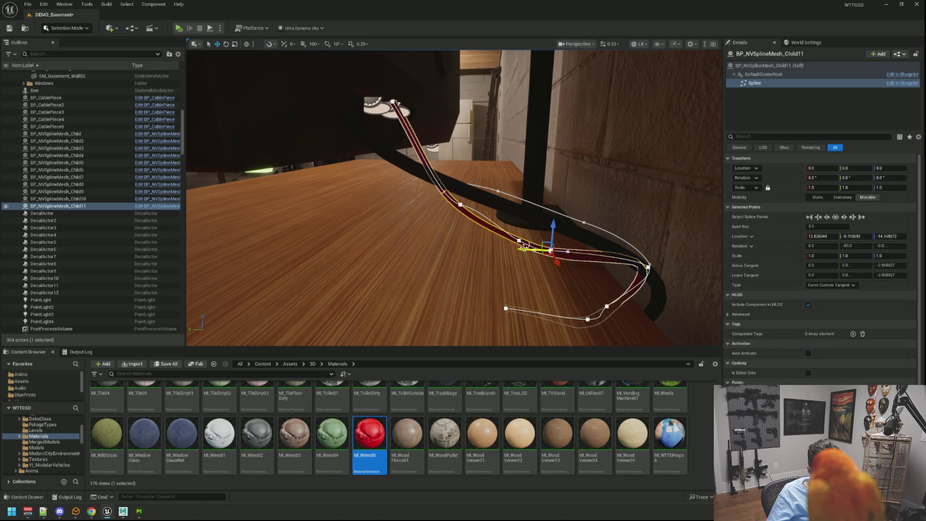
pyautogui.moveTo(523, 248); pyautogui.dragTo(556, 250)
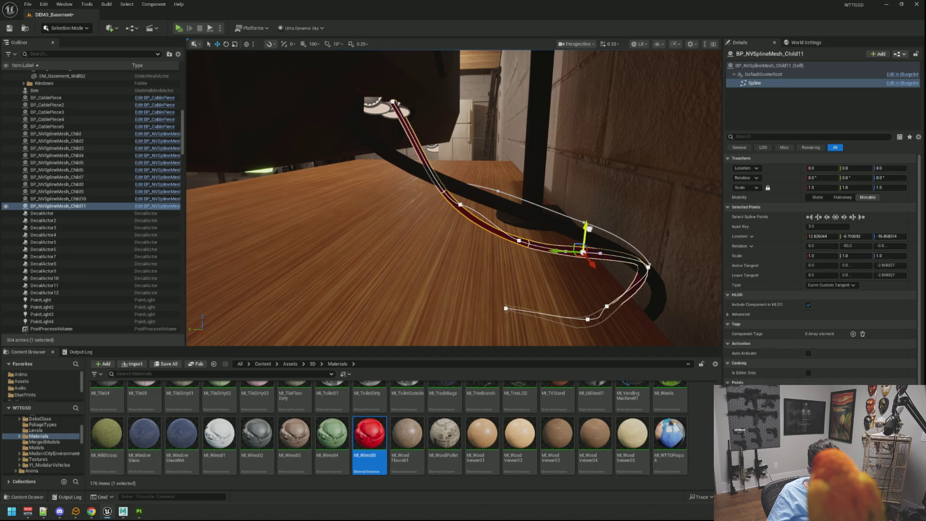
# Reshape the wire where it leaves the desk edge, bending its end downward.
pyautogui.click(593, 224)
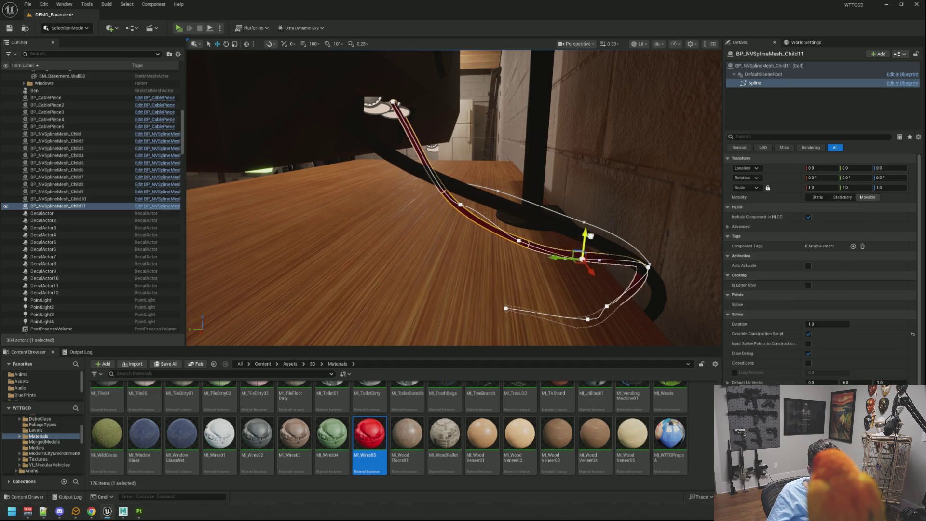
pyautogui.click(590, 235)
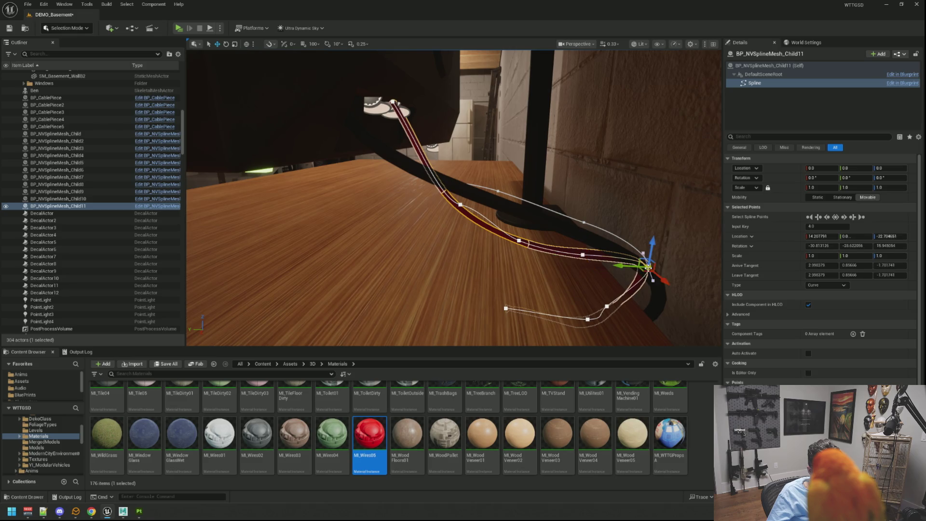
pyautogui.moveTo(624, 269)
pyautogui.mouseDown()
pyautogui.moveTo(613, 270)
pyautogui.moveTo(627, 218)
pyautogui.mouseUp()
pyautogui.click(618, 271)
pyautogui.moveTo(514, 202)
pyautogui.mouseDown()
pyautogui.moveTo(514, 212)
pyautogui.moveTo(514, 202)
pyautogui.mouseUp()
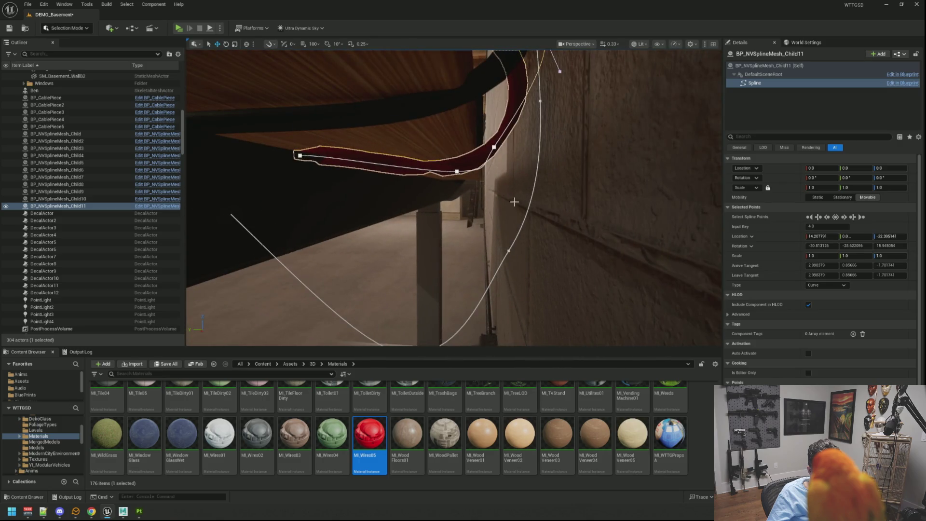
pyautogui.moveTo(494, 120); pyautogui.dragTo(492, 127)
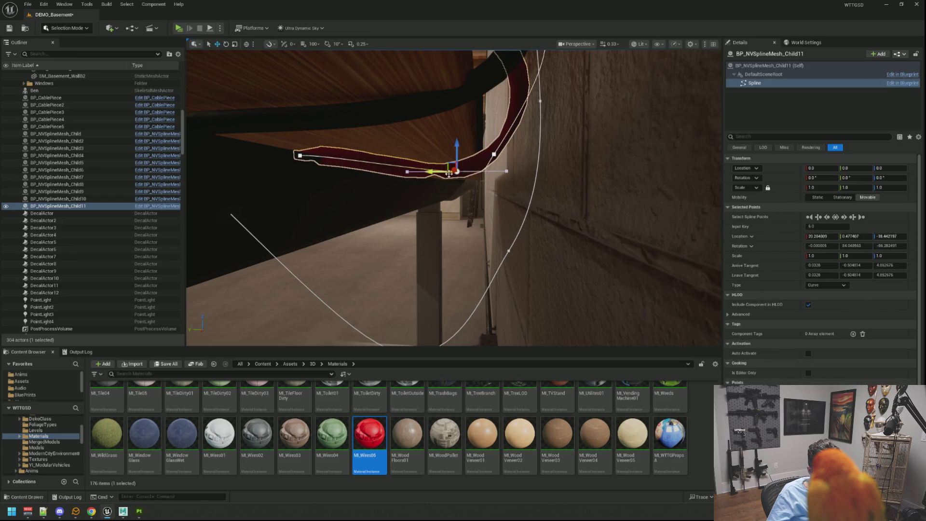
# Raise the wire's lower segment and slide its point along the desk underside.
pyautogui.click(427, 172)
pyautogui.moveTo(413, 154); pyautogui.dragTo(409, 145)
pyautogui.click(400, 162)
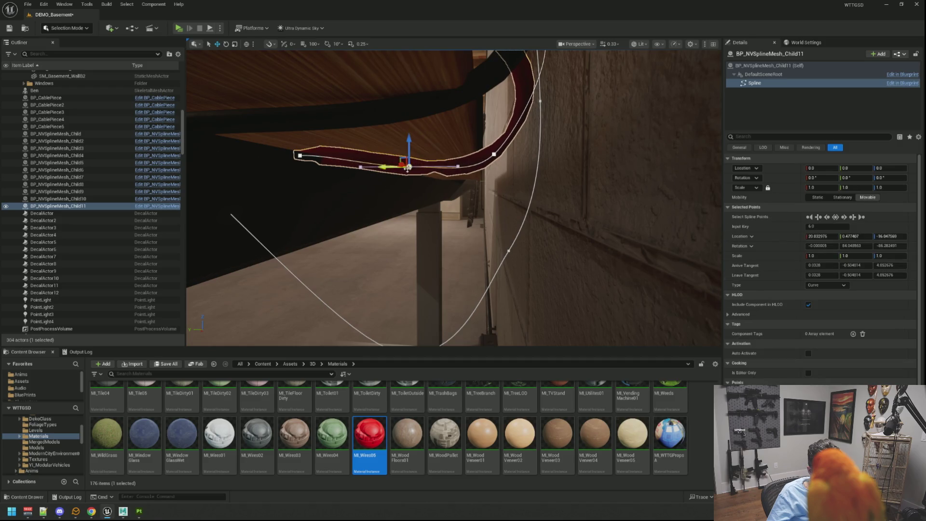
pyautogui.click(401, 162)
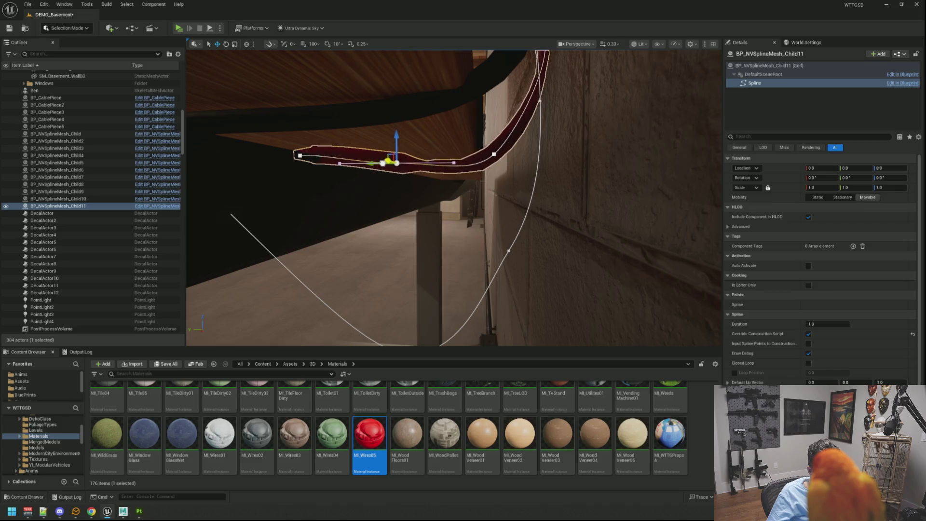
pyautogui.moveTo(394, 163); pyautogui.dragTo(350, 161)
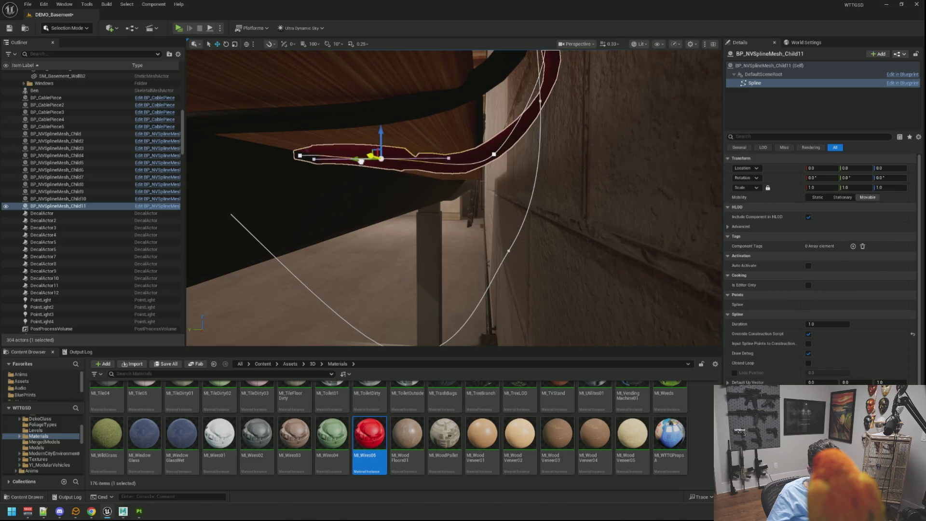
pyautogui.click(361, 161)
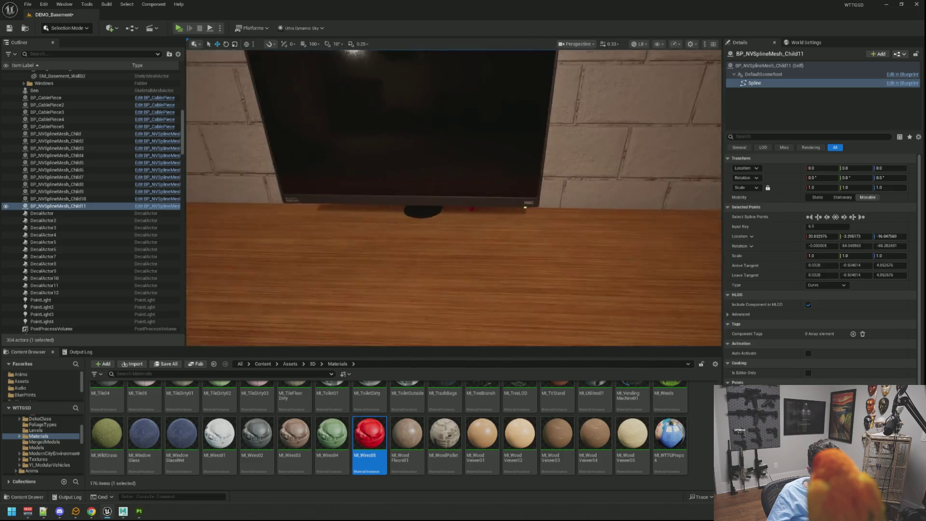
# Pull the cable's middle spline point down toward the desktop.
pyautogui.press('s')
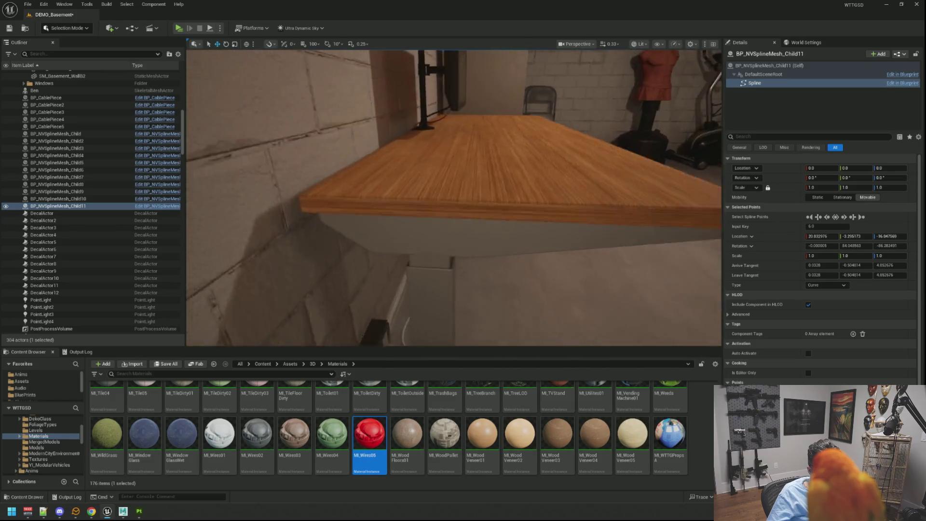
pyautogui.press('w')
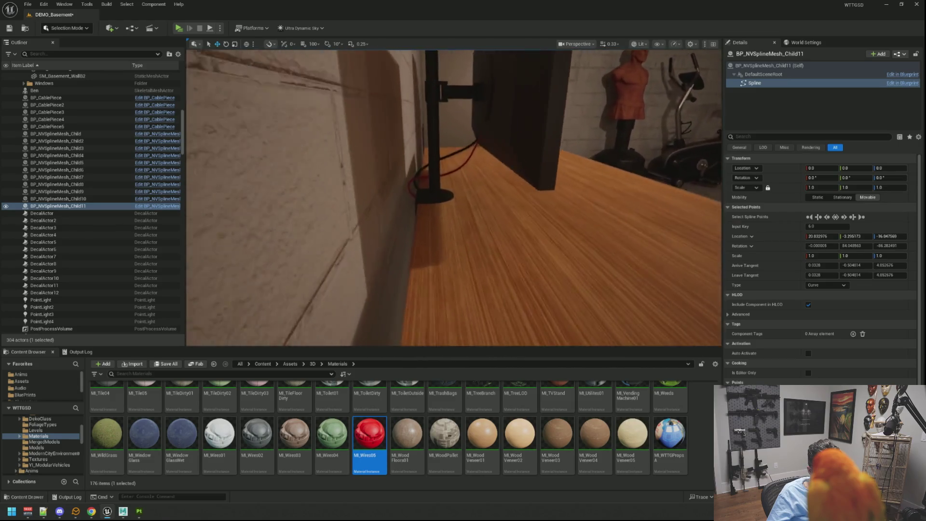
pyautogui.press('s')
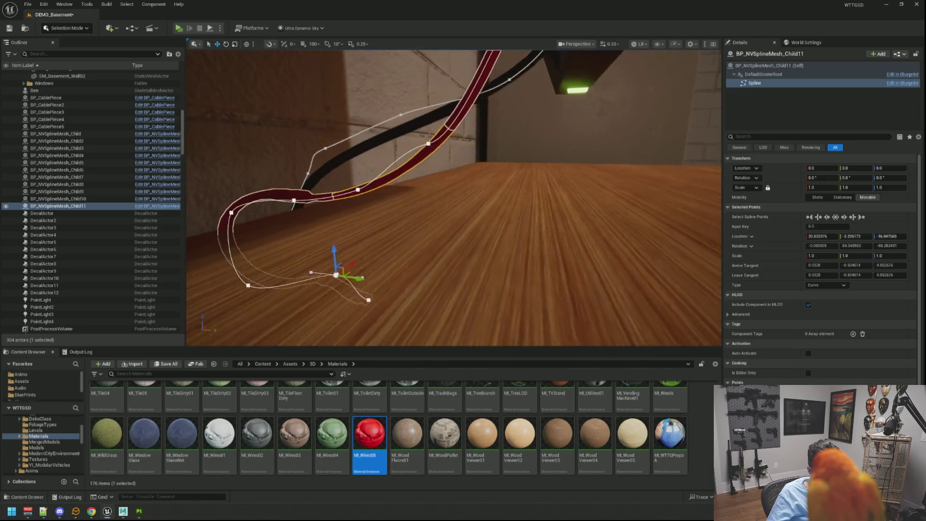
pyautogui.press('a')
pyautogui.press('w')
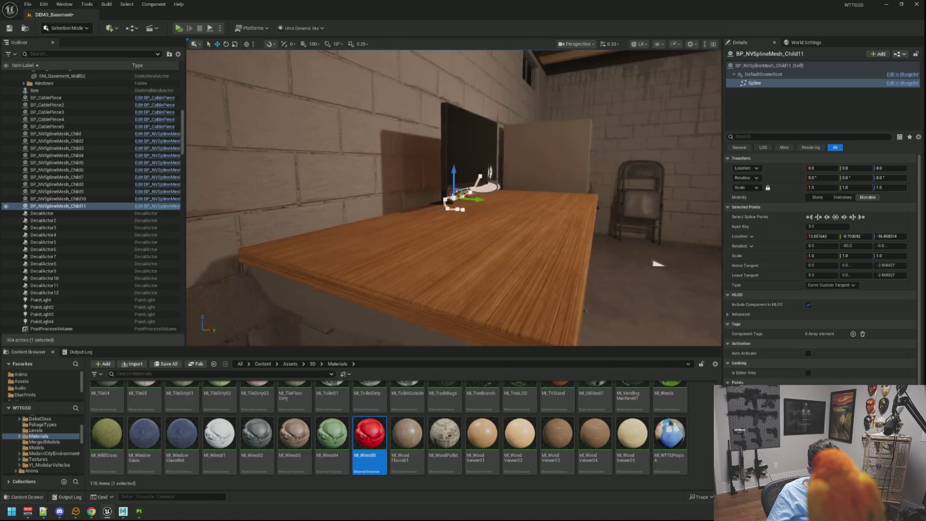
pyautogui.press('d')
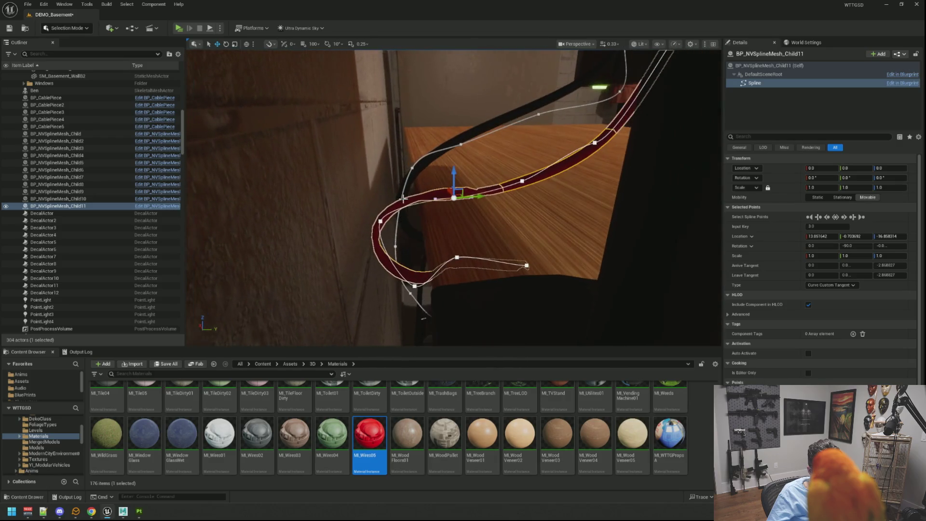
pyautogui.moveTo(456, 177)
pyautogui.mouseDown()
pyautogui.moveTo(454, 217)
pyautogui.moveTo(453, 196)
pyautogui.mouseUp()
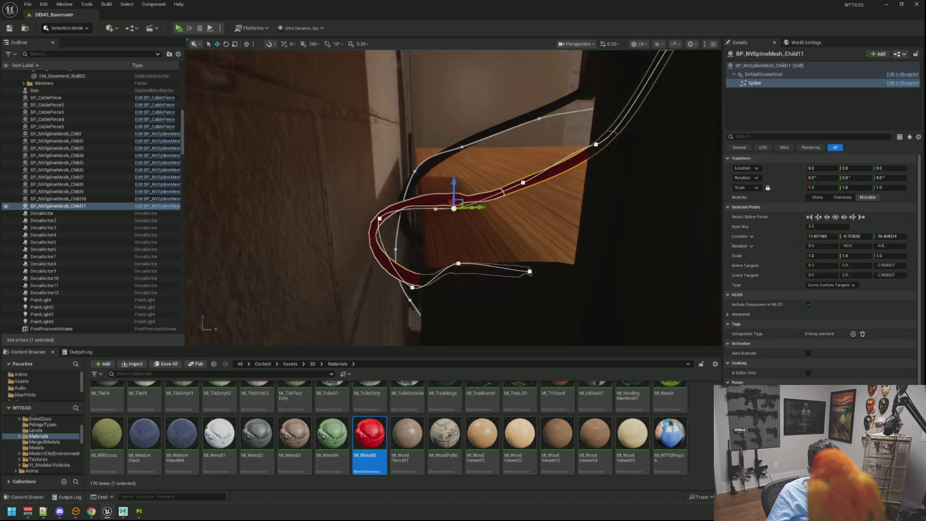
# Swing the point's tangent, lower it, and slide it left along the desk to smooth the bend.
pyautogui.press('q')
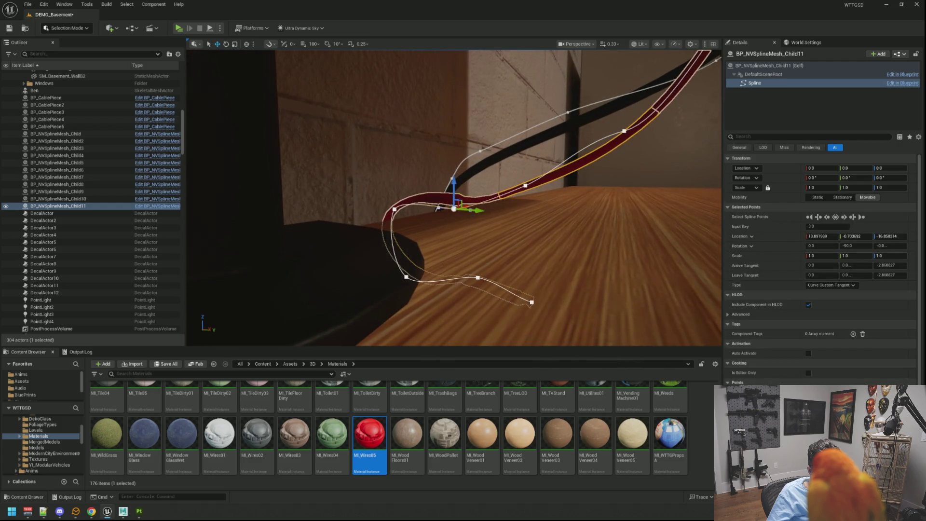
pyautogui.press('w')
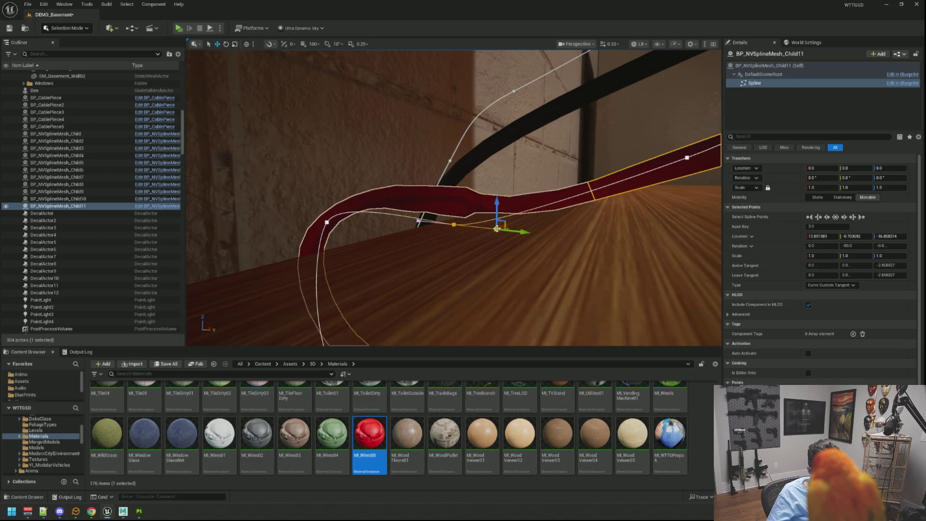
pyautogui.moveTo(494, 201); pyautogui.dragTo(562, 200)
pyautogui.scroll(-3, 562, 199)
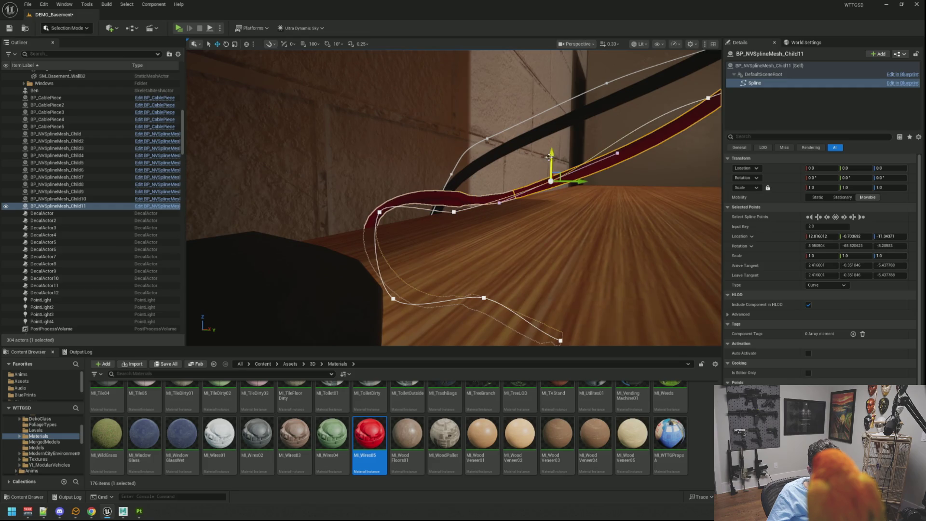
pyautogui.moveTo(549, 157); pyautogui.dragTo(549, 185)
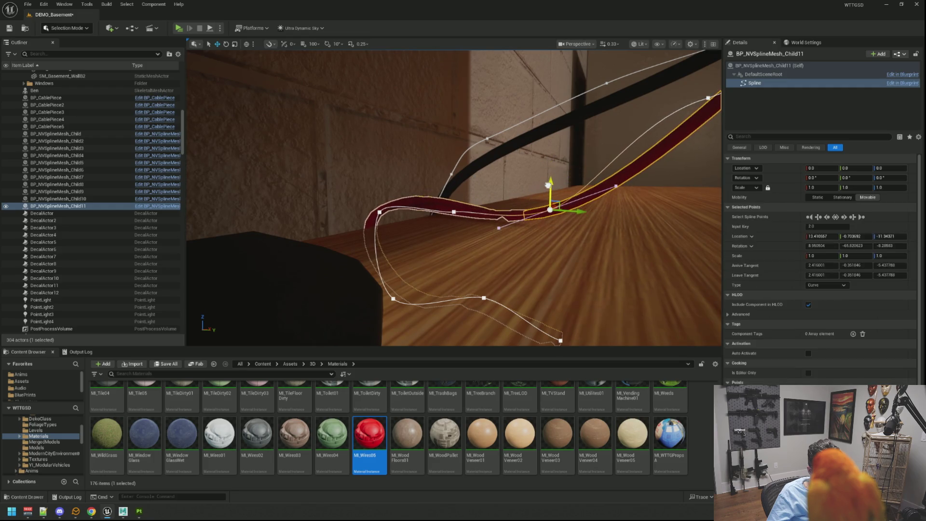
pyautogui.click(616, 160)
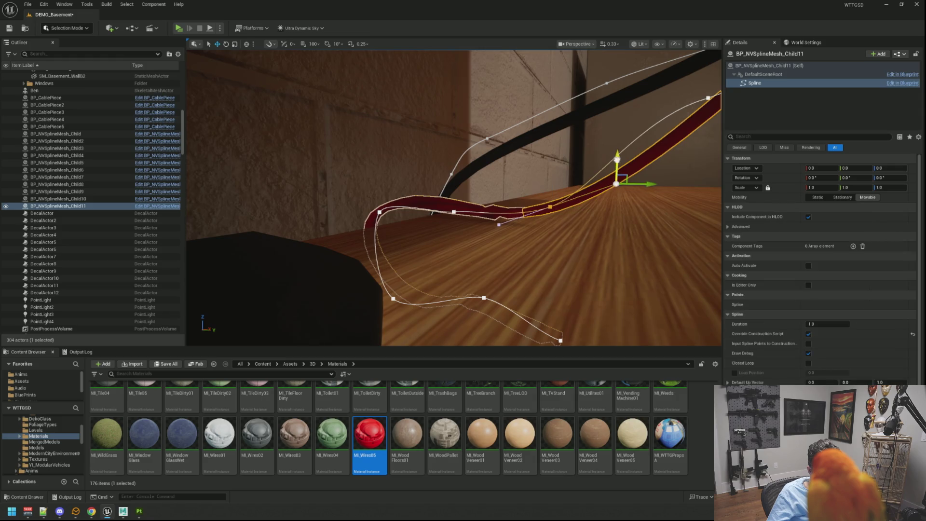
pyautogui.click(614, 179)
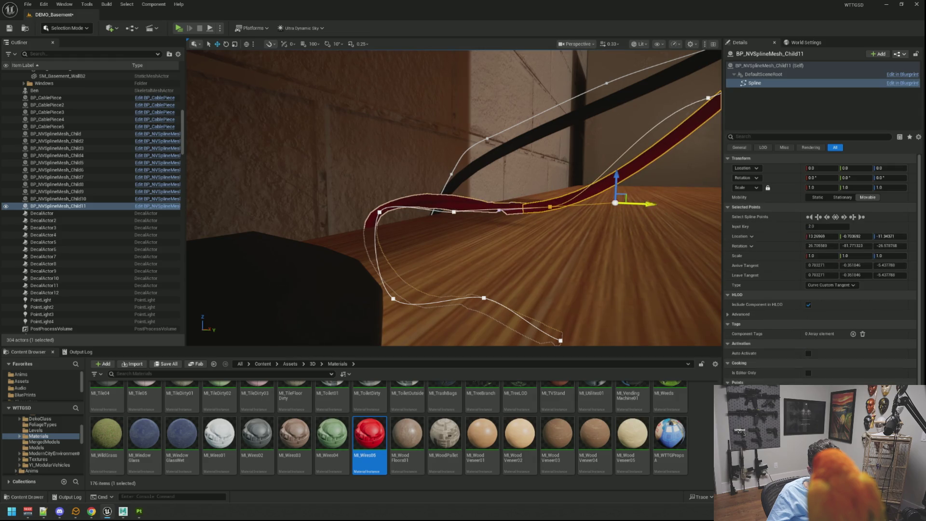
pyautogui.moveTo(637, 204); pyautogui.dragTo(548, 213)
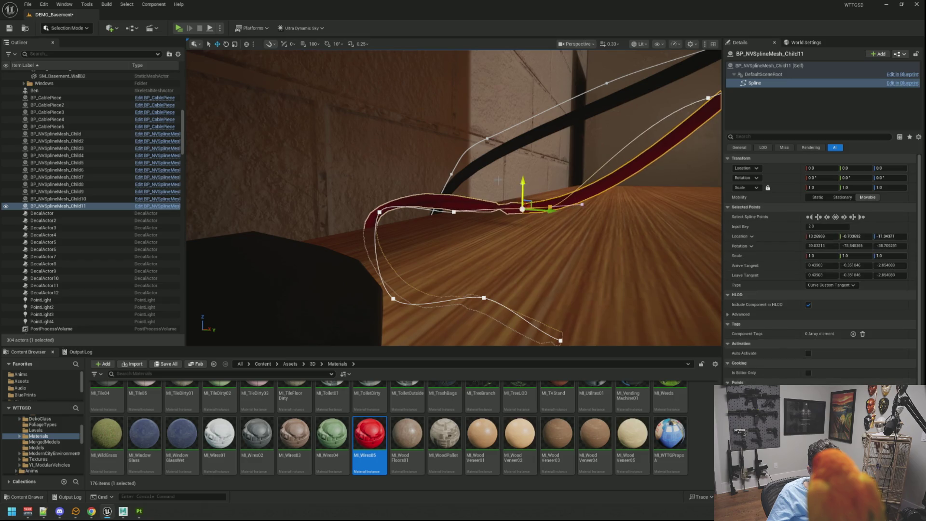
pyautogui.moveTo(499, 180)
pyautogui.mouseDown()
pyautogui.moveTo(421, 188)
pyautogui.moveTo(433, 195)
pyautogui.mouseUp()
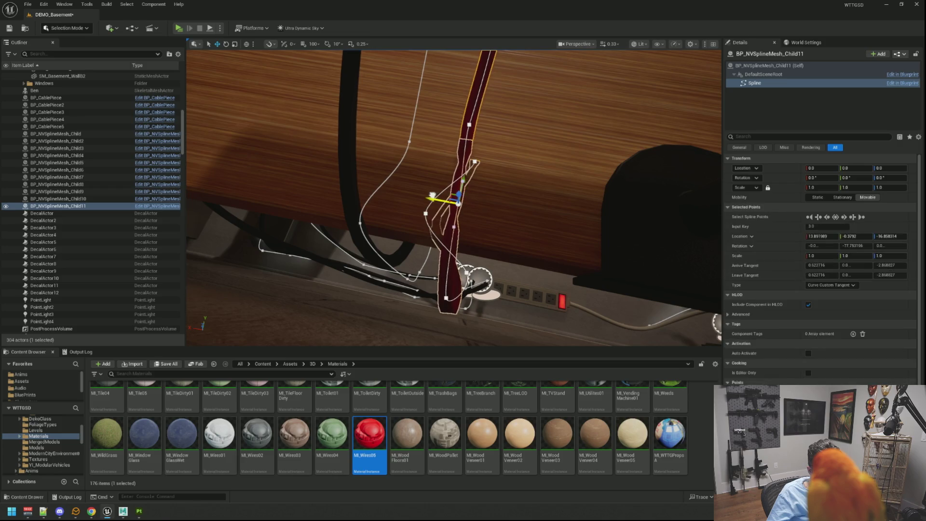
# Move a loop point on the red cable, undo and redo it, then shift another point up-left.
pyautogui.moveTo(455, 225); pyautogui.dragTo(456, 223)
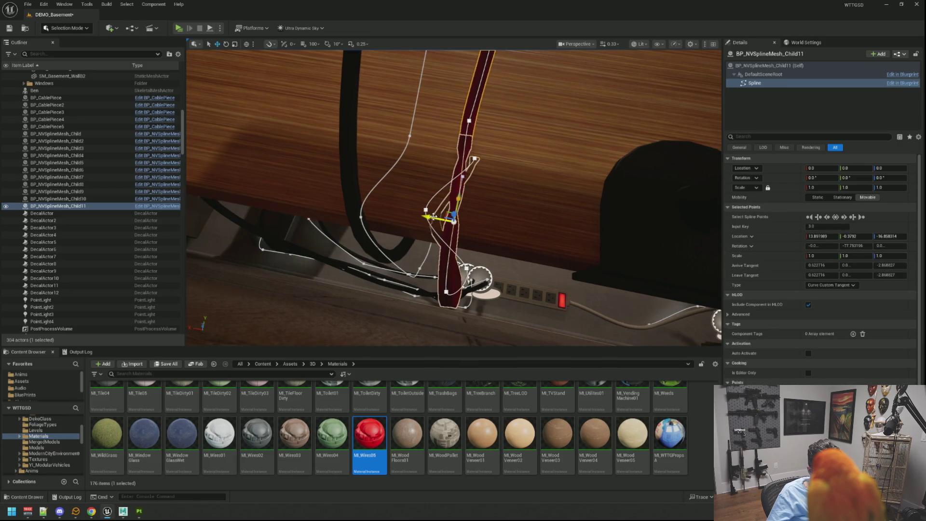
pyautogui.hotkey('ctrl', 'z')
pyautogui.hotkey('ctrl', 'y')
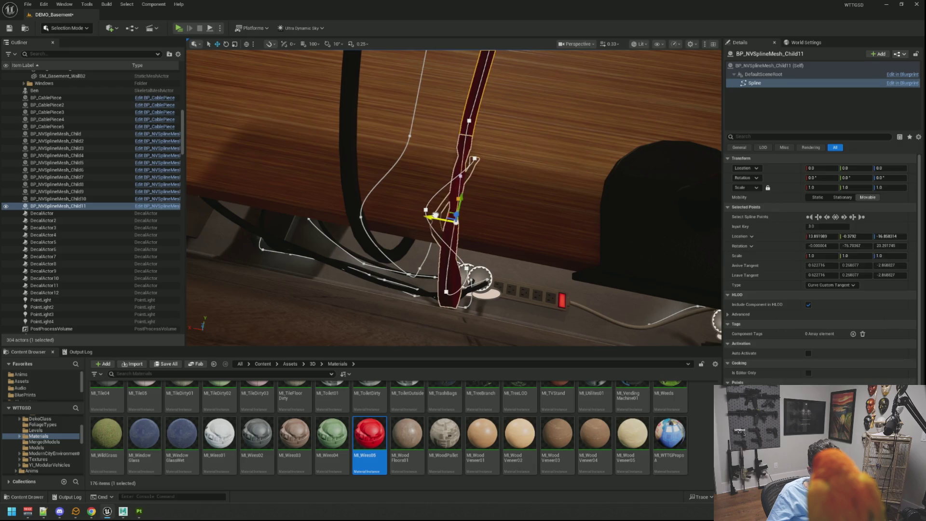
pyautogui.moveTo(559, 257)
pyautogui.mouseDown()
pyautogui.moveTo(521, 246)
pyautogui.moveTo(559, 257)
pyautogui.mouseUp()
pyautogui.click(532, 252)
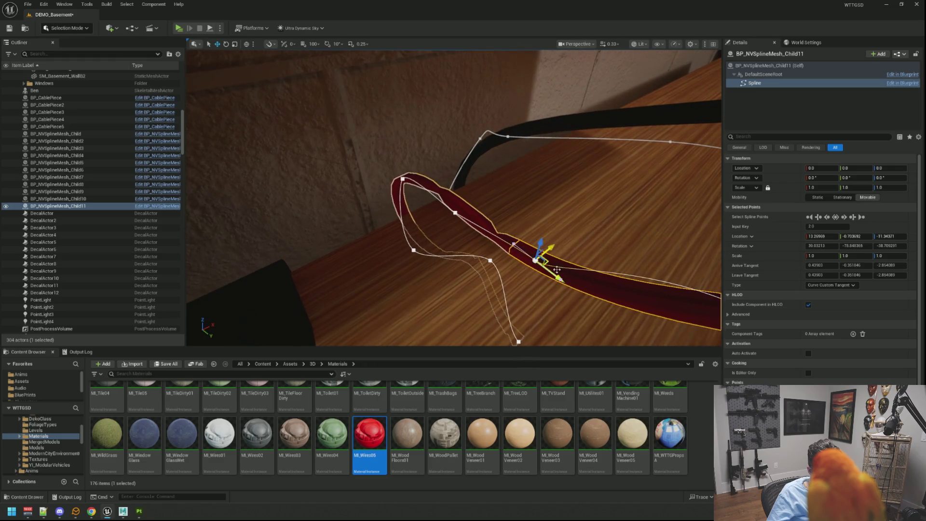
pyautogui.moveTo(563, 280); pyautogui.dragTo(471, 217)
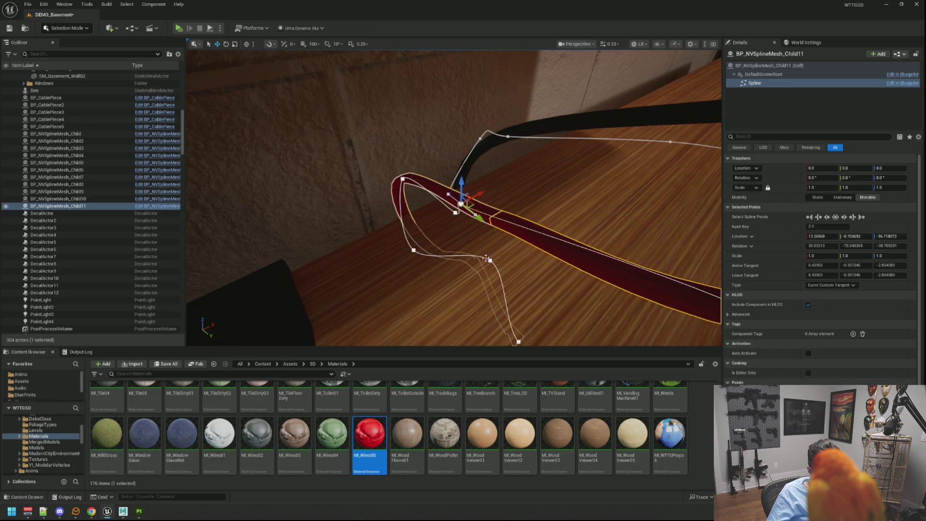
pyautogui.moveTo(502, 256)
pyautogui.mouseDown()
pyautogui.moveTo(520, 250)
pyautogui.moveTo(476, 227)
pyautogui.moveTo(562, 212)
pyautogui.moveTo(549, 209)
pyautogui.moveTo(551, 189)
pyautogui.mouseUp()
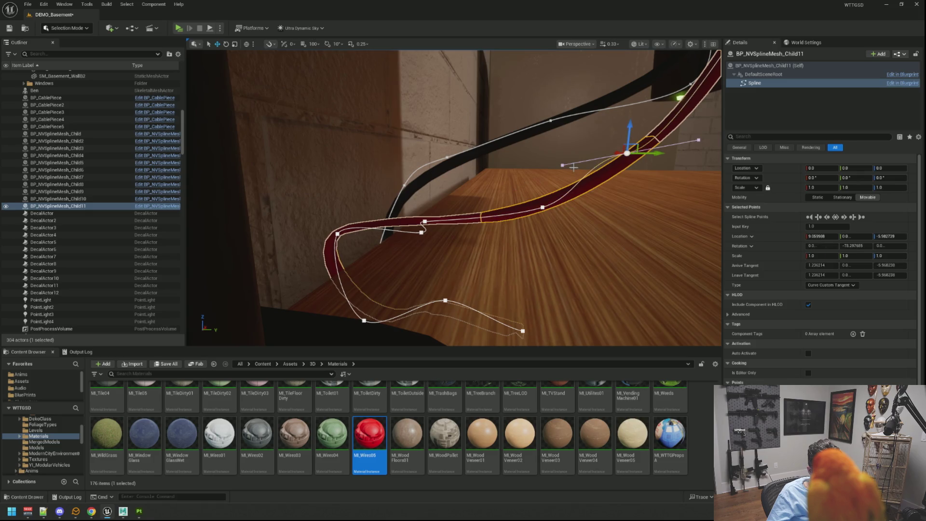
# Stretch a spline tangent and lower adjacent points to flatten the red cable onto the desk.
pyautogui.click(564, 166)
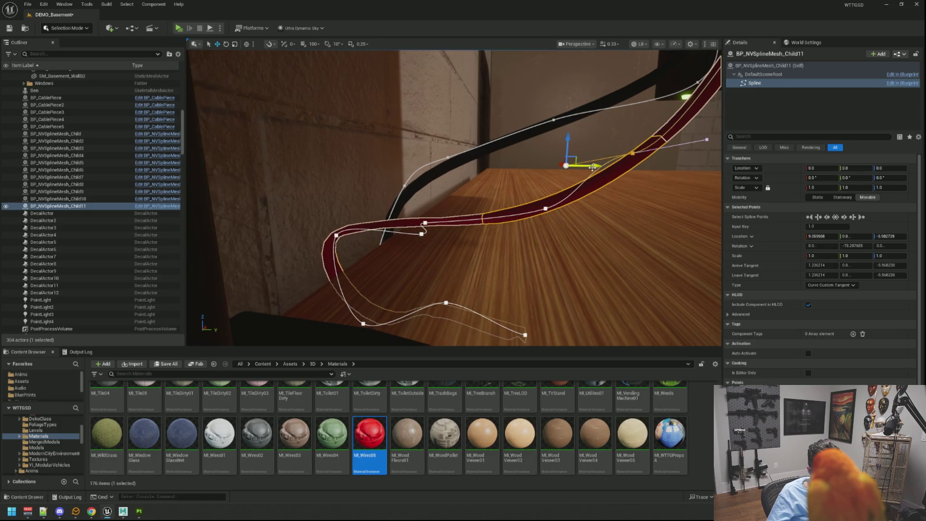
pyautogui.moveTo(593, 167)
pyautogui.mouseDown()
pyautogui.moveTo(640, 166)
pyautogui.moveTo(584, 188)
pyautogui.mouseUp()
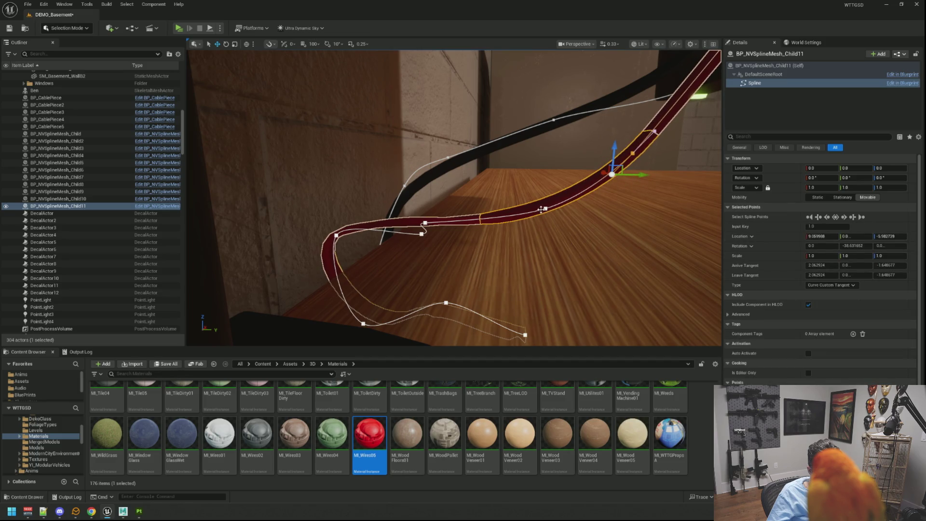
pyautogui.moveTo(555, 264); pyautogui.dragTo(555, 214)
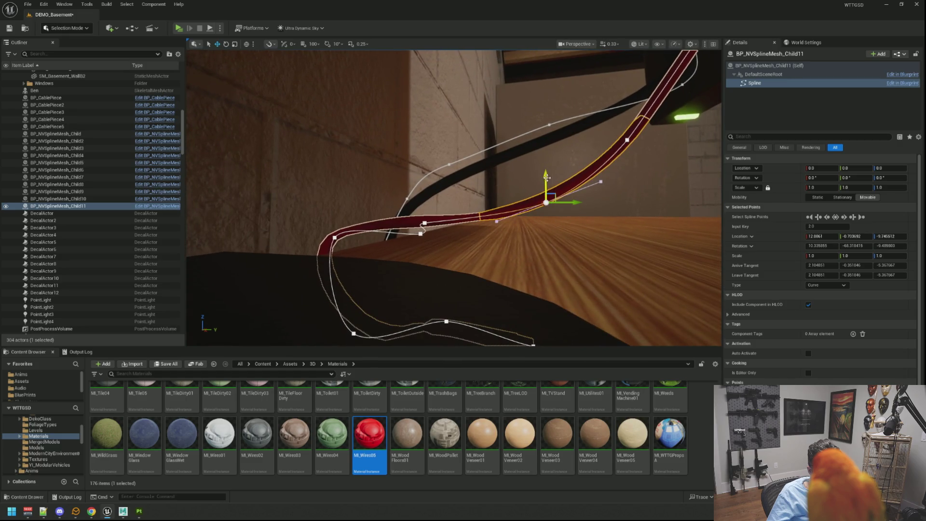
pyautogui.moveTo(547, 177); pyautogui.dragTo(547, 206)
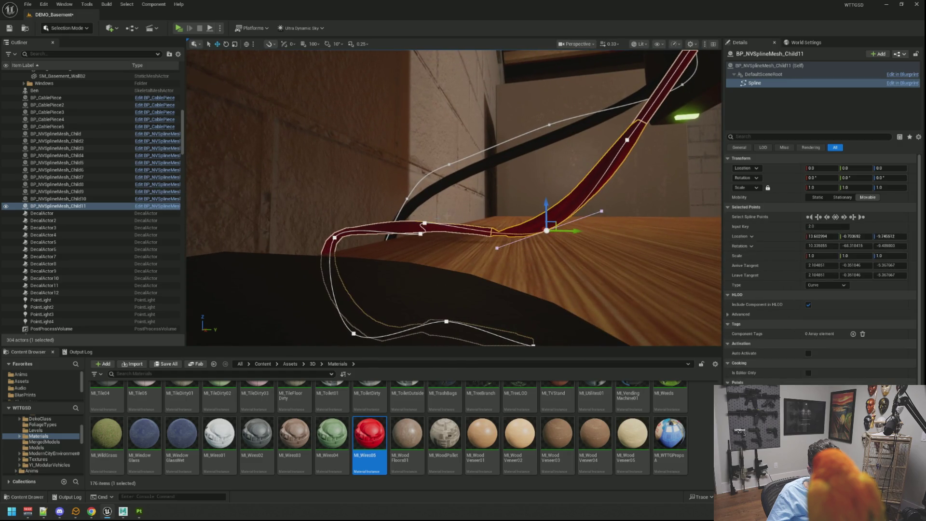
pyautogui.click(425, 223)
pyautogui.moveTo(477, 239)
pyautogui.mouseDown()
pyautogui.moveTo(468, 229)
pyautogui.moveTo(484, 230)
pyautogui.moveTo(458, 226)
pyautogui.moveTo(465, 205)
pyautogui.moveTo(444, 236)
pyautogui.mouseUp()
pyautogui.click(426, 234)
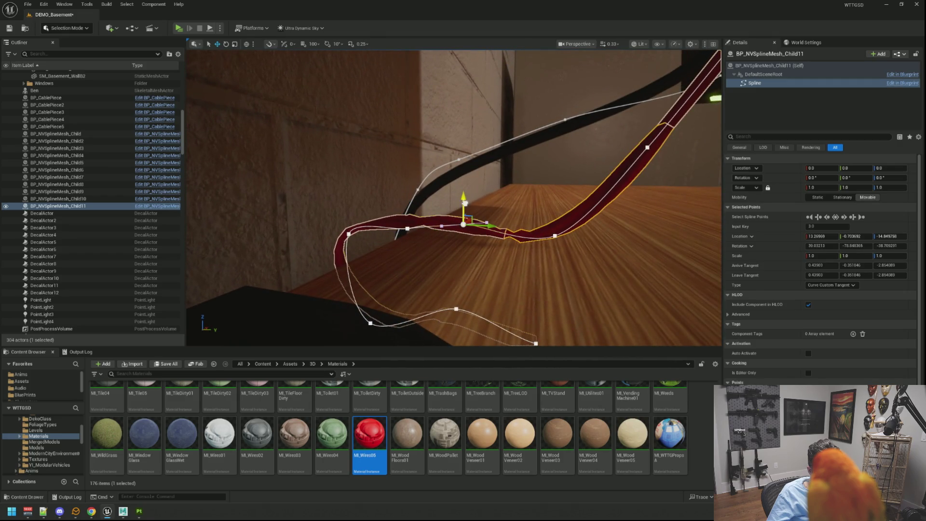
pyautogui.moveTo(465, 203); pyautogui.dragTo(469, 214)
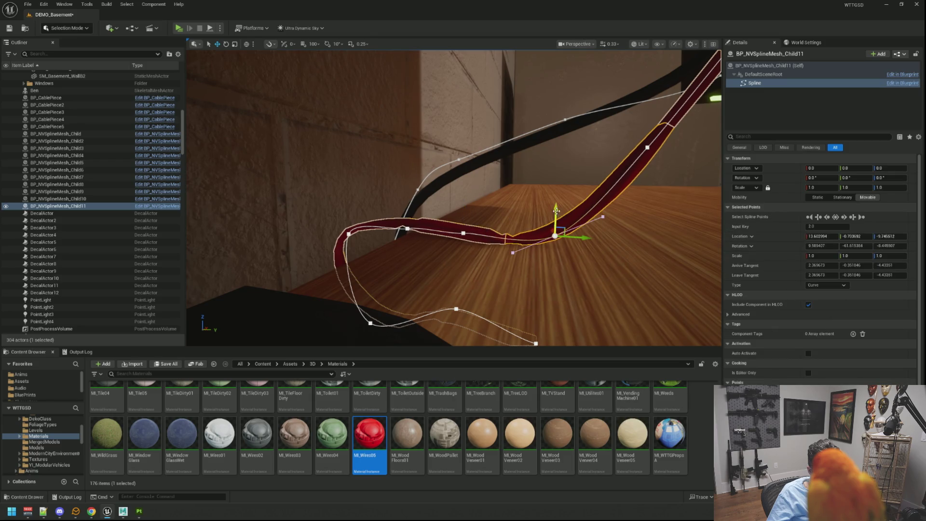
pyautogui.moveTo(556, 210); pyautogui.dragTo(558, 206)
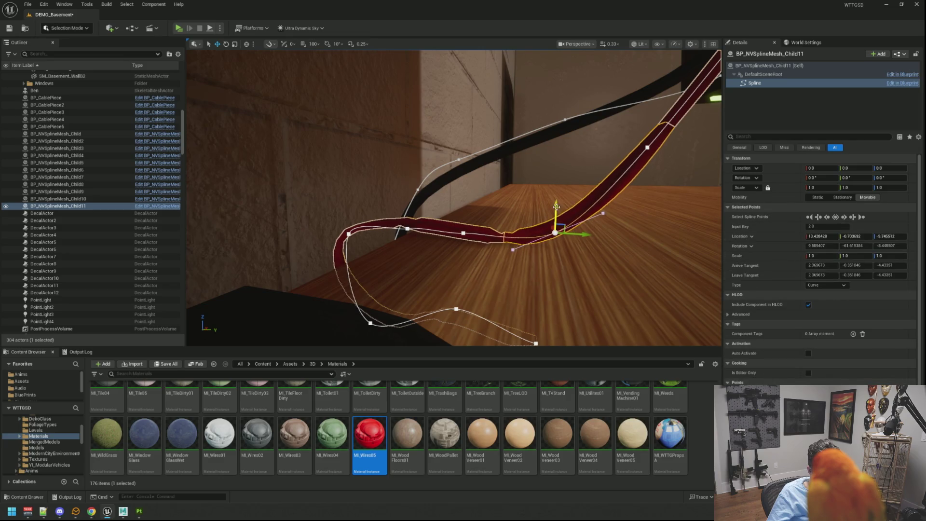
pyautogui.moveTo(556, 206)
pyautogui.mouseDown()
pyautogui.moveTo(555, 218)
pyautogui.moveTo(531, 201)
pyautogui.moveTo(531, 166)
pyautogui.moveTo(521, 166)
pyautogui.moveTo(531, 168)
pyautogui.moveTo(512, 197)
pyautogui.moveTo(492, 155)
pyautogui.mouseUp()
# Delete the BP_NVSplineMesh_Child11 cable actor from the level.
pyautogui.click(493, 154)
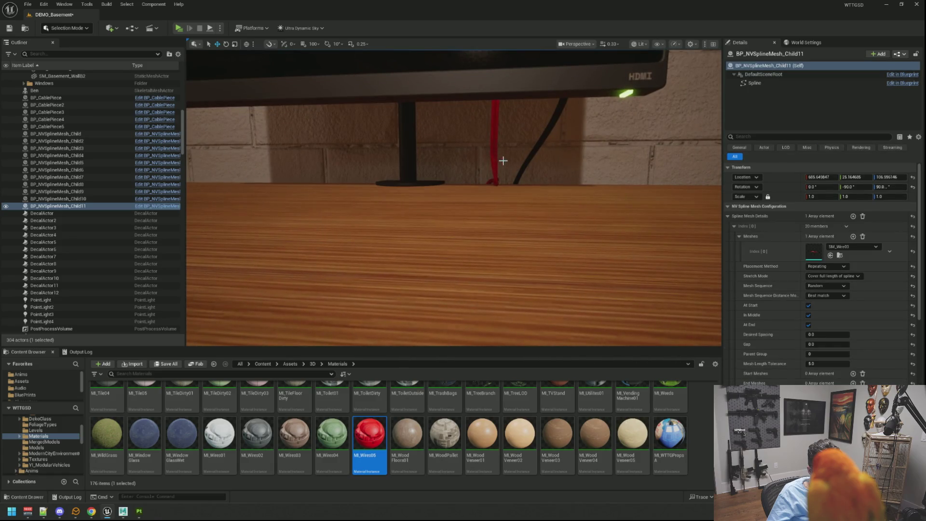
pyautogui.moveTo(503, 160); pyautogui.dragTo(500, 158)
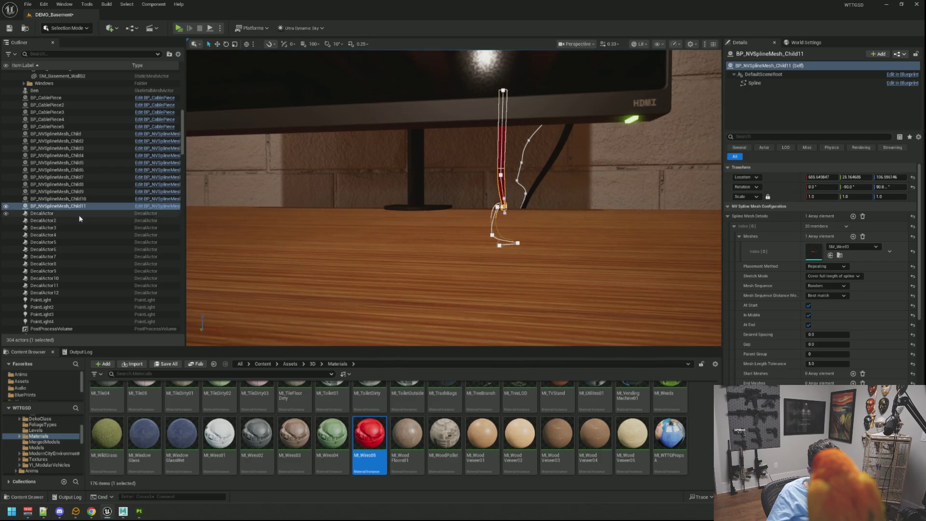
pyautogui.press('Delete')
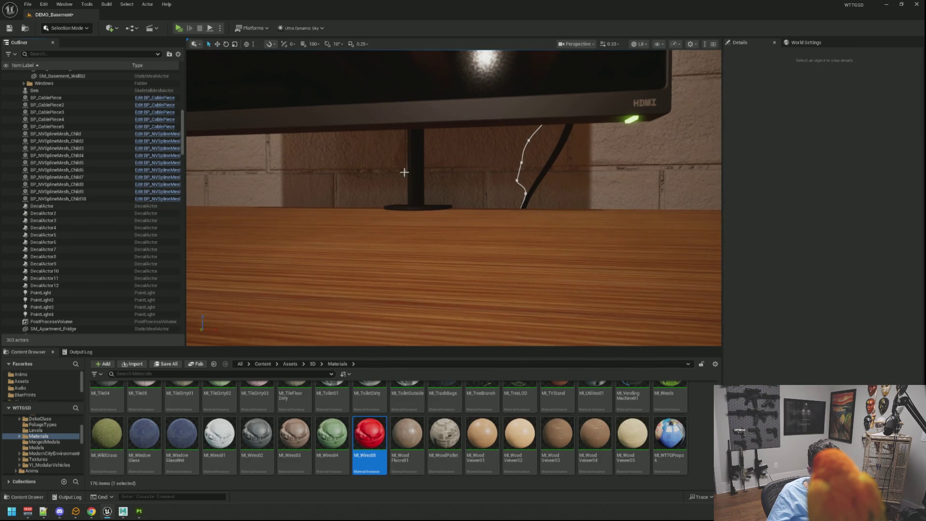
pyautogui.moveTo(404, 173); pyautogui.dragTo(457, 171)
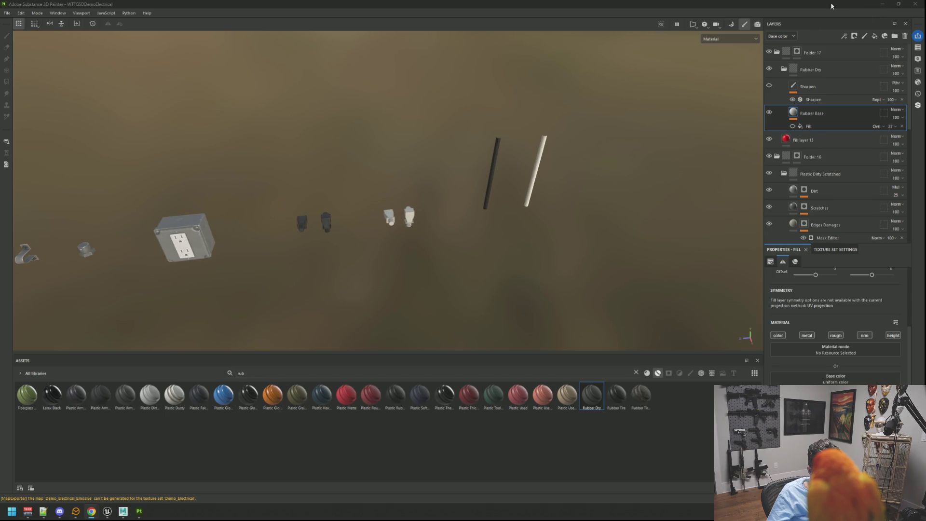
# Close Substance 3D Painter, saving the modified WTTGDDemoElectrical project.
pyautogui.click(915, 4)
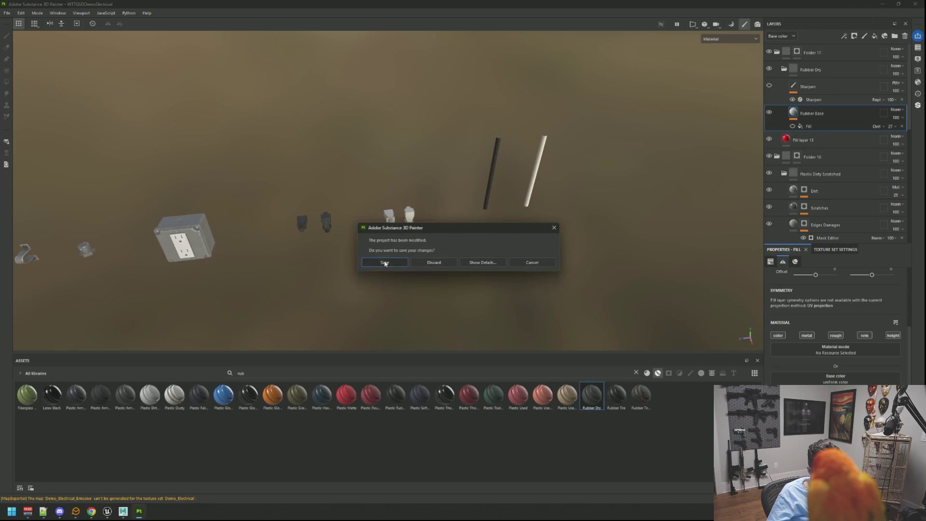
pyautogui.click(385, 263)
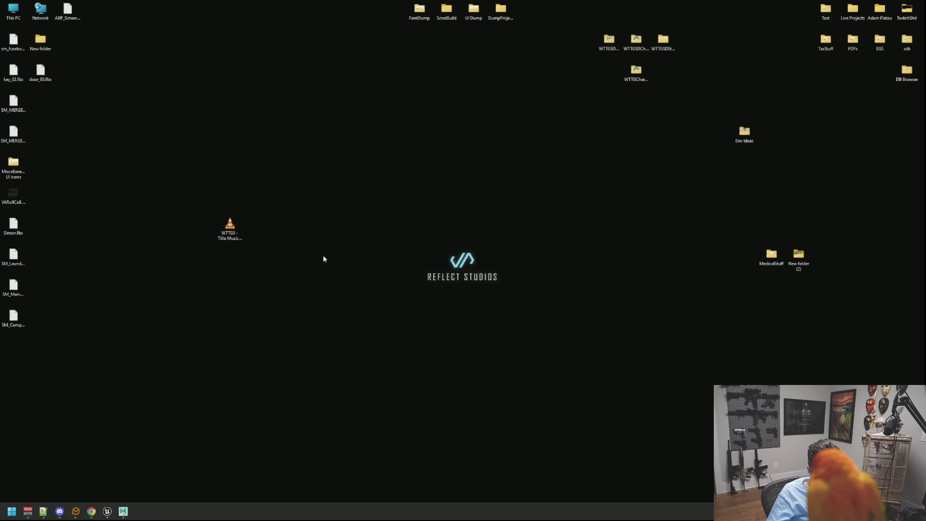
# Launch Battlestate Games Launcher by searching 'bat' in Windows search.
pyautogui.press('super')
pyautogui.write('bat')
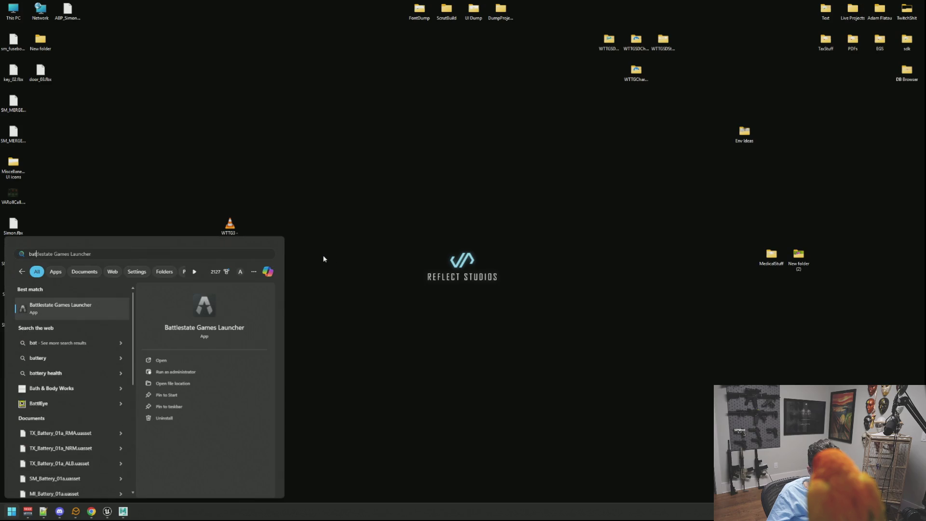
pyautogui.press('Return')
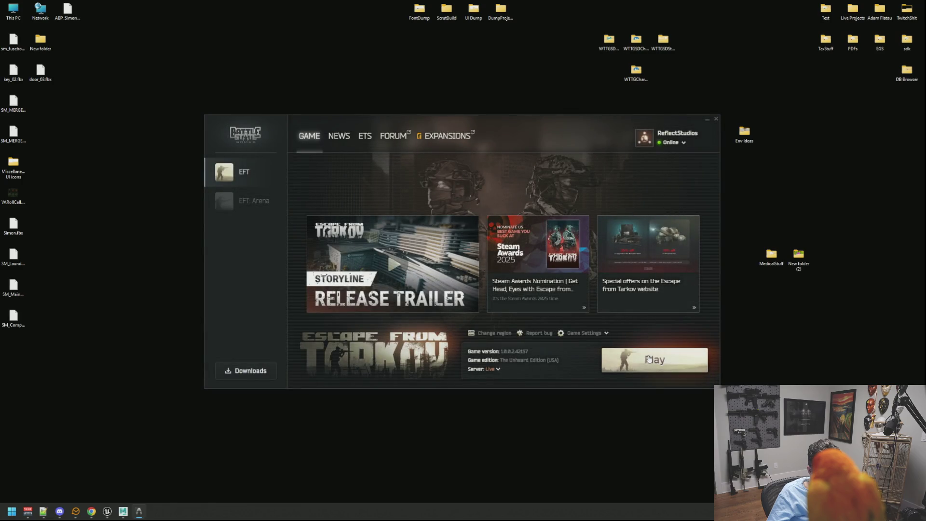
# Play Escape from Tarkov, dismiss error 1000 and the crash prompt, then check for updates.
pyautogui.click(649, 358)
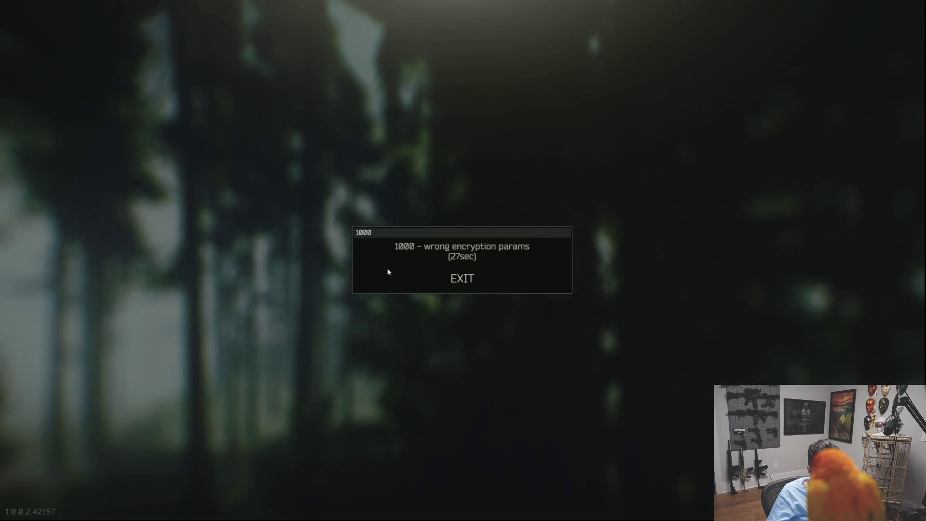
pyautogui.click(478, 282)
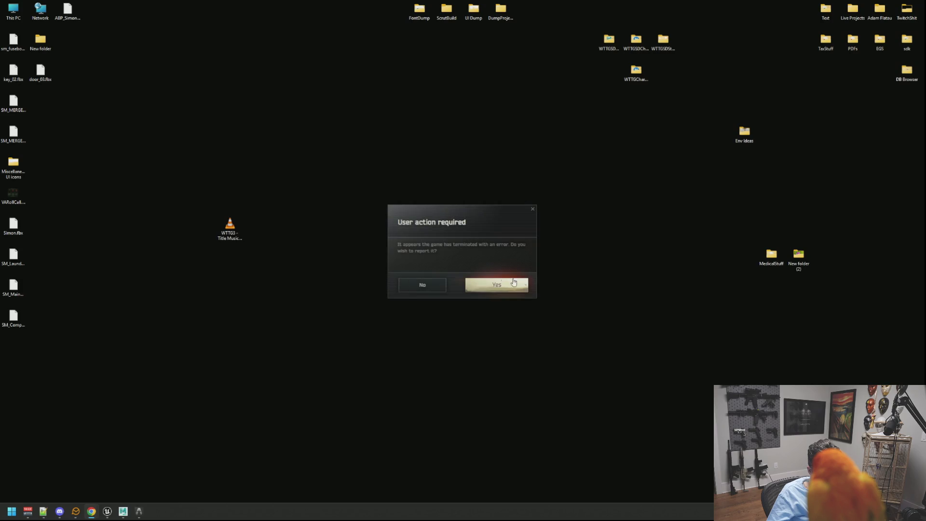
pyautogui.click(441, 285)
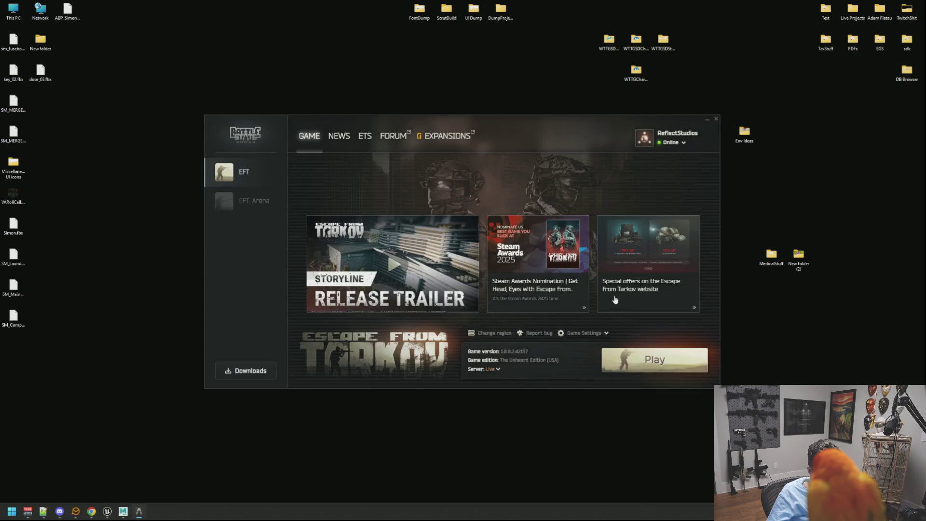
pyautogui.click(602, 333)
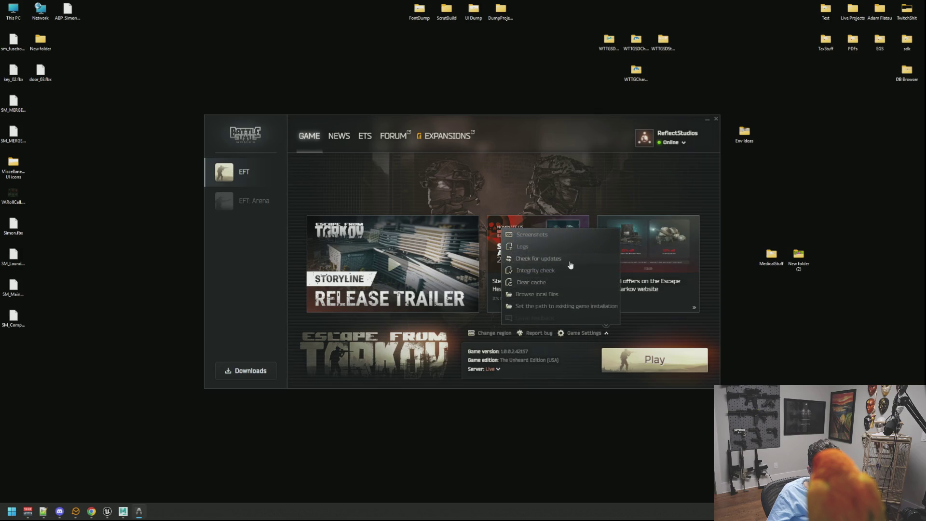
pyautogui.click(536, 258)
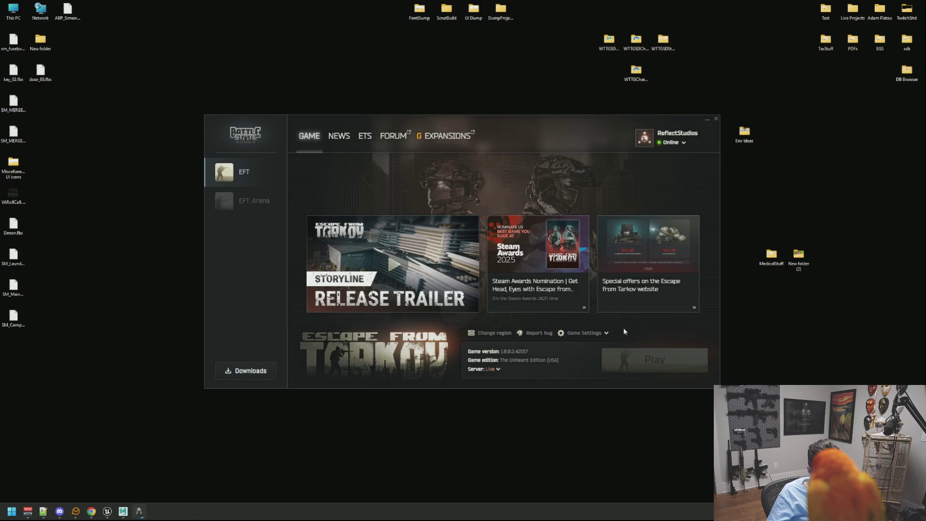
# Relaunch the game and receive all Peacekeeper task reward items into the stash.
pyautogui.click(635, 357)
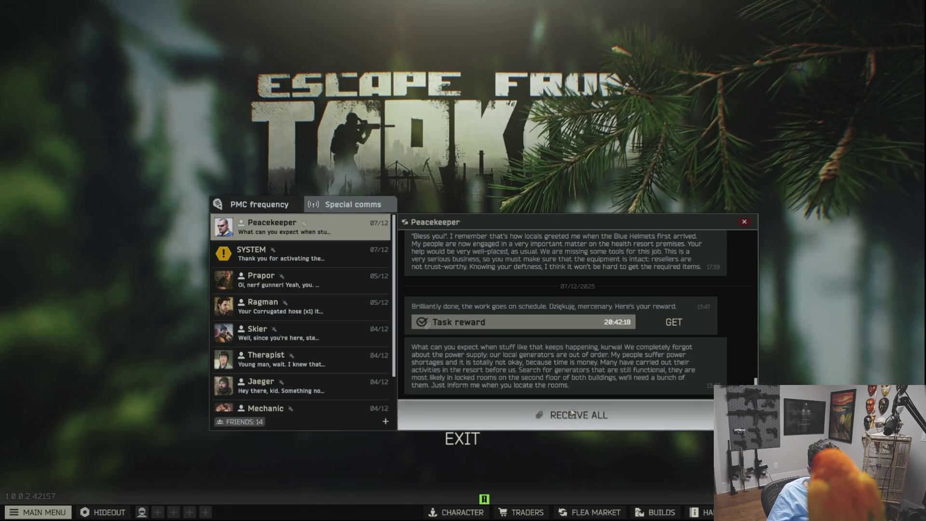
pyautogui.click(573, 414)
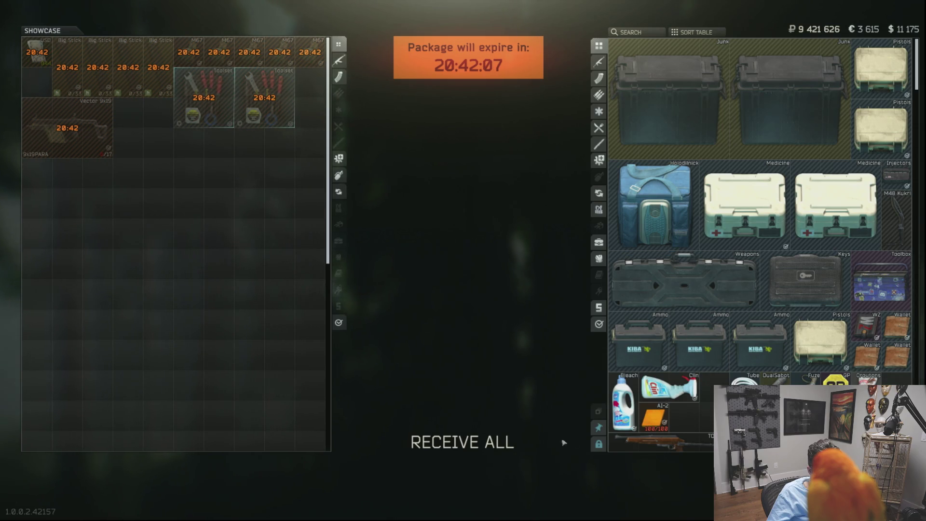
pyautogui.click(507, 441)
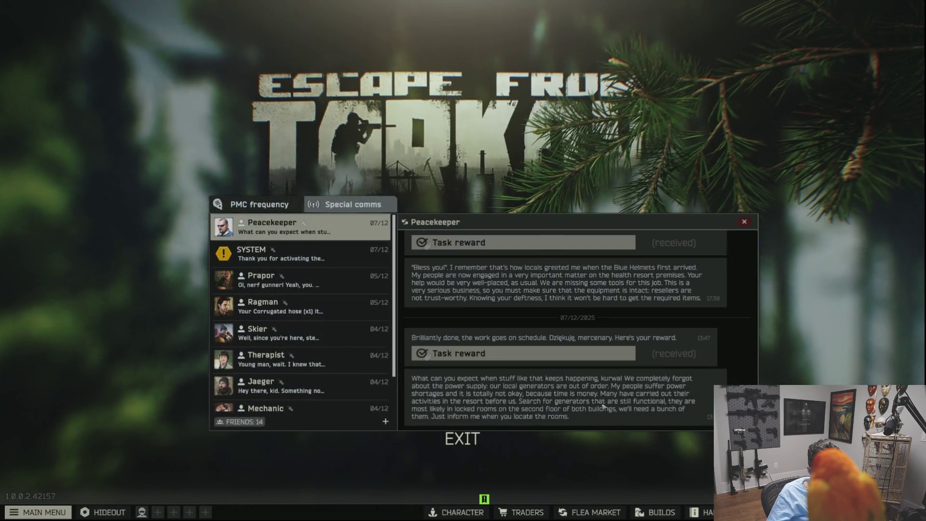
# Read the SYSTEM and Prapor conversations, then close the messenger.
pyautogui.click(280, 254)
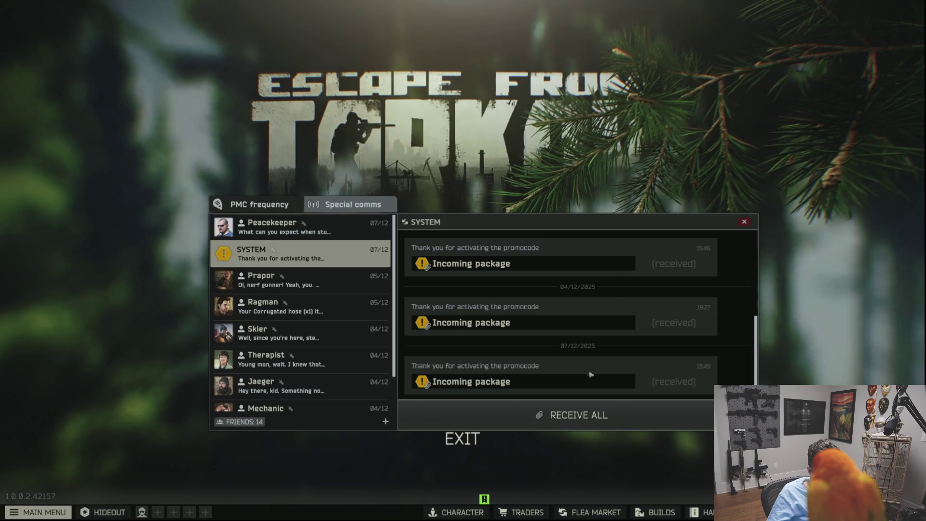
pyautogui.click(272, 280)
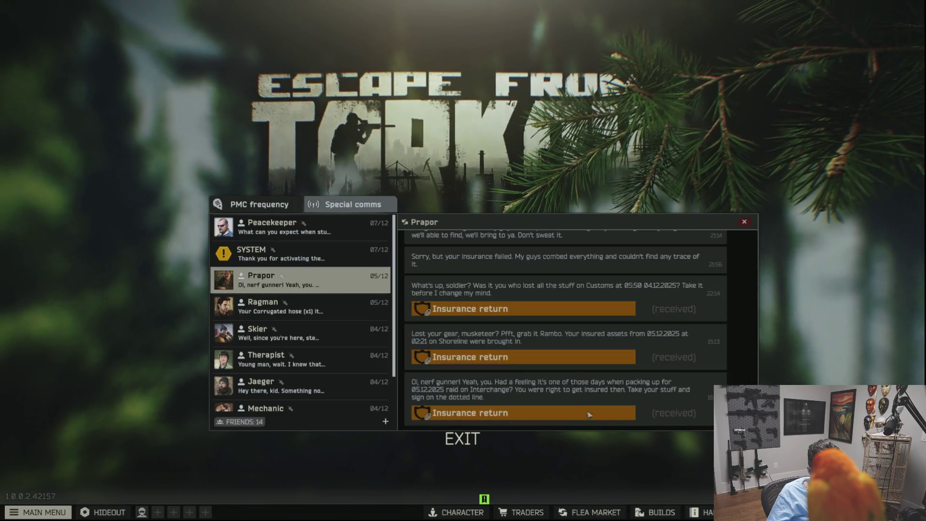
pyautogui.click(745, 222)
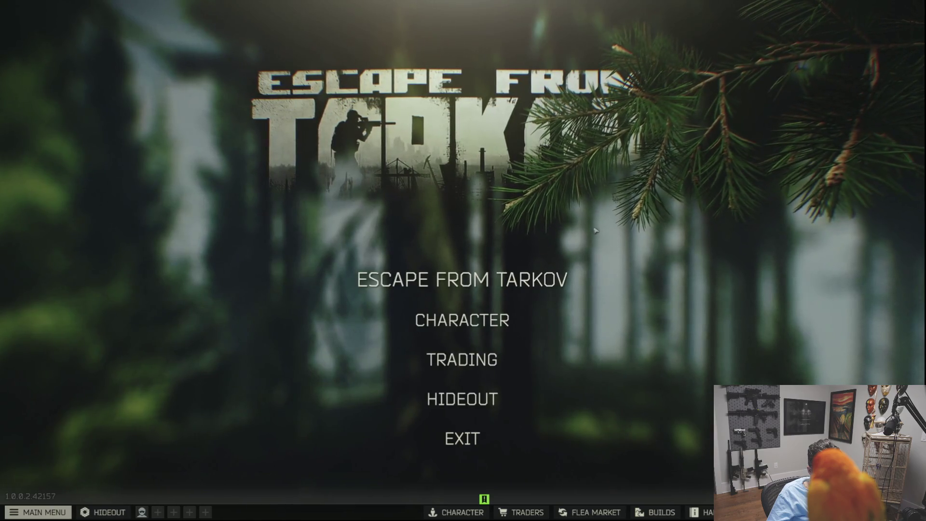
pyautogui.click(462, 320)
pyautogui.scroll(-15, 637, 302)
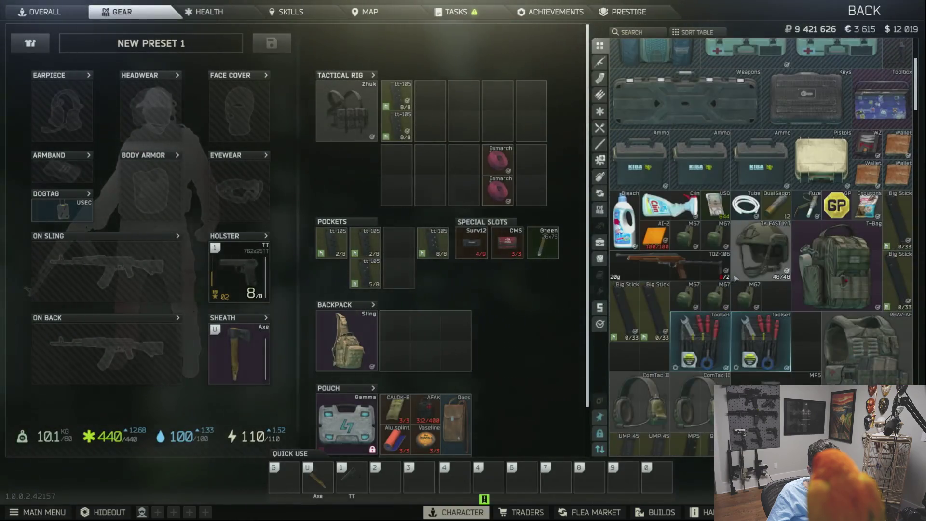
pyautogui.scroll(10, 763, 286)
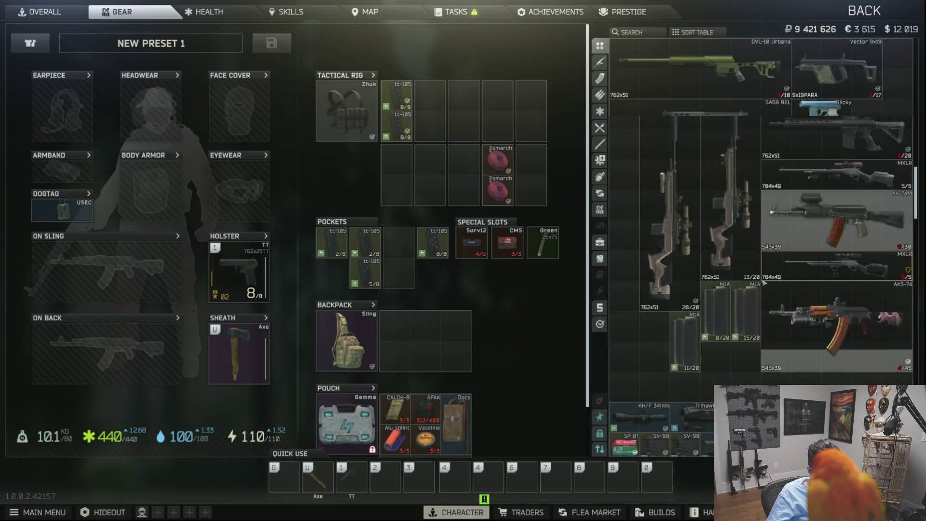
pyautogui.scroll(4, 758, 285)
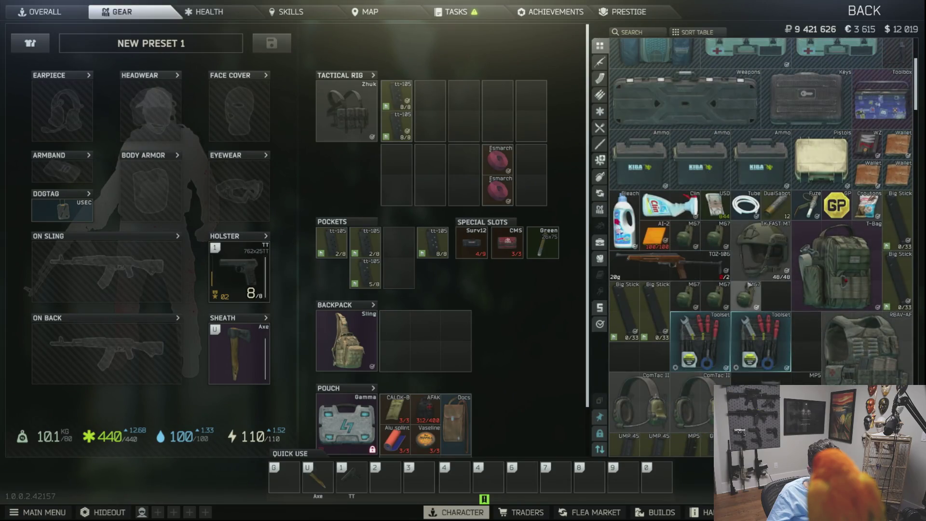
pyautogui.scroll(-2, 814, 345)
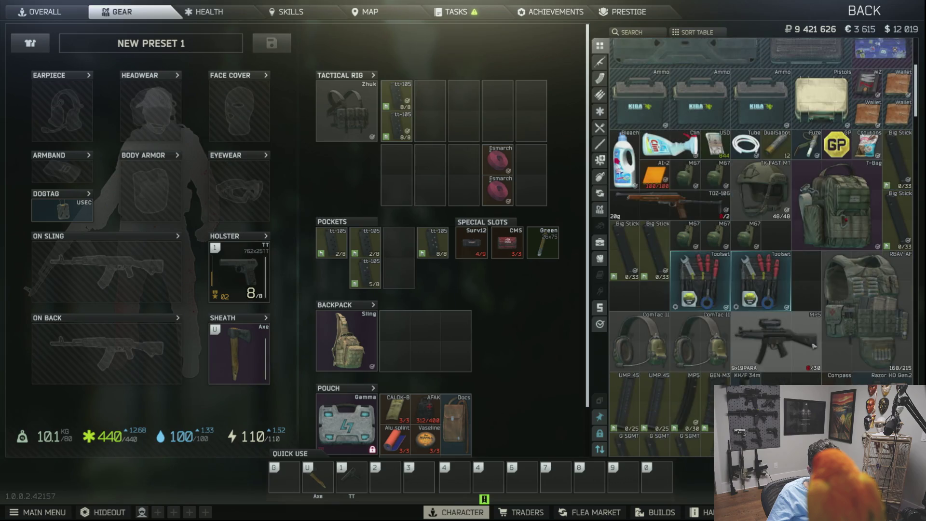
pyautogui.moveTo(769, 291); pyautogui.dragTo(760, 256)
pyautogui.scroll(7, 760, 256)
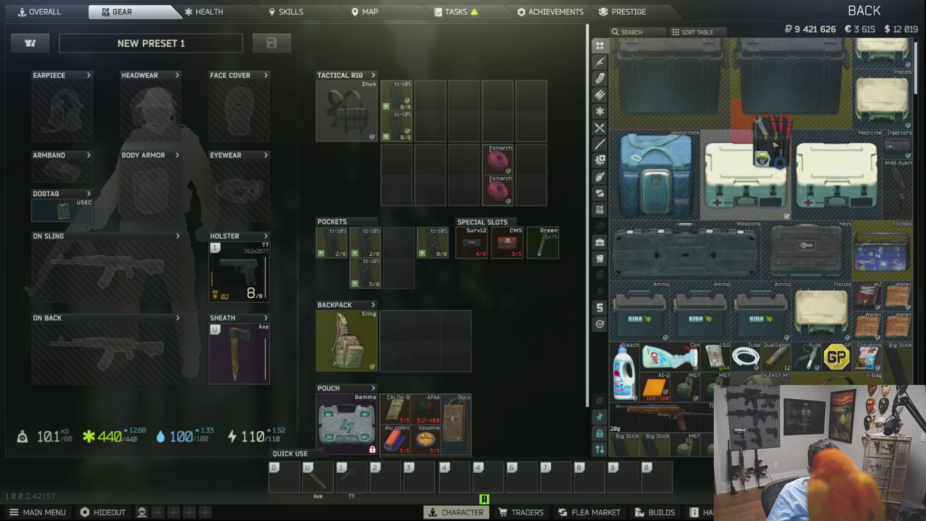
pyautogui.scroll(1, 775, 145)
pyautogui.moveTo(774, 144); pyautogui.dragTo(775, 280)
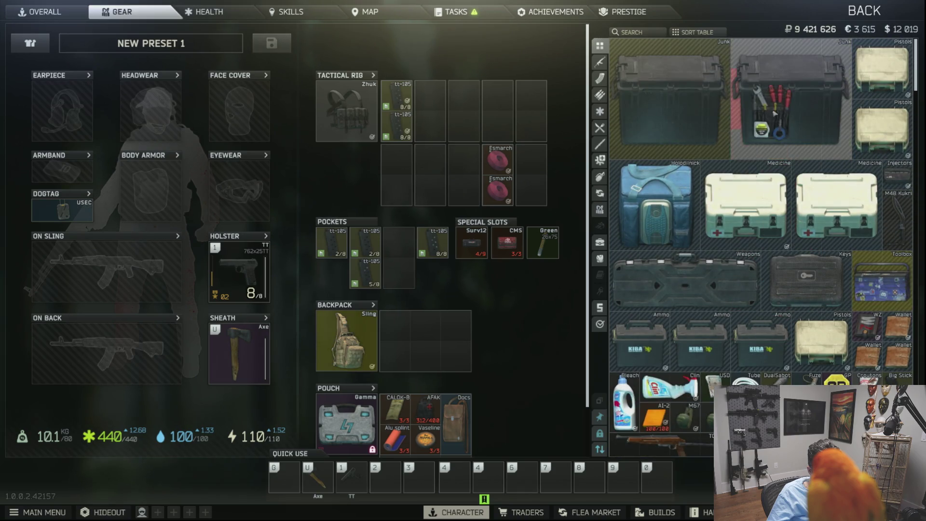
pyautogui.moveTo(774, 113); pyautogui.dragTo(775, 118)
pyautogui.scroll(-20, 781, 193)
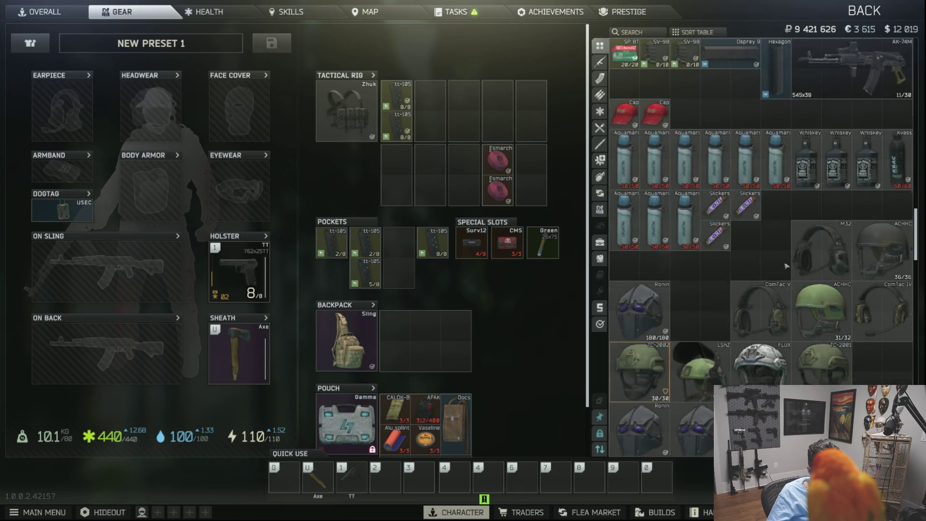
pyautogui.scroll(-10, 787, 266)
pyautogui.moveTo(920, 341)
pyautogui.mouseDown()
pyautogui.moveTo(912, 367)
pyautogui.moveTo(894, 63)
pyautogui.mouseUp()
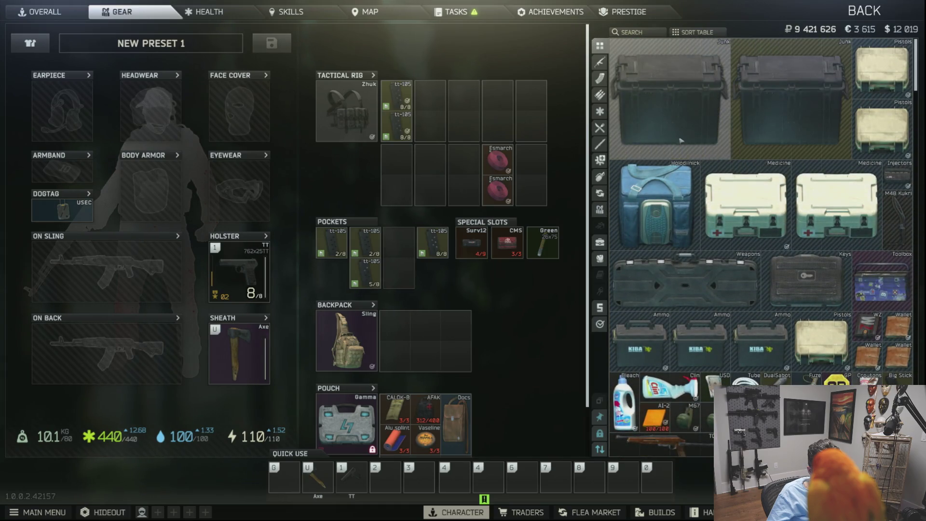
pyautogui.doubleClick(676, 288)
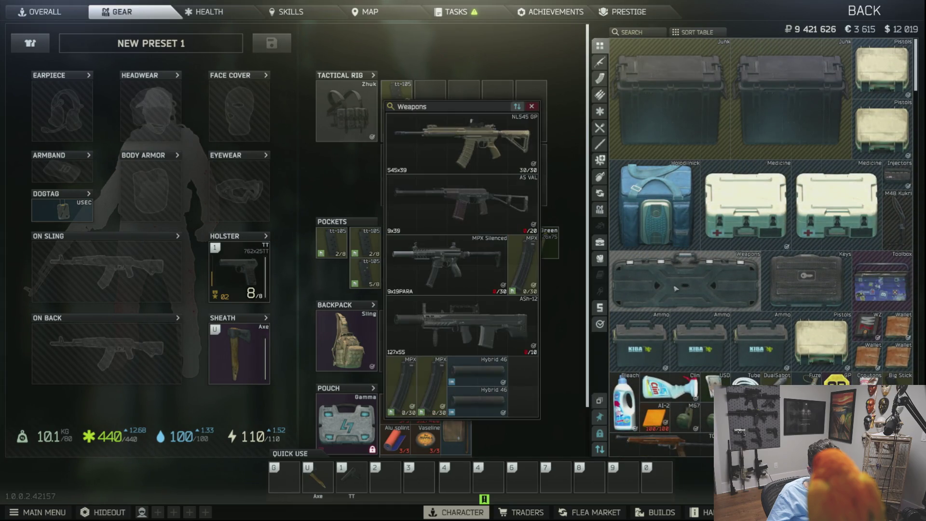
pyautogui.click(532, 106)
pyautogui.scroll(-5, 705, 161)
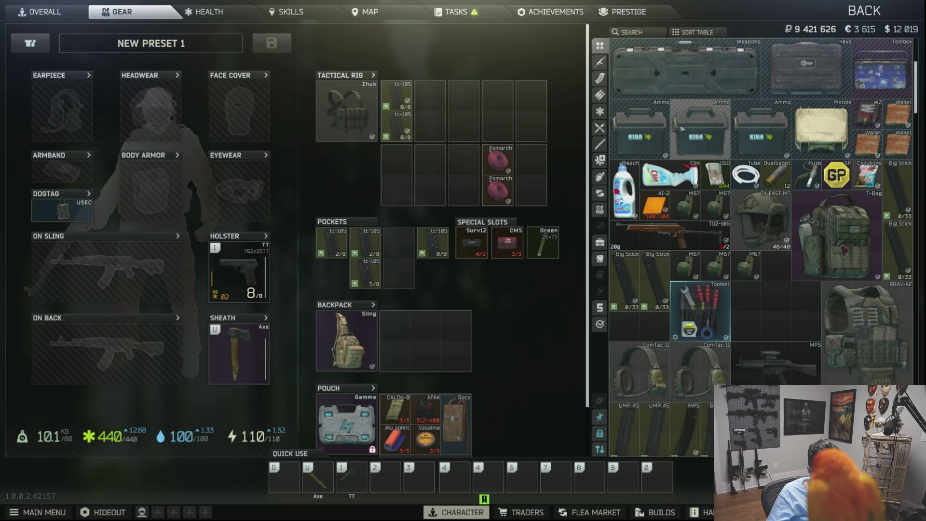
pyautogui.moveTo(745, 176)
pyautogui.mouseDown()
pyautogui.moveTo(775, 140)
pyautogui.moveTo(857, 128)
pyautogui.moveTo(882, 72)
pyautogui.mouseUp()
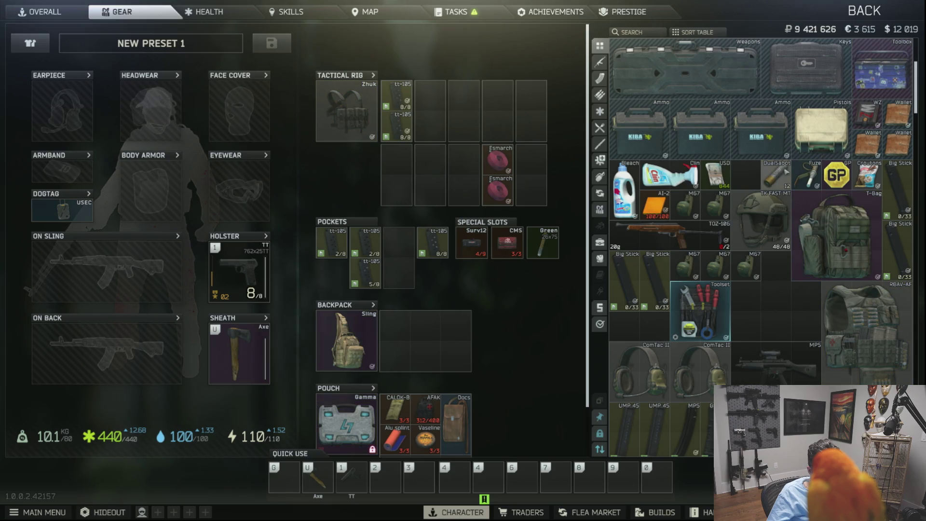
pyautogui.moveTo(807, 175); pyautogui.dragTo(747, 176)
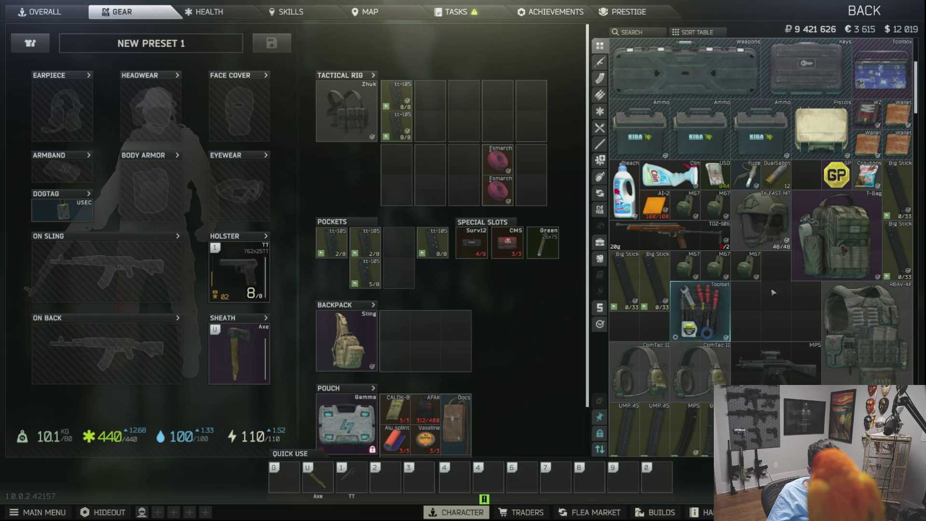
pyautogui.moveTo(700, 309); pyautogui.dragTo(760, 309)
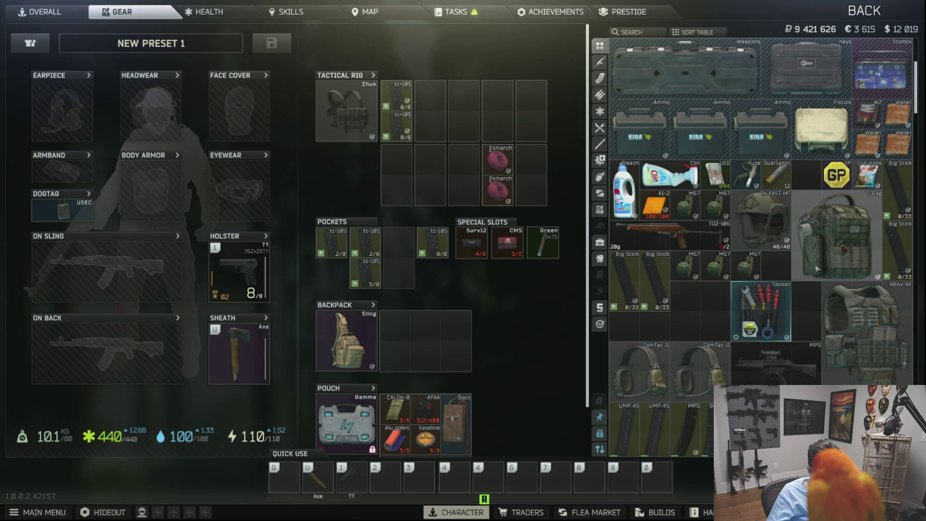
pyautogui.doubleClick(822, 267)
pyautogui.click(502, 213)
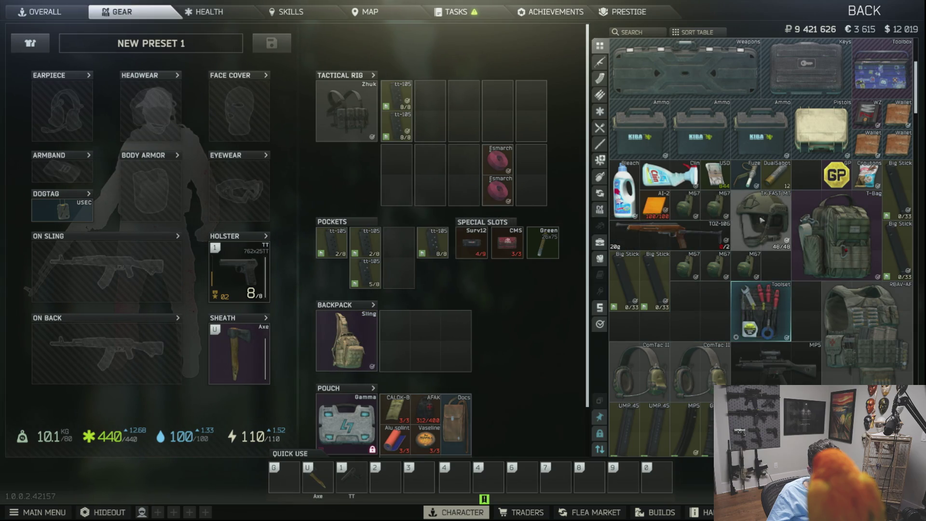
pyautogui.moveTo(668, 181); pyautogui.dragTo(700, 297)
pyautogui.moveTo(622, 188)
pyautogui.mouseDown()
pyautogui.moveTo(703, 259)
pyautogui.moveTo(676, 274)
pyautogui.mouseUp()
pyautogui.moveTo(664, 223); pyautogui.dragTo(695, 193)
pyautogui.scroll(-2, 522, 254)
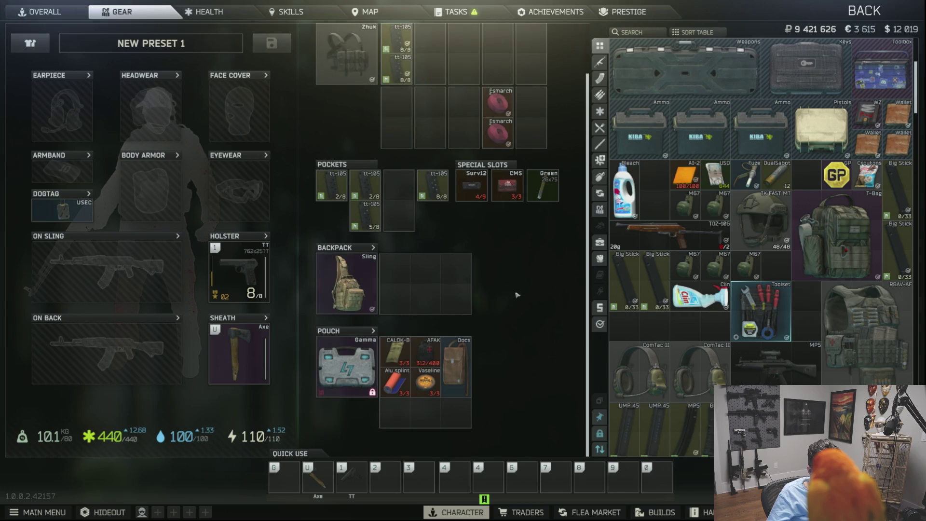
pyautogui.scroll(2, 516, 269)
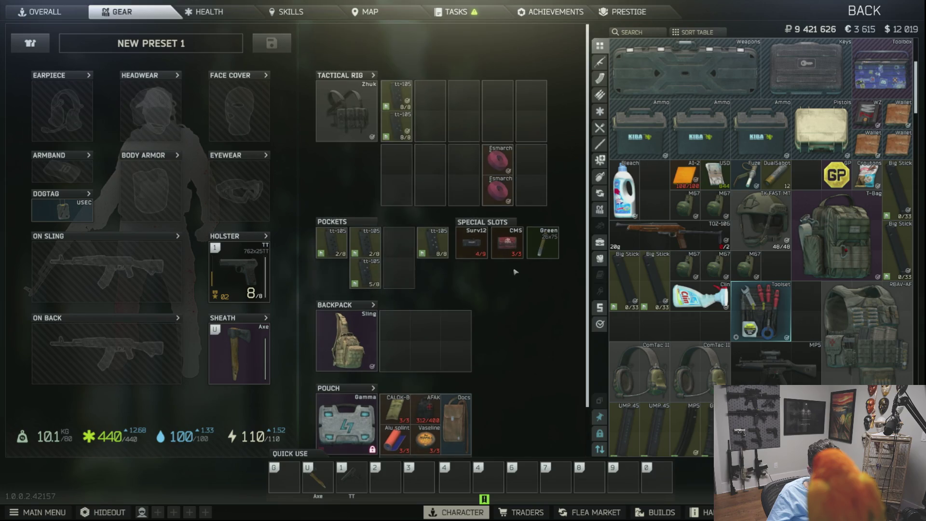
pyautogui.click(53, 13)
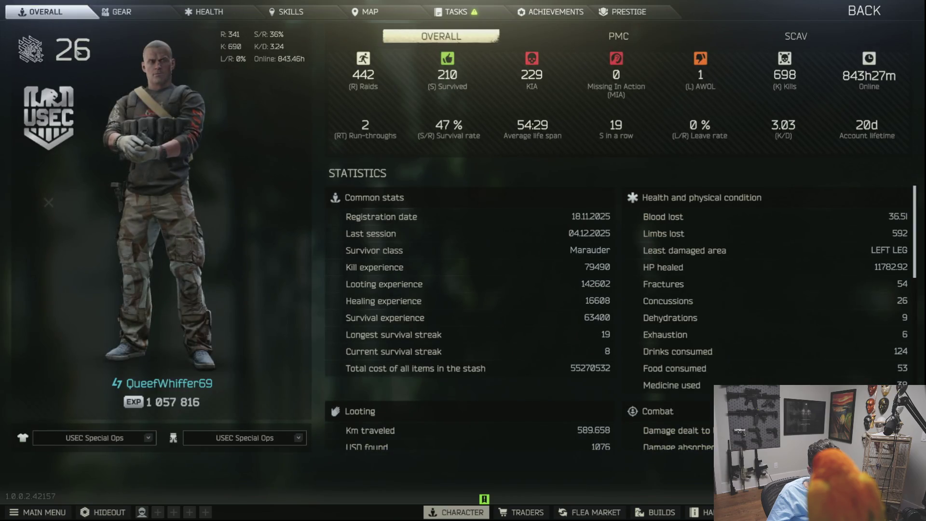
# Cancel the Gyazo capture, back out to the main menu, and quit Escape from Tarkov.
pyautogui.press('super')
pyautogui.press('super')
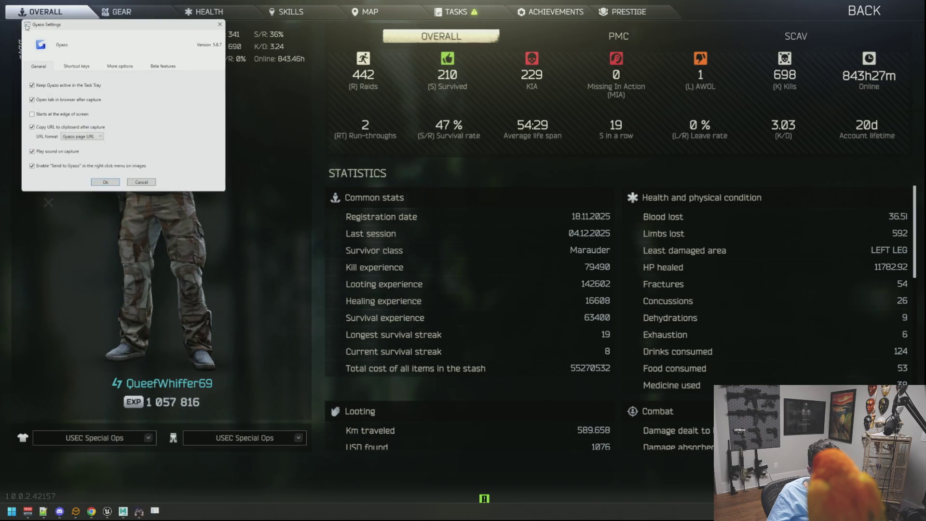
pyautogui.doubleClick(27, 26)
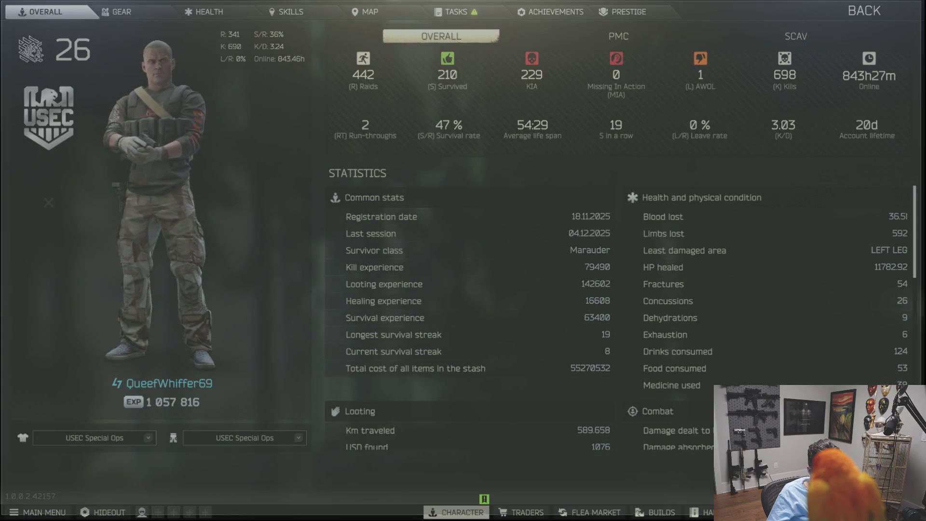
pyautogui.press('Escape')
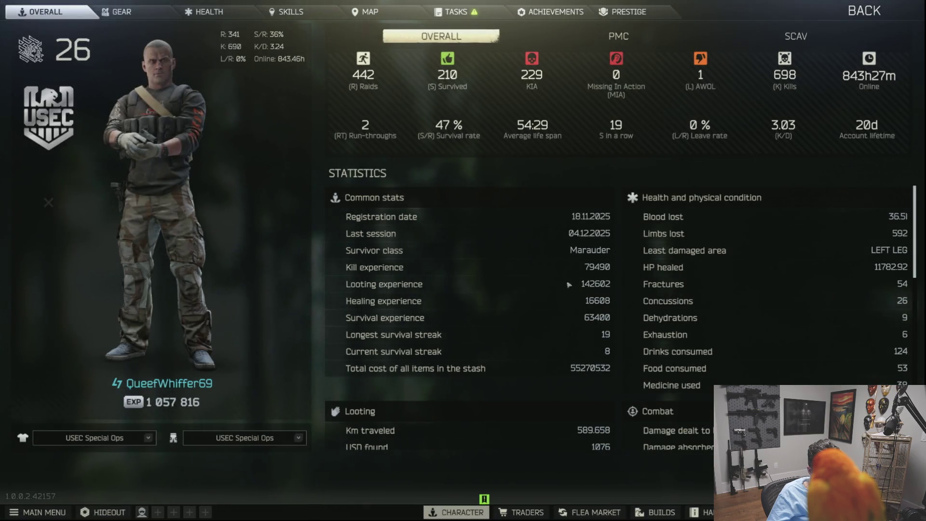
pyautogui.press('Escape')
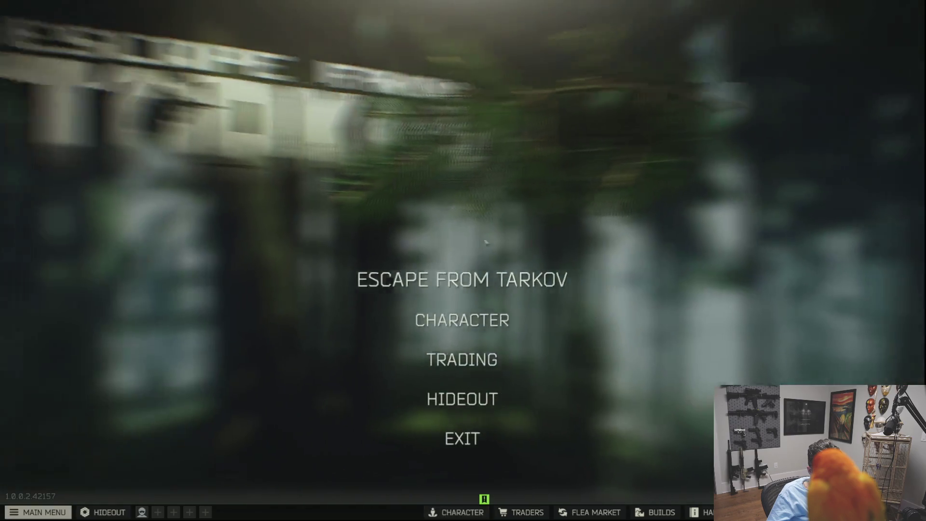
pyautogui.click(455, 437)
pyautogui.click(421, 271)
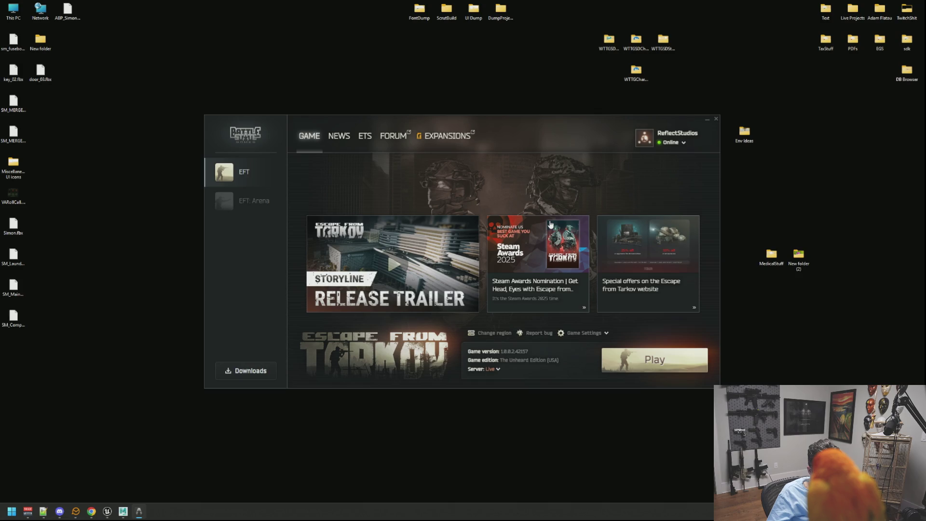
# Close the Battlestate Games Launcher and bring the Maya BasementAssets.ma scene with SM_PowerWire8 forward.
pyautogui.click(717, 119)
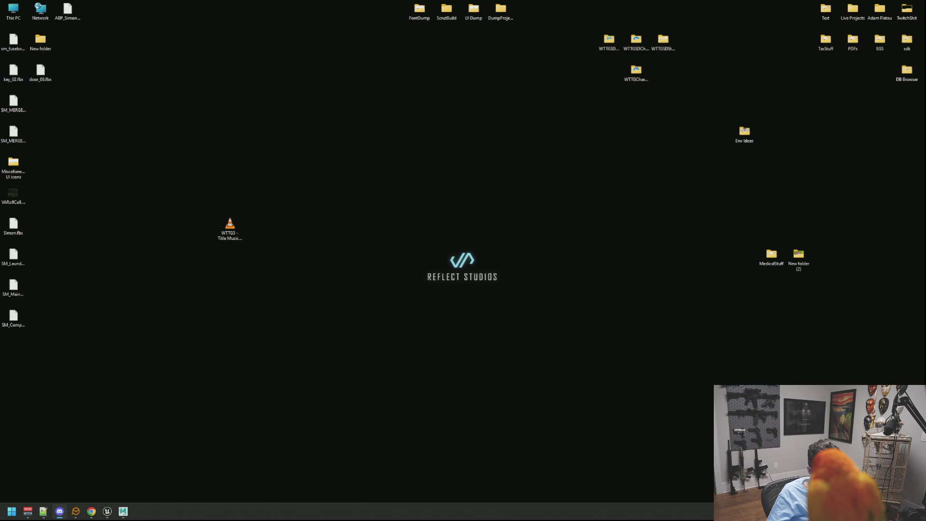
pyautogui.click(91, 511)
pyautogui.click(125, 513)
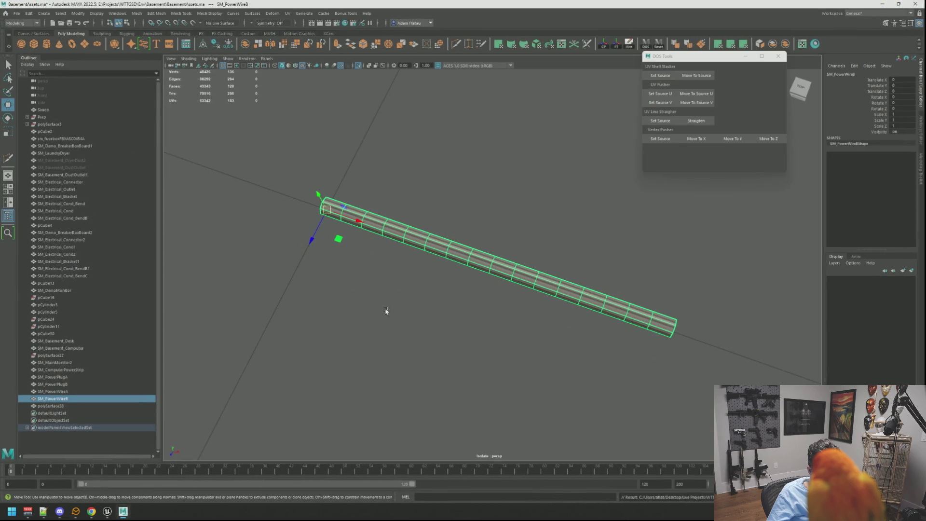
# Return to the DEMO_Basement level, fly under the desk to the power strip, and select the wall conduit pipe.
pyautogui.click(380, 296)
pyautogui.click(107, 511)
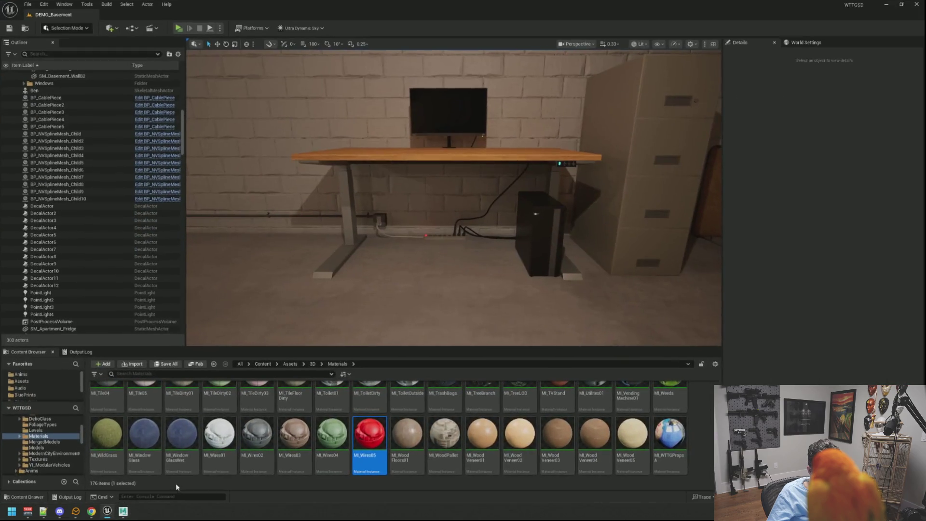
pyautogui.moveTo(454, 198)
pyautogui.mouseDown()
pyautogui.moveTo(453, 226)
pyautogui.moveTo(453, 192)
pyautogui.moveTo(454, 226)
pyautogui.moveTo(463, 227)
pyautogui.moveTo(453, 208)
pyautogui.moveTo(448, 217)
pyautogui.moveTo(453, 207)
pyautogui.mouseUp()
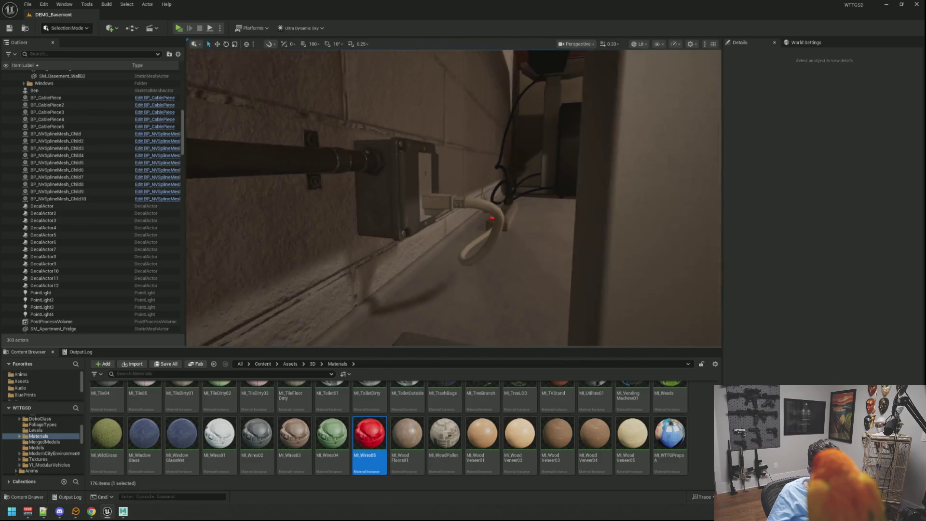
pyautogui.moveTo(466, 275); pyautogui.dragTo(456, 275)
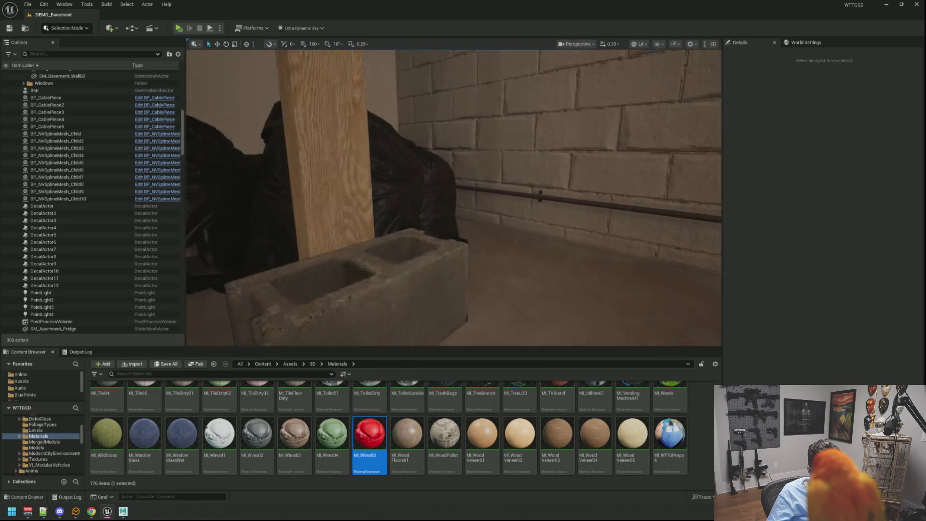
pyautogui.click(477, 193)
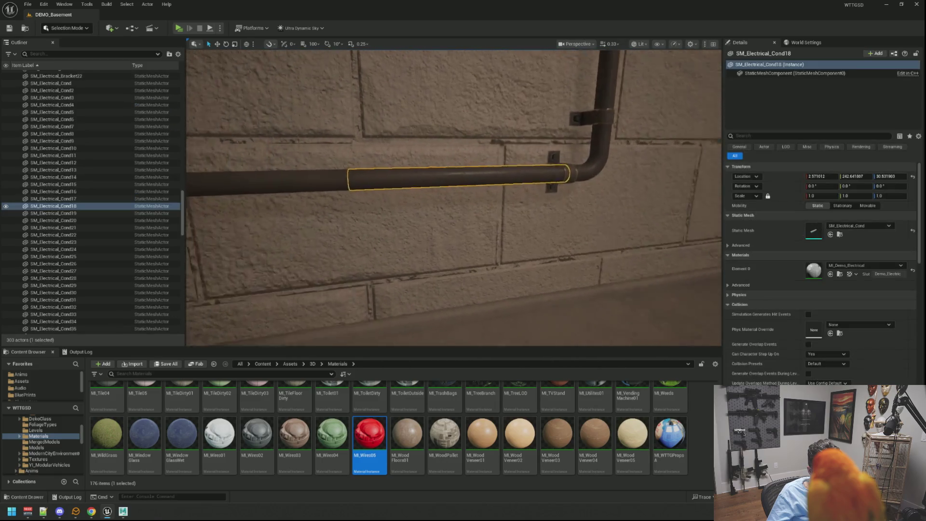
pyautogui.press('Escape')
pyautogui.moveTo(493, 210); pyautogui.dragTo(444, 212)
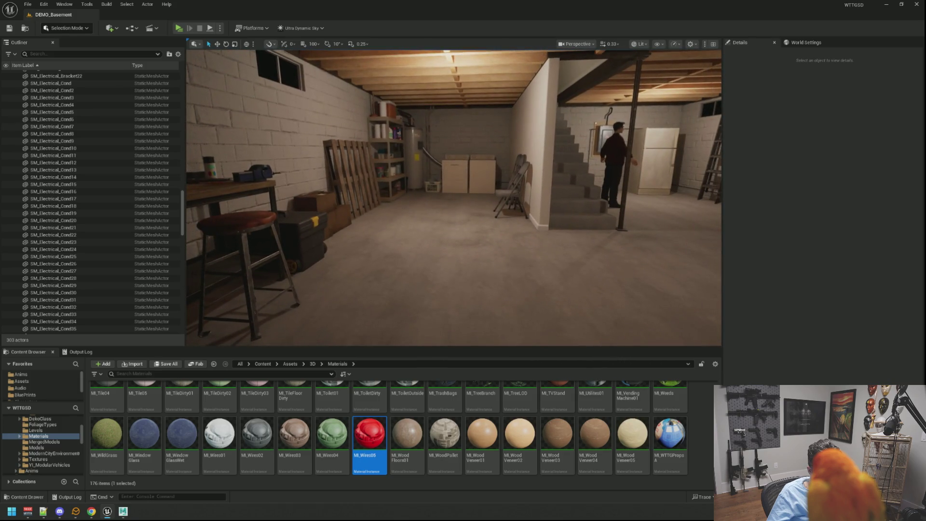
# Save the BasementAssets scene in Maya, then close both Maya and the Unreal Editor.
pyautogui.hotkey('alt', 'Tab')
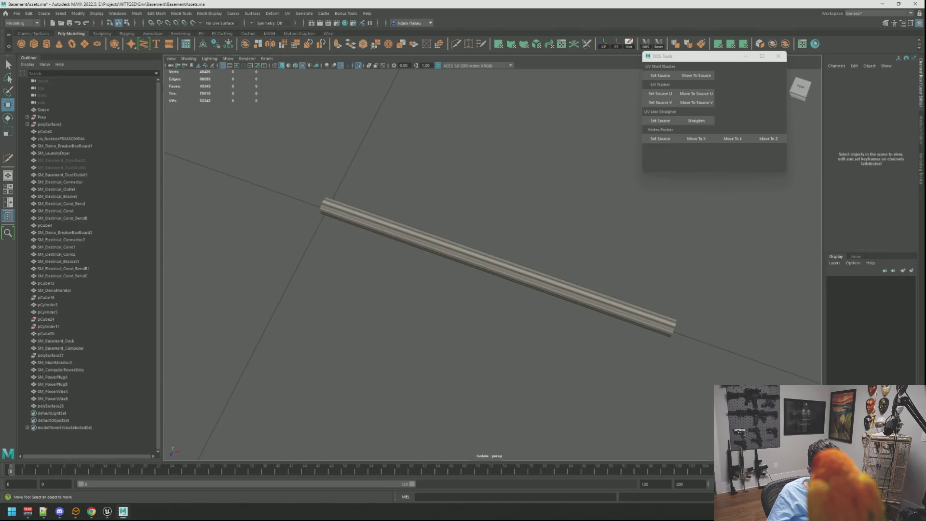
pyautogui.scroll(-5, 616, 193)
pyautogui.moveTo(616, 200)
pyautogui.keyDown('alt'); pyautogui.mouseDown()
pyautogui.moveTo(591, 203)
pyautogui.moveTo(541, 178)
pyautogui.moveTo(569, 204)
pyautogui.moveTo(668, 184)
pyautogui.mouseUp(); pyautogui.keyUp('alt')
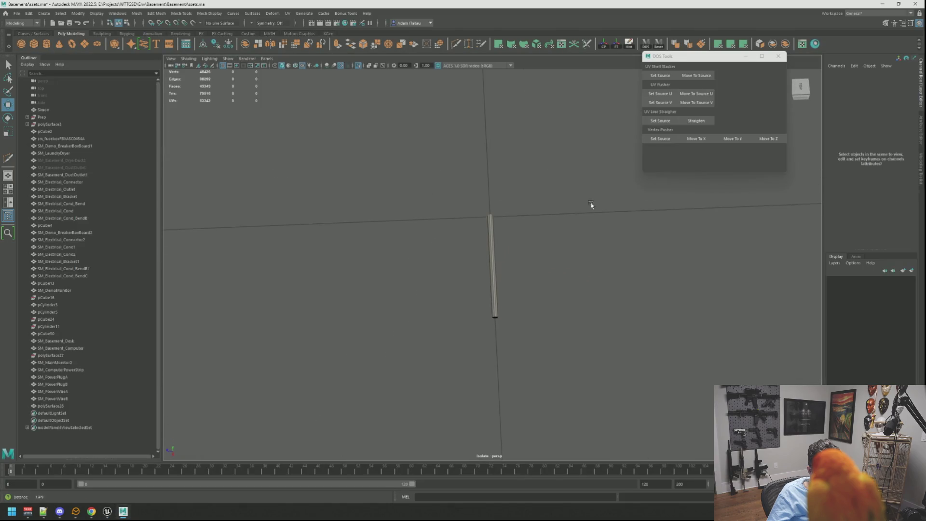
pyautogui.hotkey('ctrl', 's')
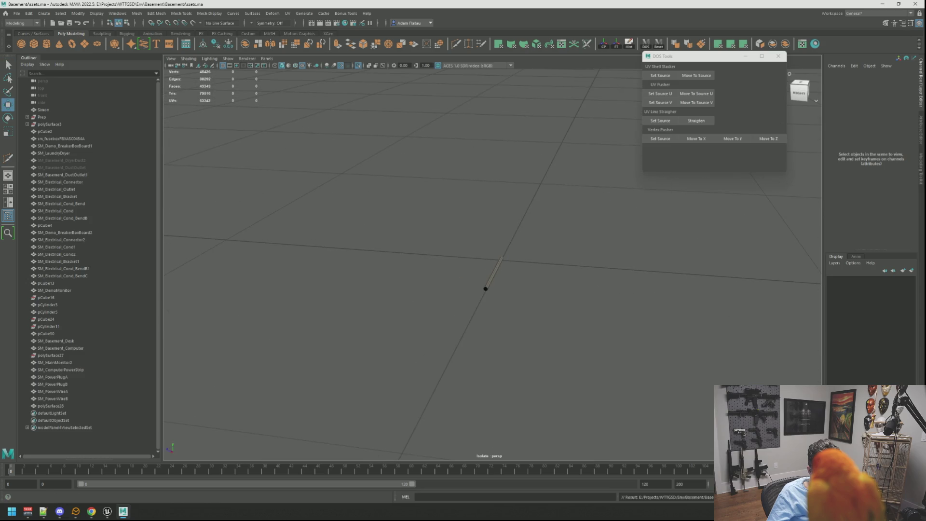
pyautogui.click(920, 6)
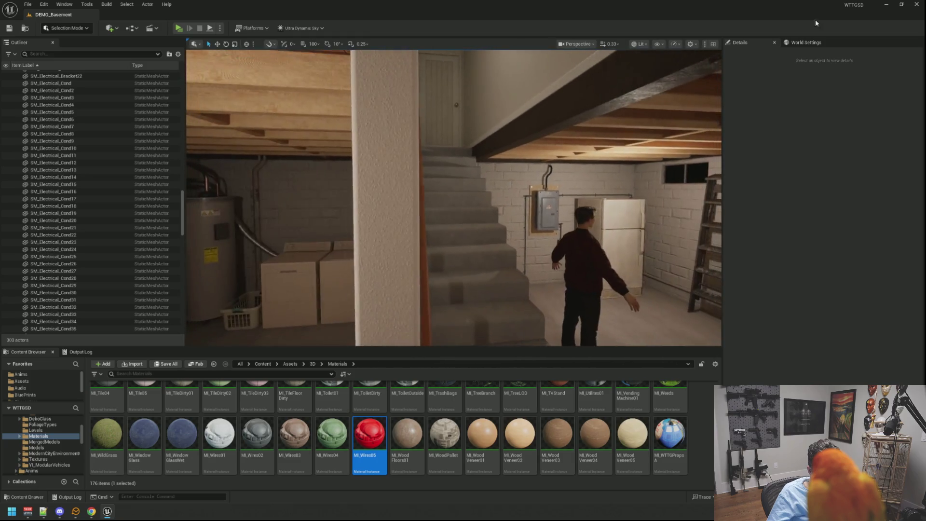
pyautogui.click(922, 4)
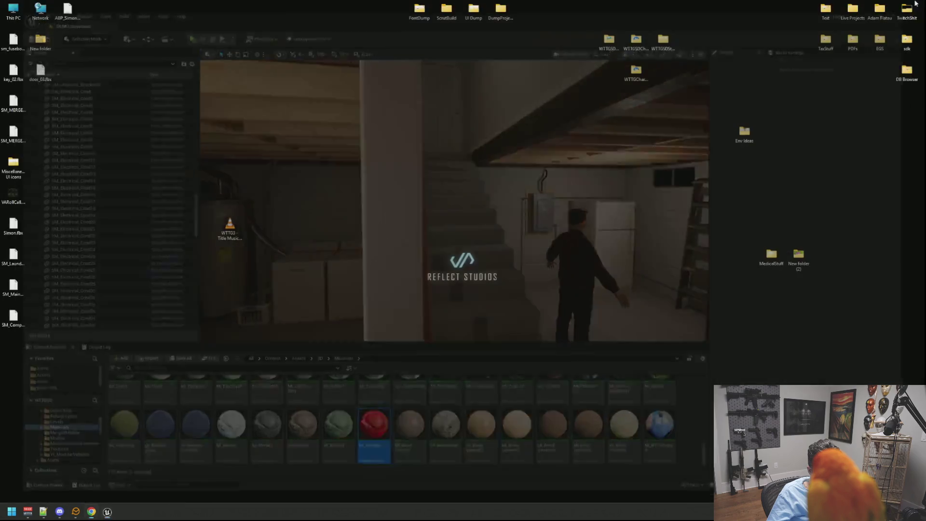
# Launch GitHub Desktop from the Windows Start search using 'git'.
pyautogui.press('super')
pyautogui.write('gitHub Desktop')
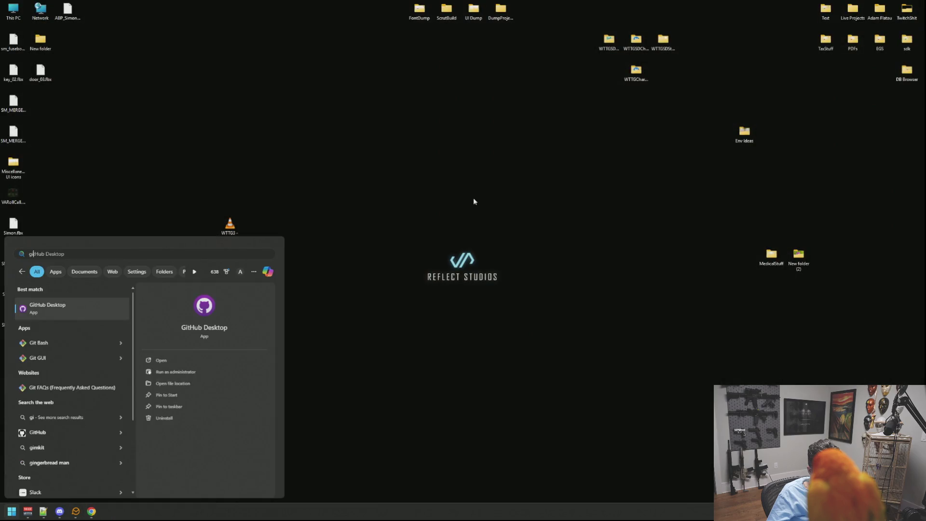
pyautogui.press('Return')
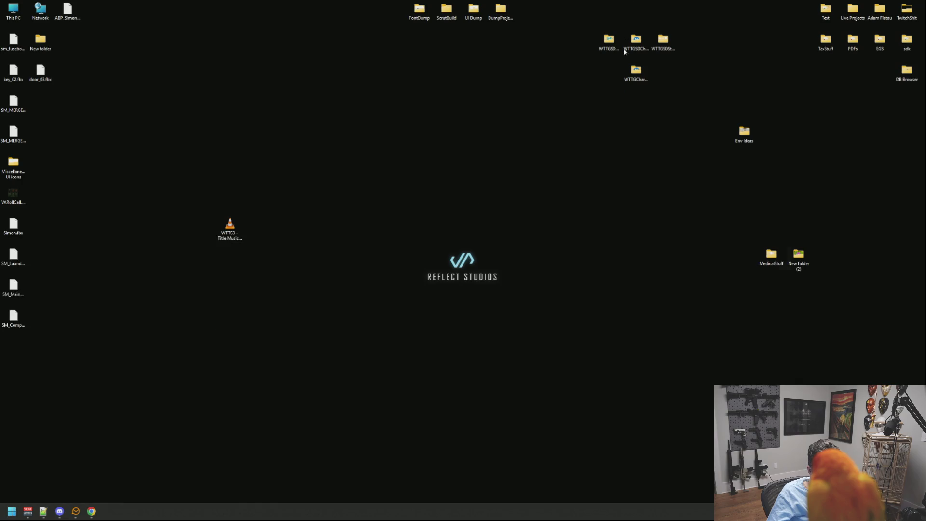
# Commit the 51 changed files to main with summary 'qq' and description 'qqqq', then push to origin.
pyautogui.write('qq')
pyautogui.press('Tab')
pyautogui.write('qqqq')
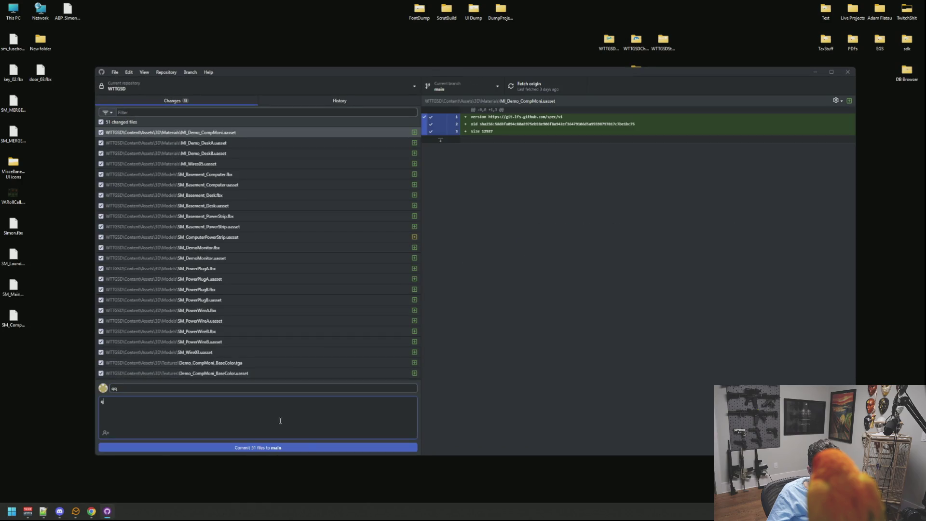
pyautogui.click(310, 449)
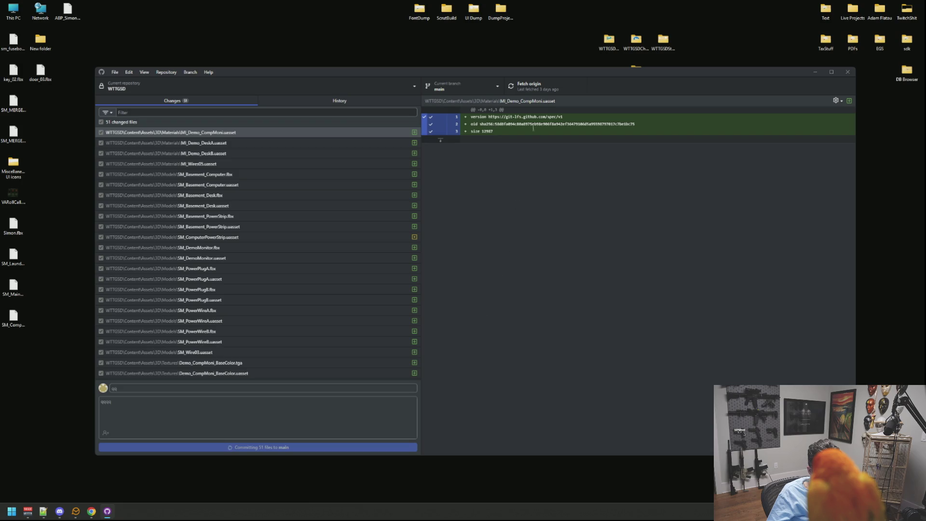
pyautogui.click(528, 94)
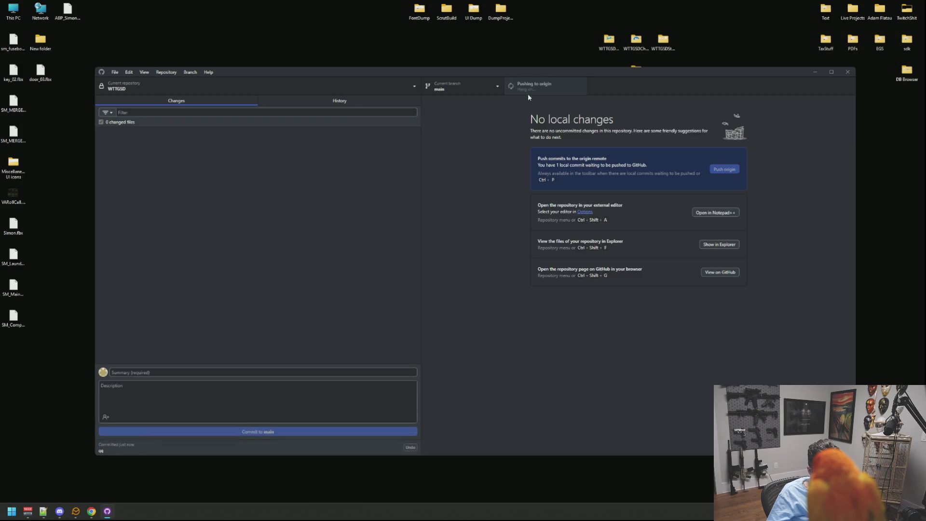